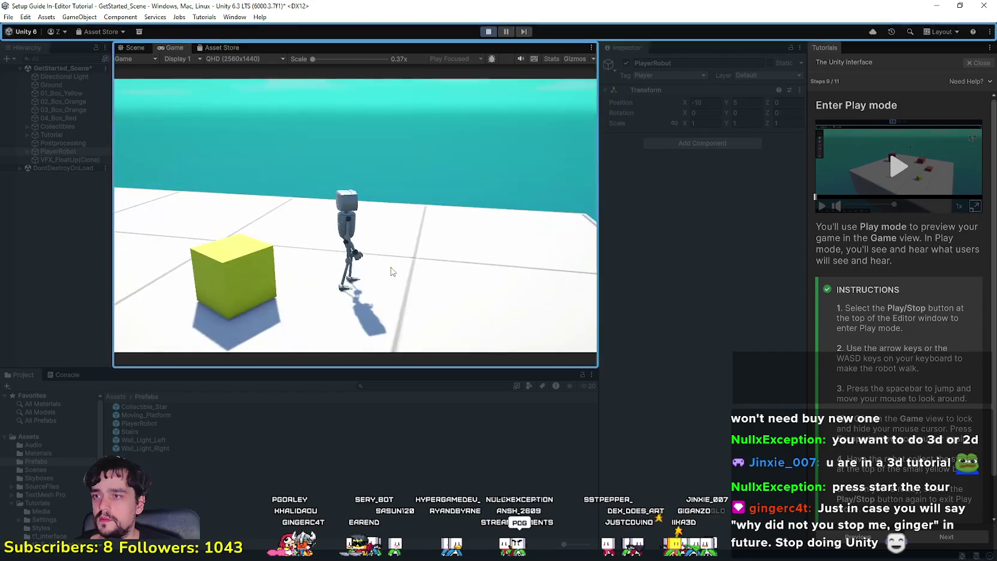
Walk and jump the robot across the yellow, orange and red boxes, then stop Play mode.
{"action": "key", "text": "w"}
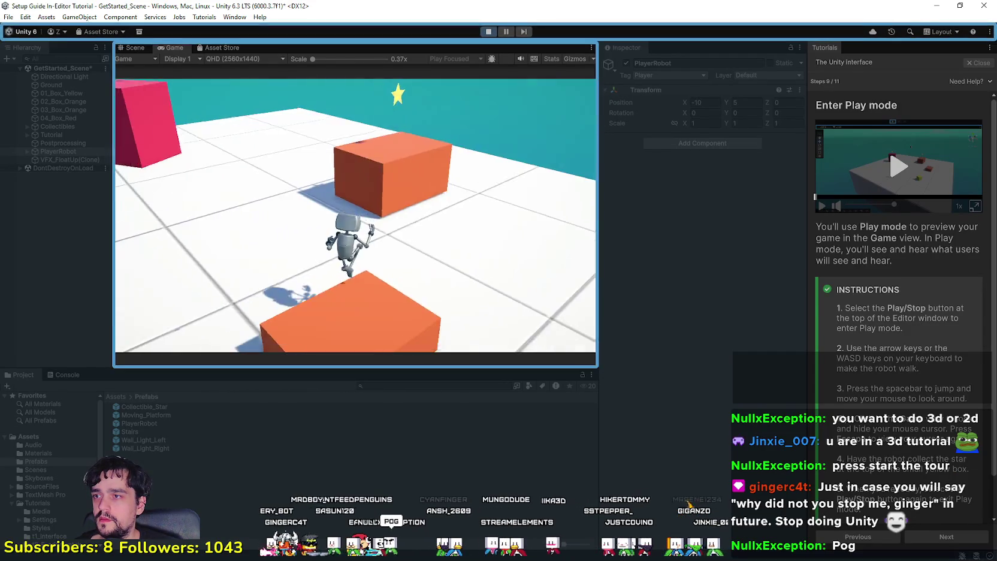
{"action": "key", "text": "w"}
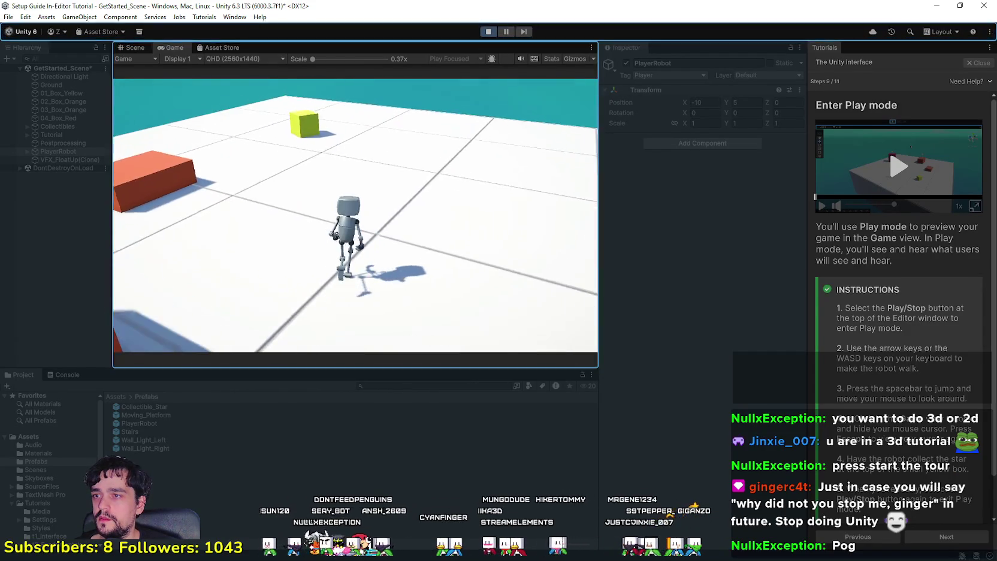
{"action": "key", "text": "space"}
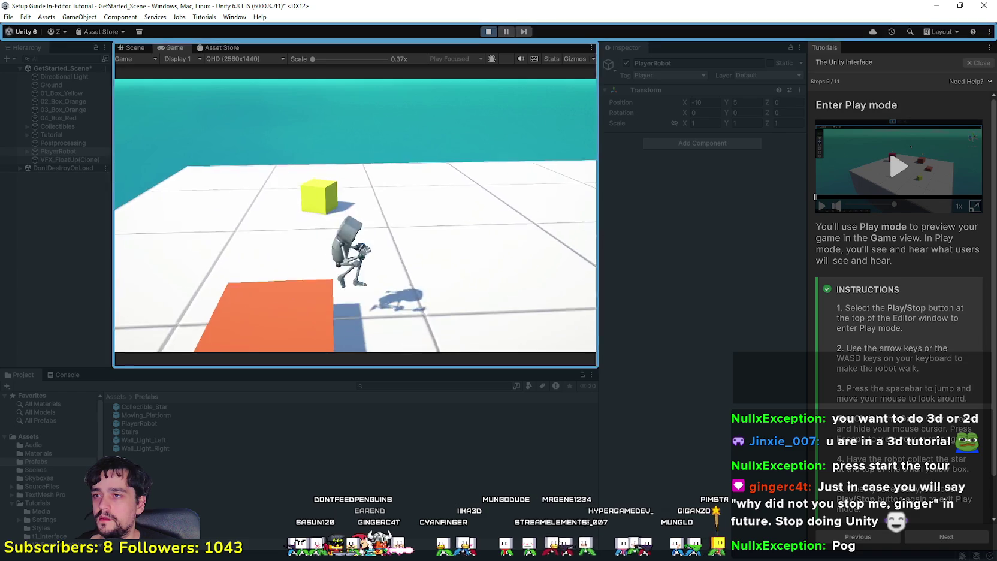
{"action": "key", "text": "w"}
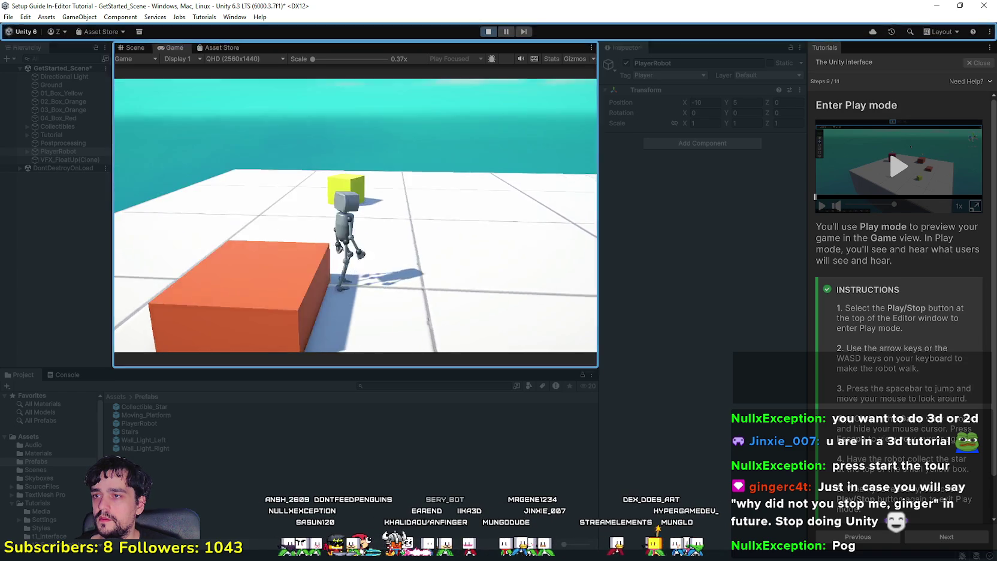
{"action": "key", "text": "space"}
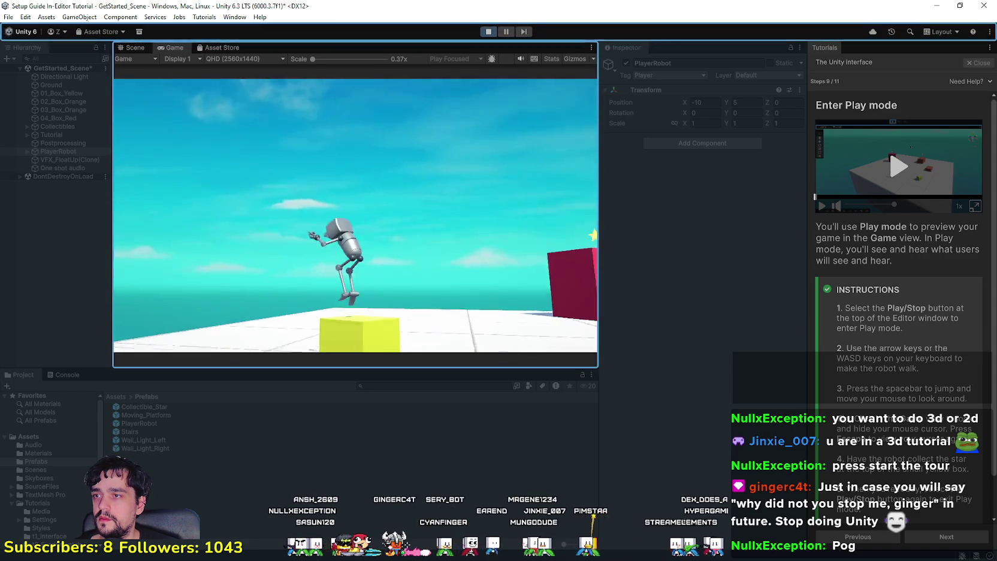
{"action": "key", "text": "space"}
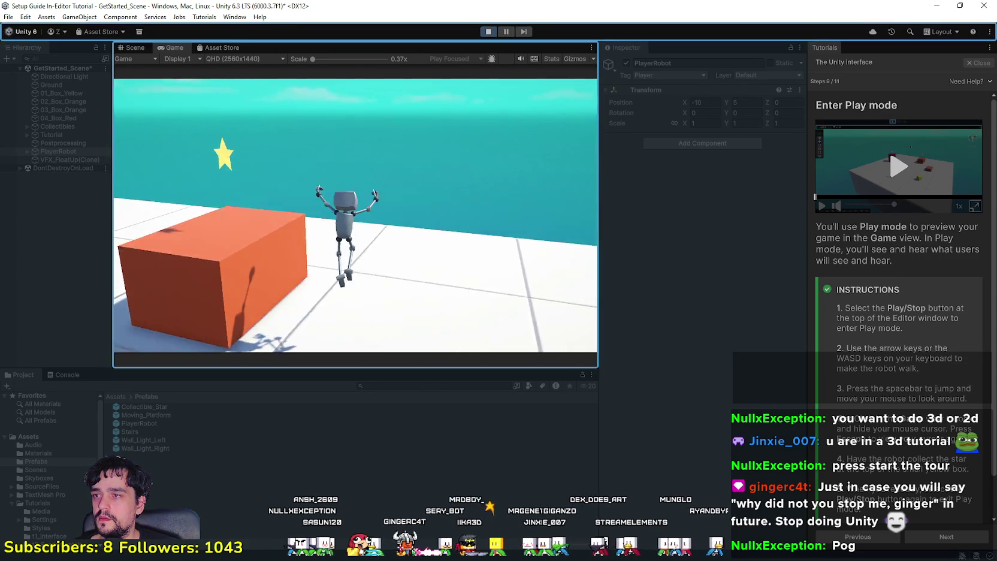
{"action": "key", "text": "space"}
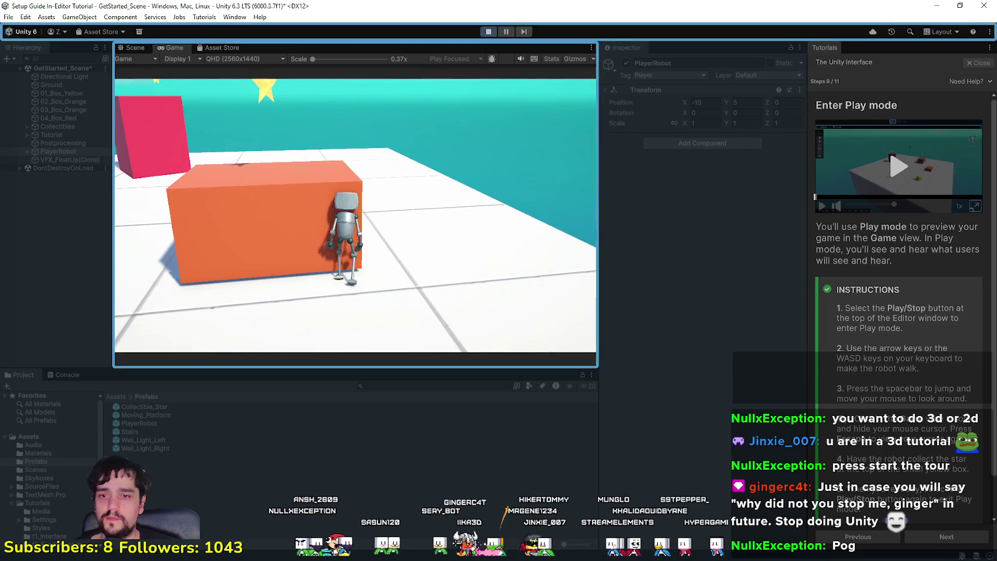
{"action": "key", "text": "space"}
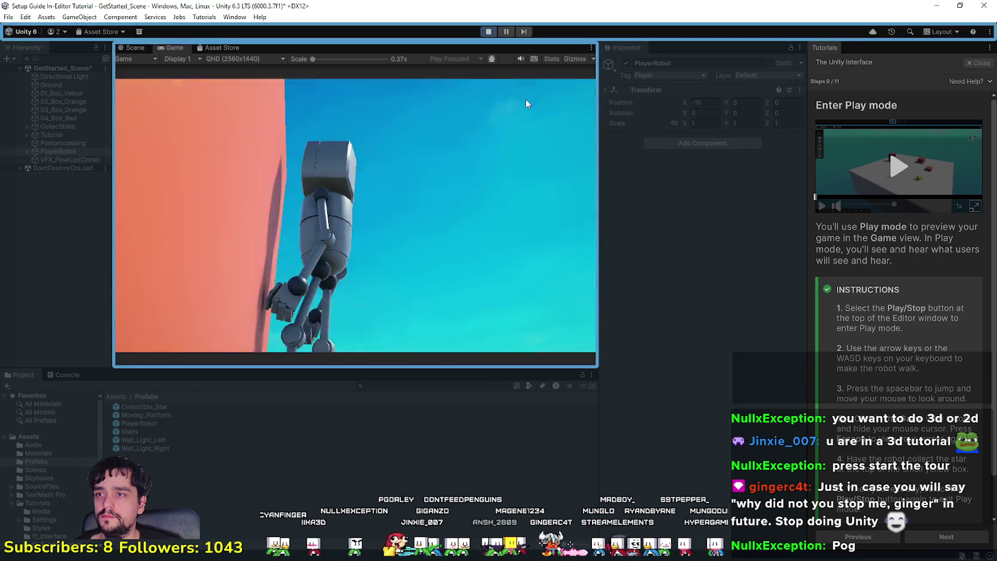
{"action": "left_click", "coordinate": [489, 33]}
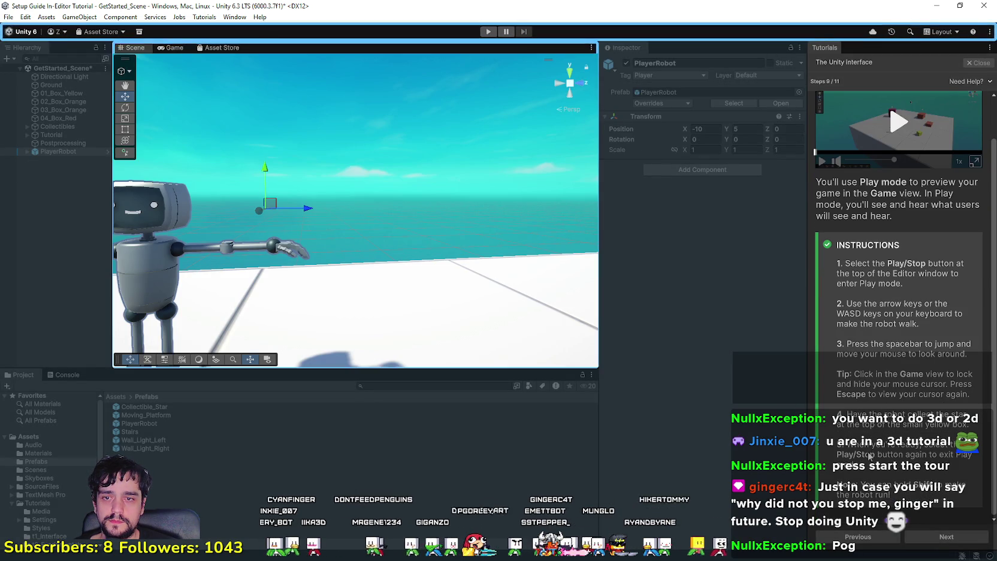
Advance the tutorial to the save-scene step and select PlayerRobot in the Hierarchy.
{"action": "left_click", "coordinate": [938, 539]}
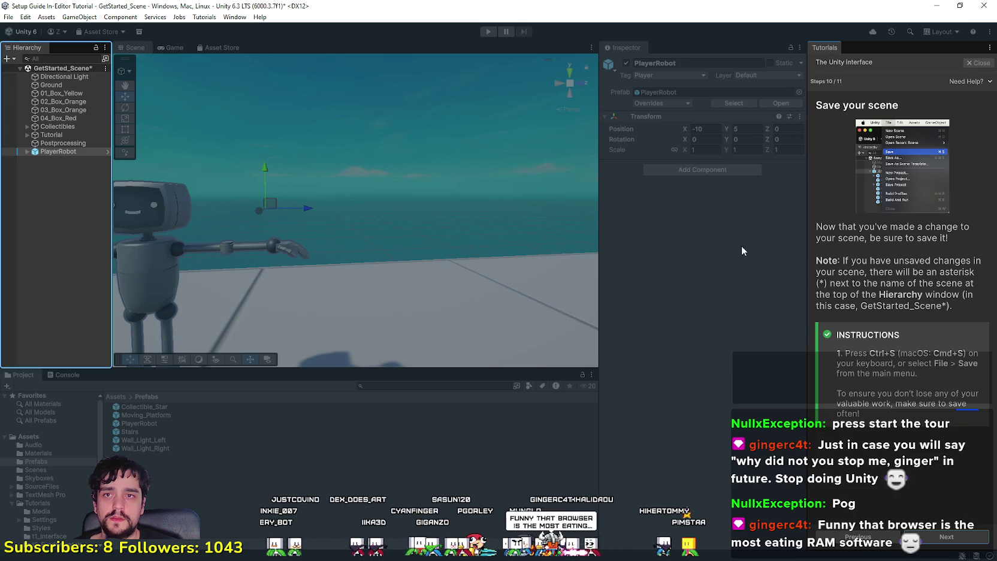
{"action": "left_click", "coordinate": [60, 152]}
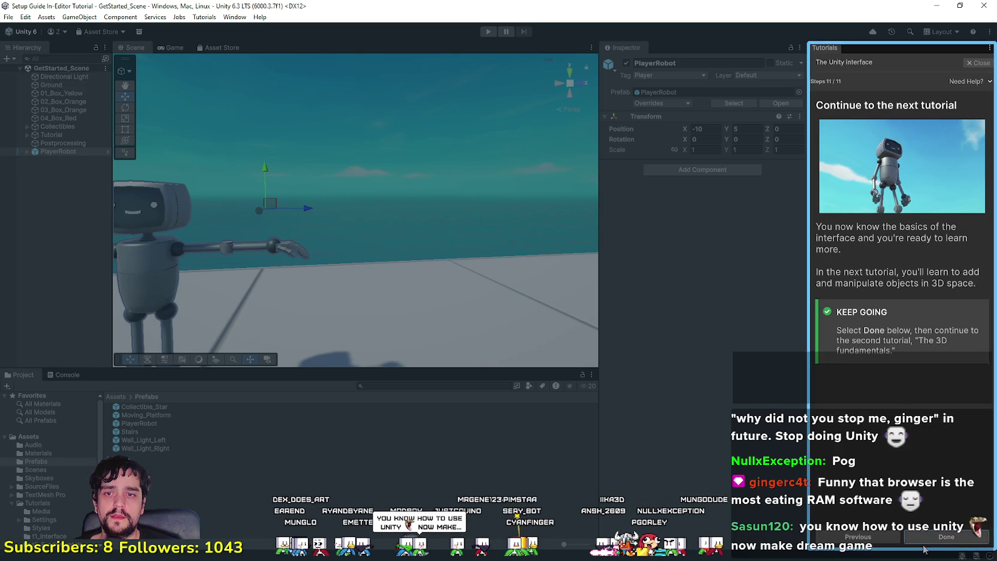
Finish the interface tutorial and select 01_Box_Yellow in the Scene view.
{"action": "left_click", "coordinate": [943, 537]}
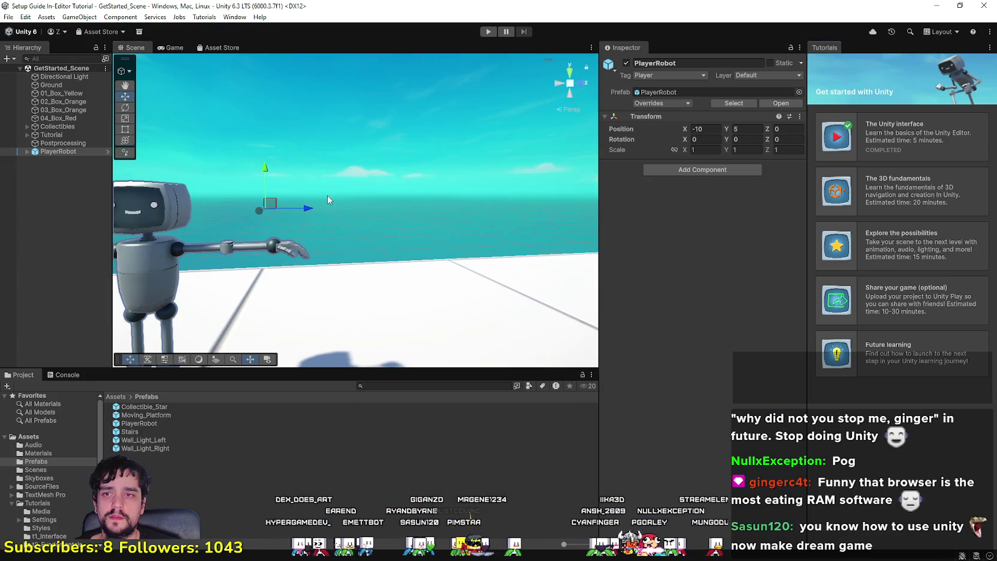
{"action": "scroll", "coordinate": [155, 200], "scroll_direction": "up", "scroll_amount": 2}
{"action": "mouse_move", "coordinate": [155, 201]}
{"action": "left_mouse_down"}
{"action": "mouse_move", "coordinate": [381, 227]}
{"action": "mouse_move", "coordinate": [610, 215]}
{"action": "mouse_move", "coordinate": [396, 257]}
{"action": "left_mouse_up"}
{"action": "left_click", "coordinate": [358, 285]}
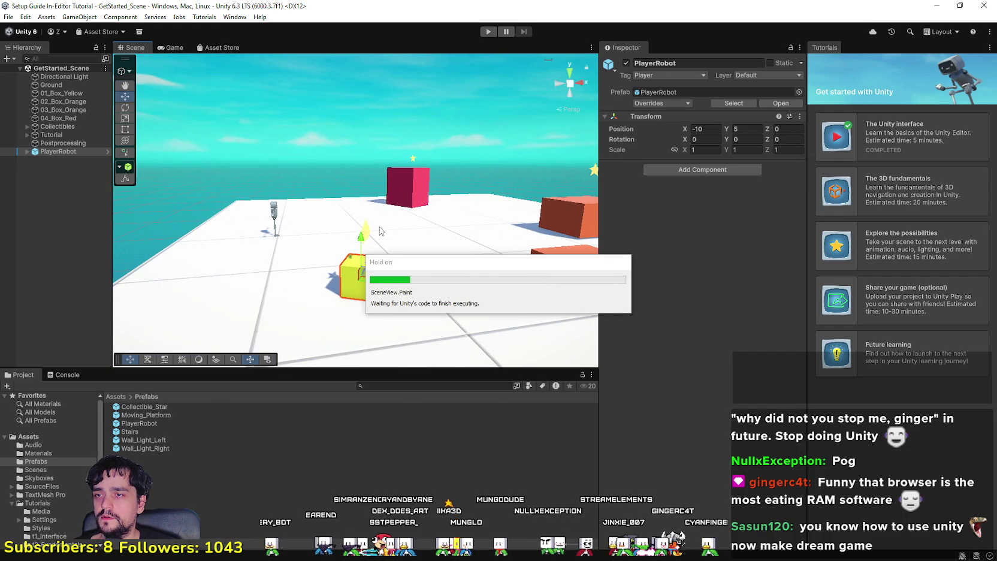
{"action": "left_click", "coordinate": [393, 206]}
{"action": "left_click", "coordinate": [360, 262]}
Drag 01_Box_Yellow to X 4.21, Z -3.68, then select the collectible star.
{"action": "mouse_move", "coordinate": [389, 222]}
{"action": "left_mouse_down"}
{"action": "mouse_move", "coordinate": [449, 242]}
{"action": "mouse_move", "coordinate": [423, 252]}
{"action": "left_mouse_up"}
{"action": "left_click_drag", "start_coordinate": [353, 227], "coordinate": [419, 228]}
{"action": "mouse_move", "coordinate": [457, 179]}
{"action": "left_mouse_down"}
{"action": "mouse_move", "coordinate": [303, 207]}
{"action": "mouse_move", "coordinate": [441, 201]}
{"action": "mouse_move", "coordinate": [572, 258]}
{"action": "mouse_move", "coordinate": [462, 252]}
{"action": "mouse_move", "coordinate": [295, 169]}
{"action": "left_mouse_up"}
{"action": "left_click", "coordinate": [295, 170]}
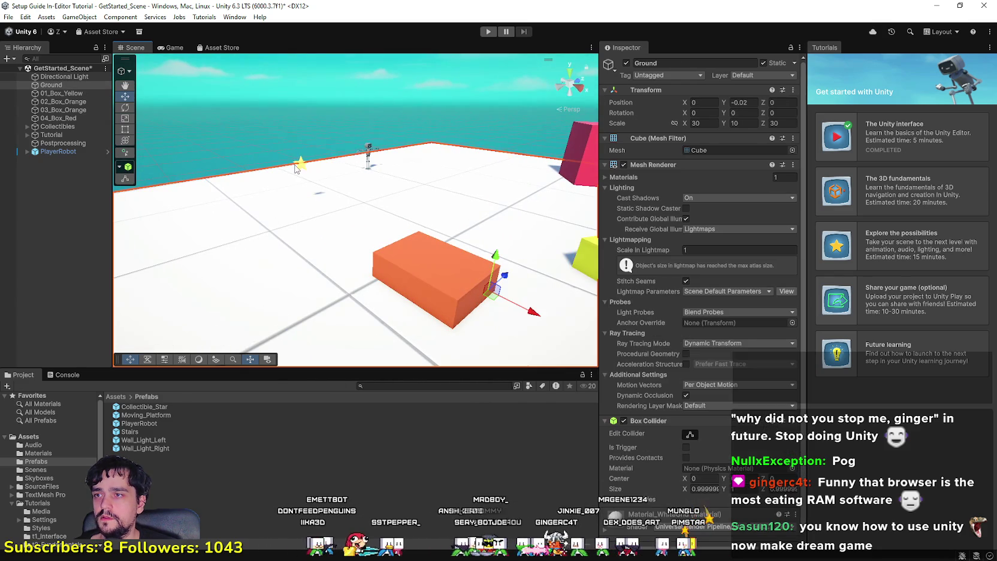
{"action": "left_click", "coordinate": [300, 167]}
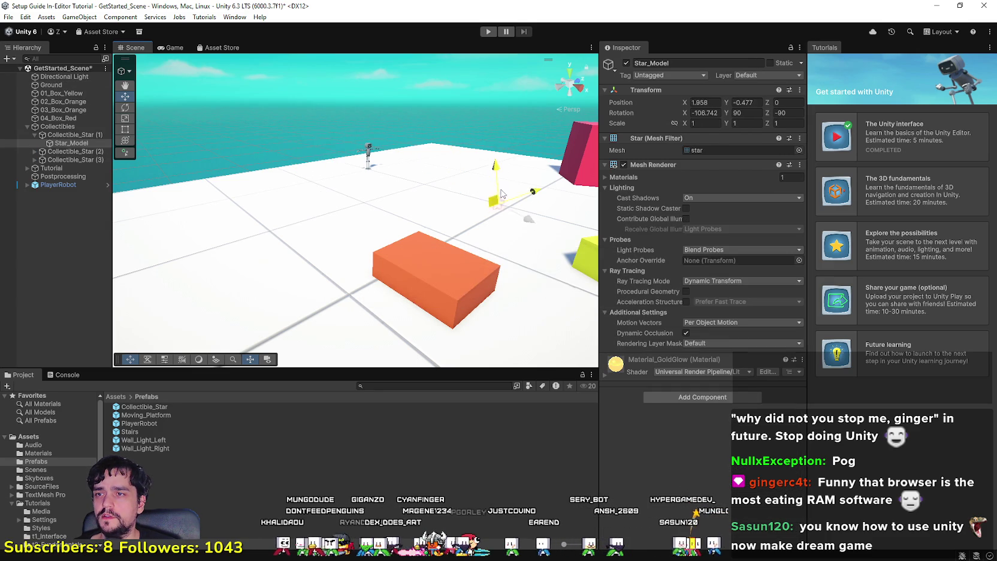
Lower Star_Model onto the yellow box at X 1.693, Y -0.079, Z -1.565, then enter Play mode.
{"action": "left_click_drag", "start_coordinate": [499, 204], "coordinate": [551, 122]}
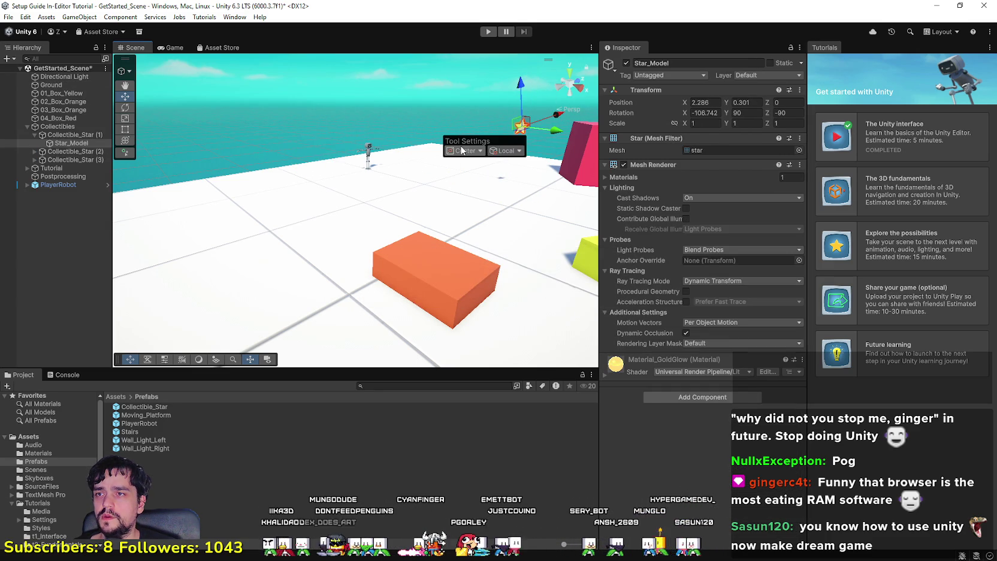
{"action": "left_click", "coordinate": [504, 150]}
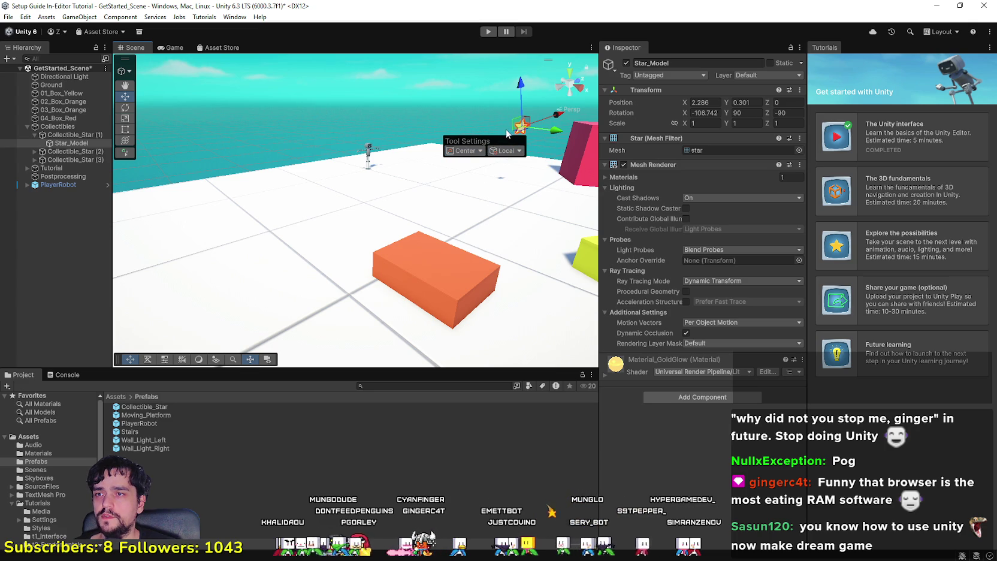
{"action": "left_click", "coordinate": [521, 140]}
{"action": "mouse_move", "coordinate": [480, 164]}
{"action": "left_mouse_down"}
{"action": "mouse_move", "coordinate": [874, 121]}
{"action": "mouse_move", "coordinate": [318, 189]}
{"action": "mouse_move", "coordinate": [446, 192]}
{"action": "mouse_move", "coordinate": [348, 198]}
{"action": "mouse_move", "coordinate": [306, 223]}
{"action": "mouse_move", "coordinate": [420, 250]}
{"action": "left_mouse_up"}
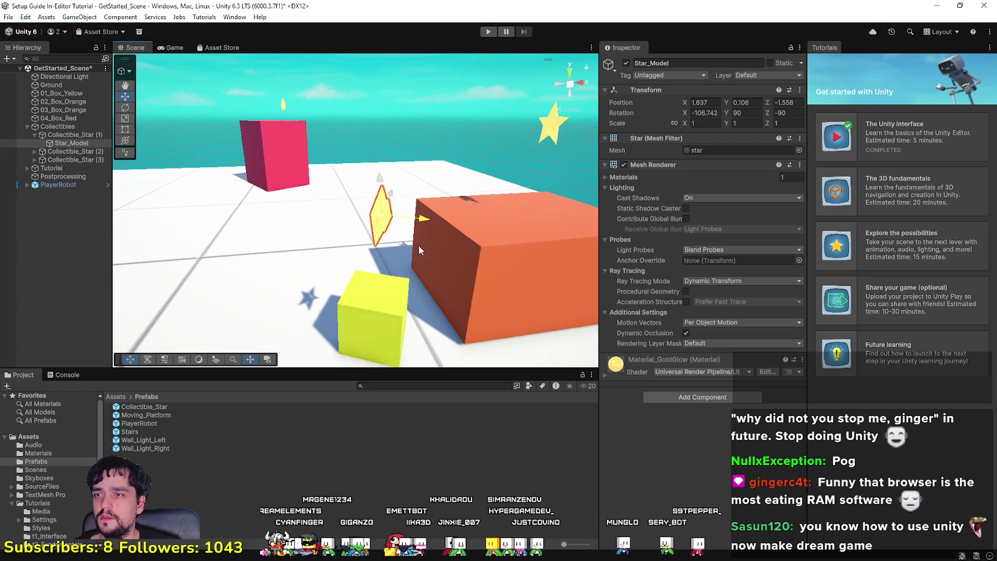
{"action": "left_click_drag", "start_coordinate": [381, 181], "coordinate": [375, 243]}
{"action": "mouse_move", "coordinate": [431, 317]}
{"action": "left_mouse_down"}
{"action": "mouse_move", "coordinate": [390, 270]}
{"action": "mouse_move", "coordinate": [362, 316]}
{"action": "mouse_move", "coordinate": [324, 293]}
{"action": "left_mouse_up"}
{"action": "key", "text": "ctrl+p"}
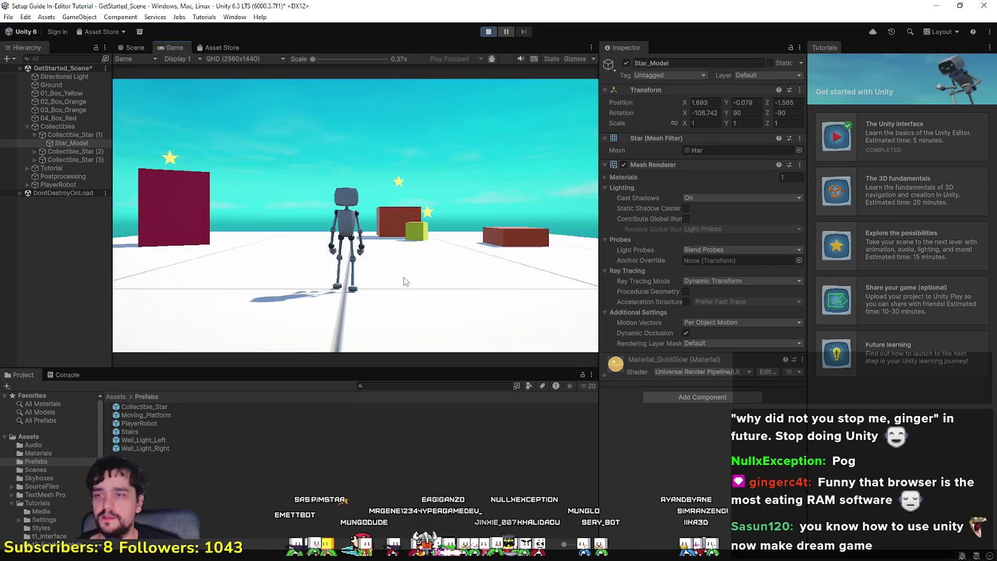
Run and jump the robot over the boxes to collect Collectible_Star (2), then stop Play mode.
{"action": "left_click", "coordinate": [405, 284]}
{"action": "key", "text": "w"}
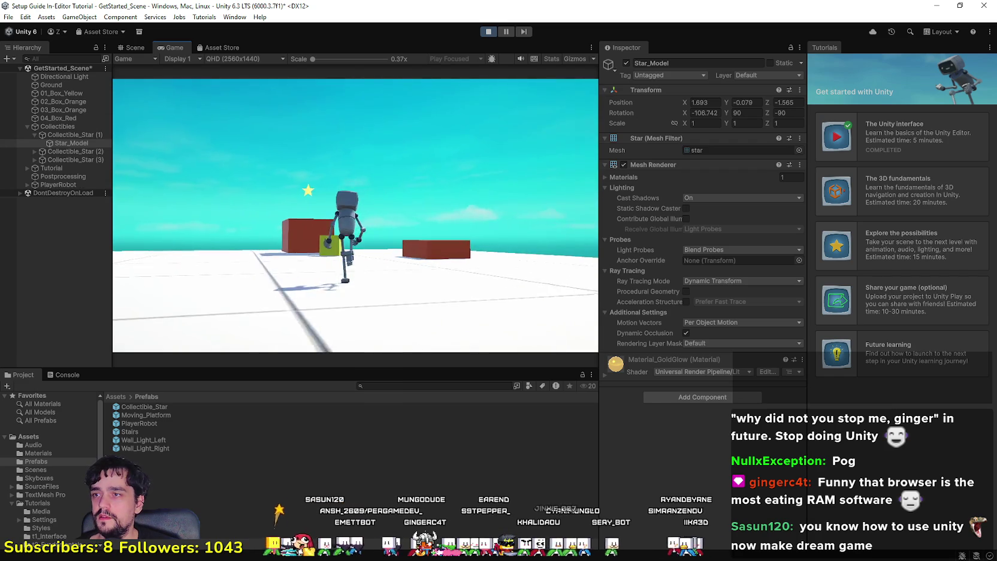
{"action": "key", "text": "w"}
{"action": "key", "text": "space"}
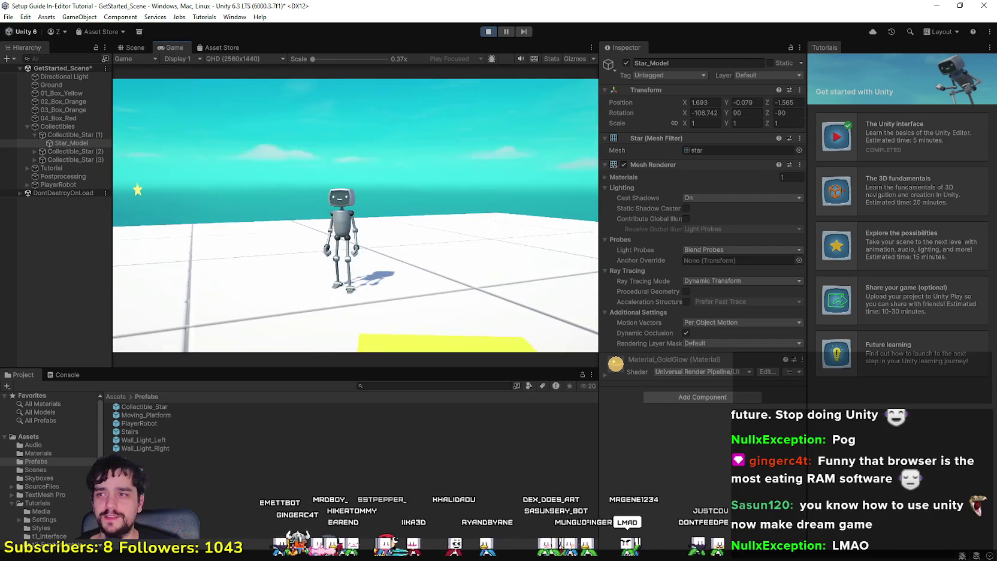
{"action": "key", "text": "w"}
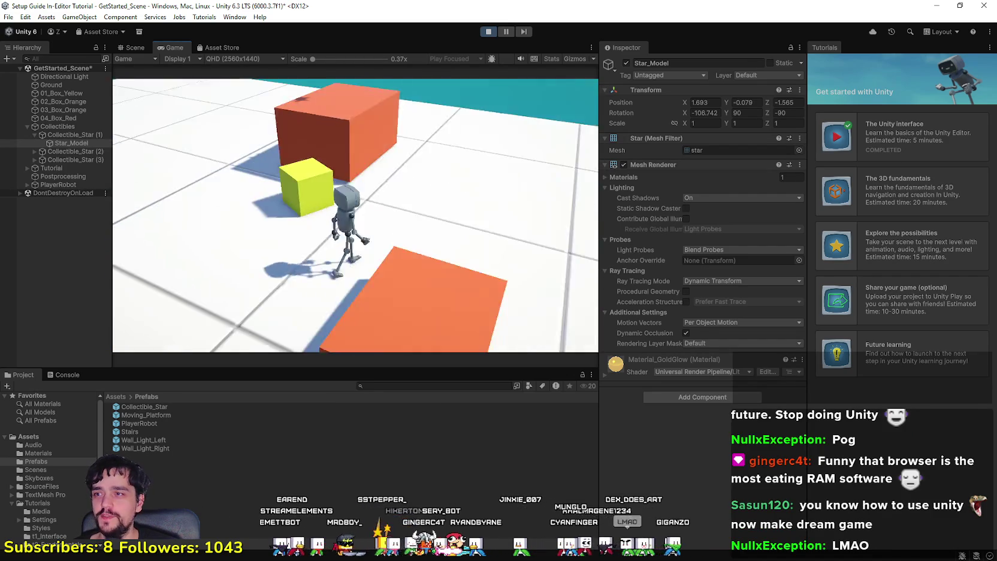
{"action": "key", "text": "space"}
{"action": "key", "text": "space"}
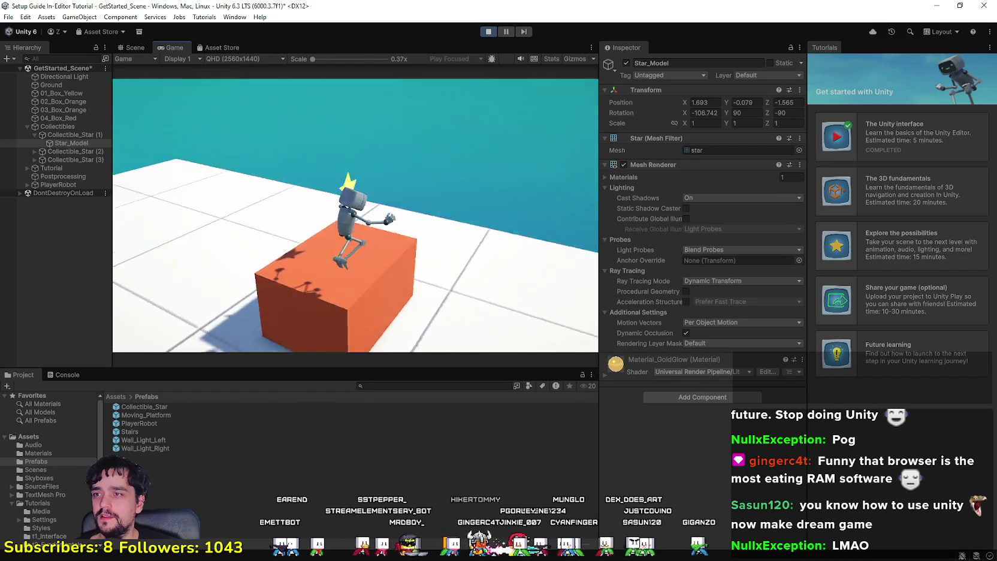
{"action": "key", "text": "w"}
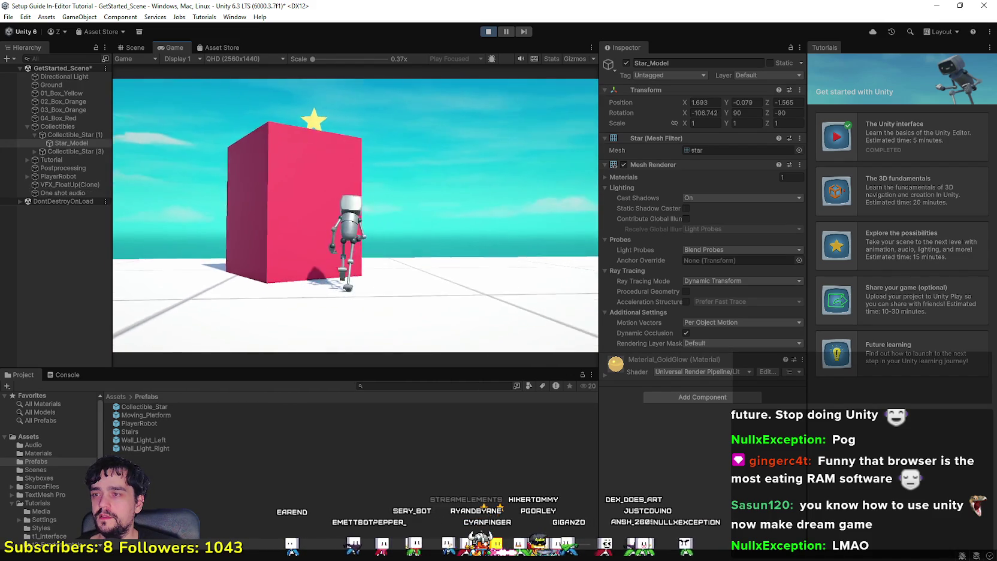
{"action": "key", "text": "space"}
{"action": "key", "text": "s"}
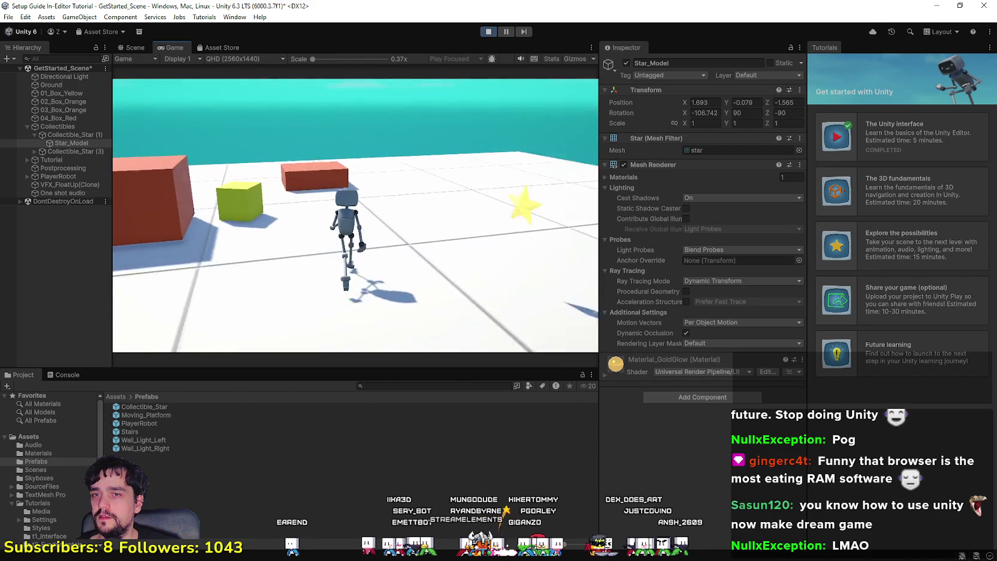
{"action": "key", "text": "w"}
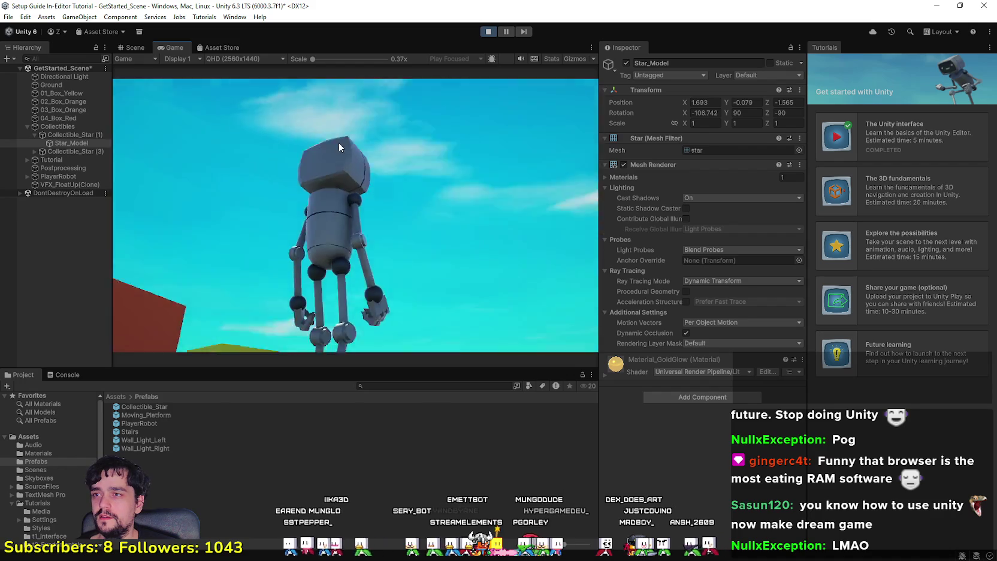
{"action": "left_click", "coordinate": [491, 31]}
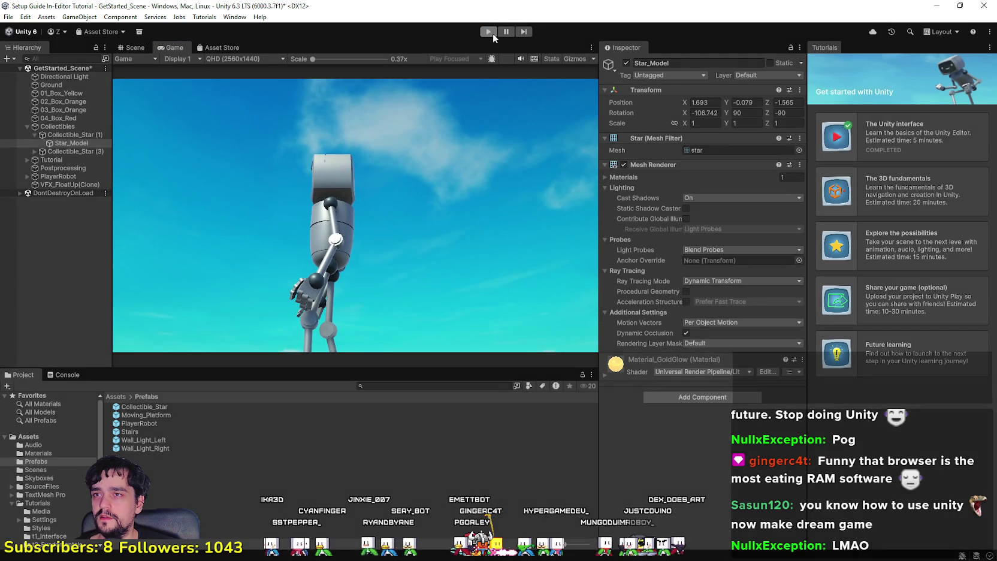
Pull the Scene view back around the star and boxes, then select Collectible_Star (1).
{"action": "key", "text": "w"}
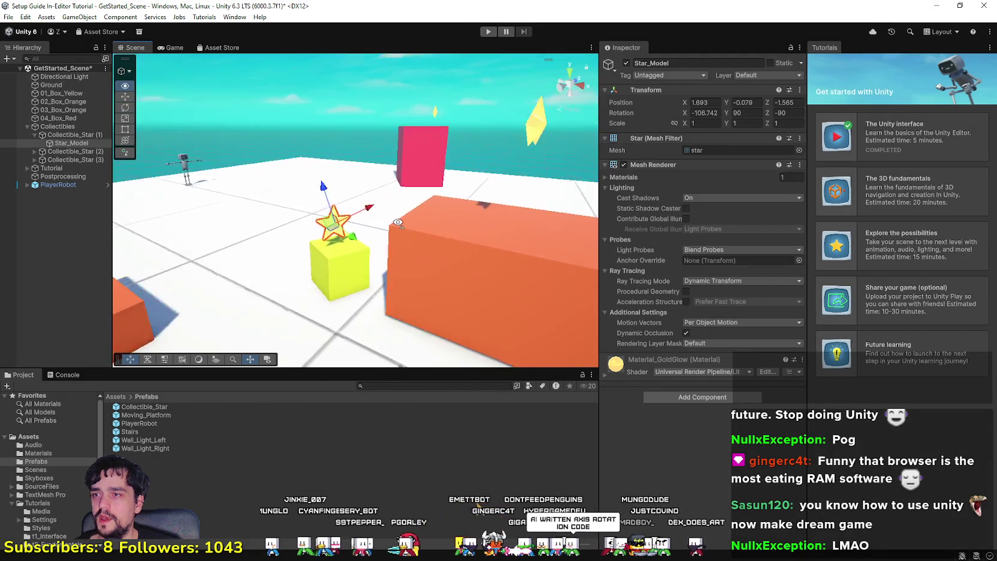
{"action": "left_click_drag", "start_coordinate": [405, 220], "coordinate": [413, 221]}
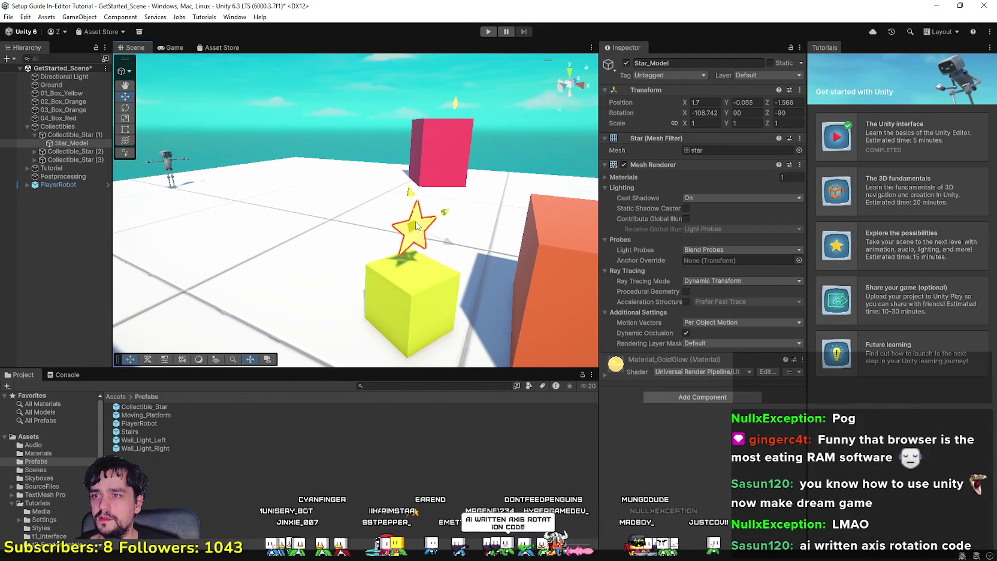
{"action": "mouse_move", "coordinate": [414, 220]}
{"action": "left_mouse_down"}
{"action": "mouse_move", "coordinate": [420, 270]}
{"action": "mouse_move", "coordinate": [542, 245]}
{"action": "mouse_move", "coordinate": [510, 246]}
{"action": "mouse_move", "coordinate": [426, 208]}
{"action": "left_mouse_up"}
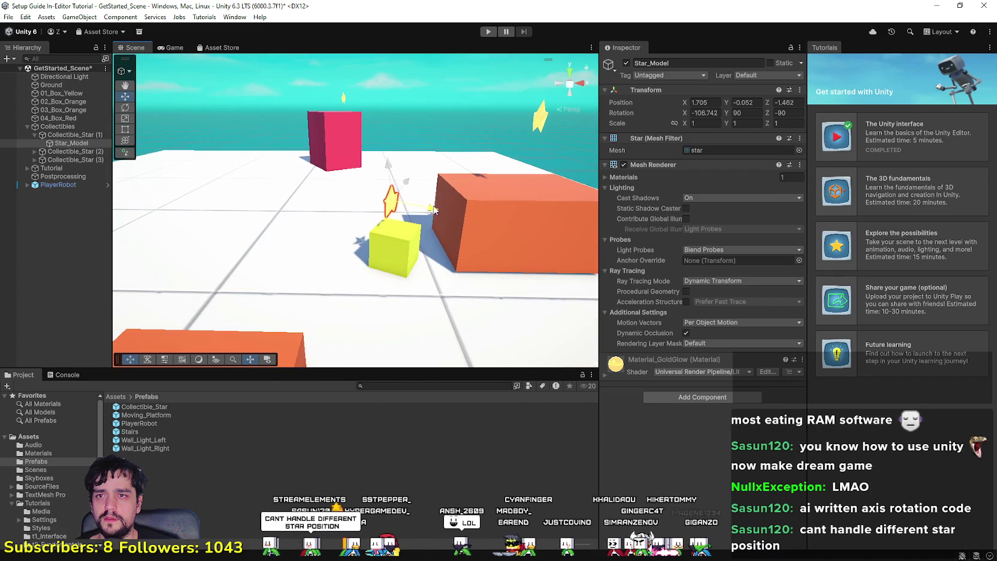
{"action": "mouse_move", "coordinate": [405, 265]}
{"action": "left_mouse_down"}
{"action": "mouse_move", "coordinate": [279, 324]}
{"action": "mouse_move", "coordinate": [212, 311]}
{"action": "mouse_move", "coordinate": [227, 284]}
{"action": "left_mouse_up"}
{"action": "left_click", "coordinate": [76, 135]}
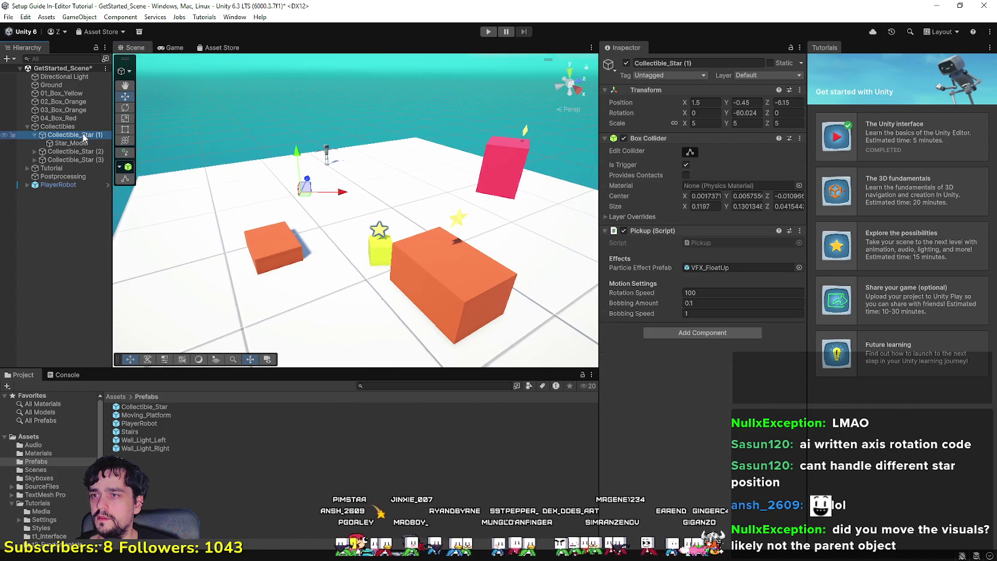
Reset the Transform of Star_Model inside Collectible_Star (1) to zero.
{"action": "left_click_drag", "start_coordinate": [336, 198], "coordinate": [363, 211]}
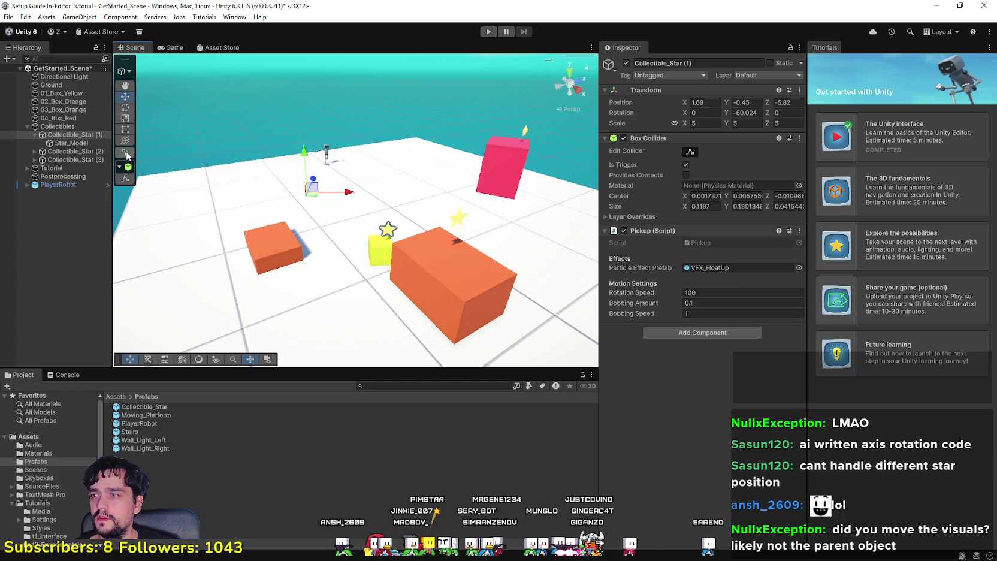
{"action": "left_click", "coordinate": [57, 143]}
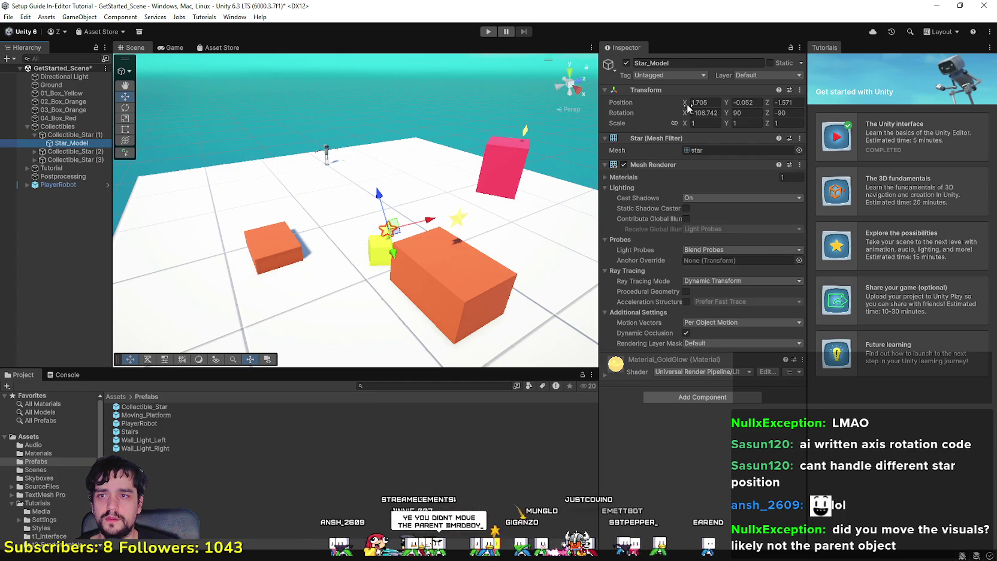
{"action": "right_click", "coordinate": [632, 102]}
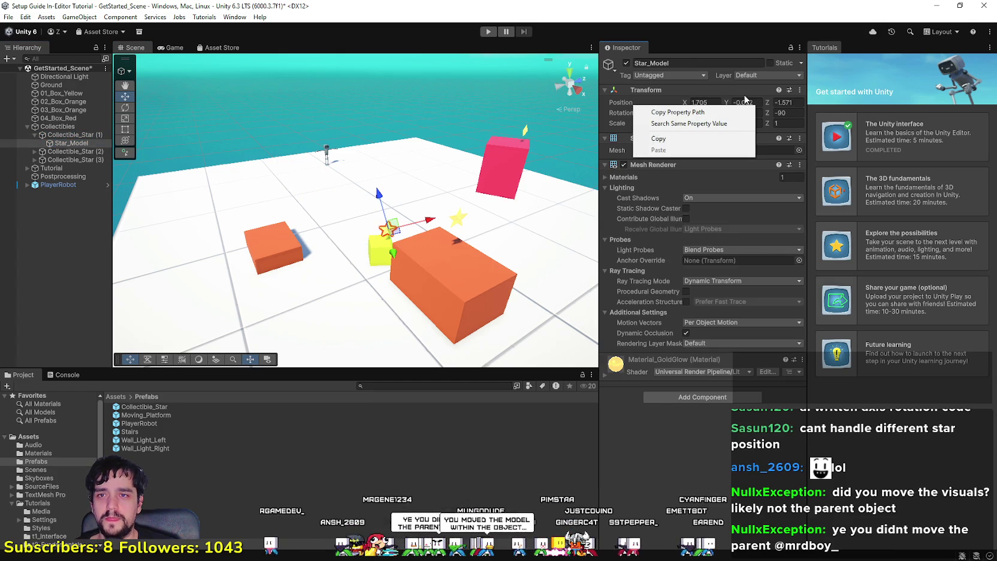
{"action": "left_click", "coordinate": [799, 90]}
{"action": "left_click", "coordinate": [817, 100]}
Move Collectible_Star (1) onto the yellow box at X 12.36, Y -1.12, Z -2.63.
{"action": "mouse_move", "coordinate": [331, 194]}
{"action": "left_mouse_down"}
{"action": "mouse_move", "coordinate": [317, 201]}
{"action": "mouse_move", "coordinate": [391, 164]}
{"action": "mouse_move", "coordinate": [389, 174]}
{"action": "left_mouse_up"}
{"action": "left_click", "coordinate": [97, 135]}
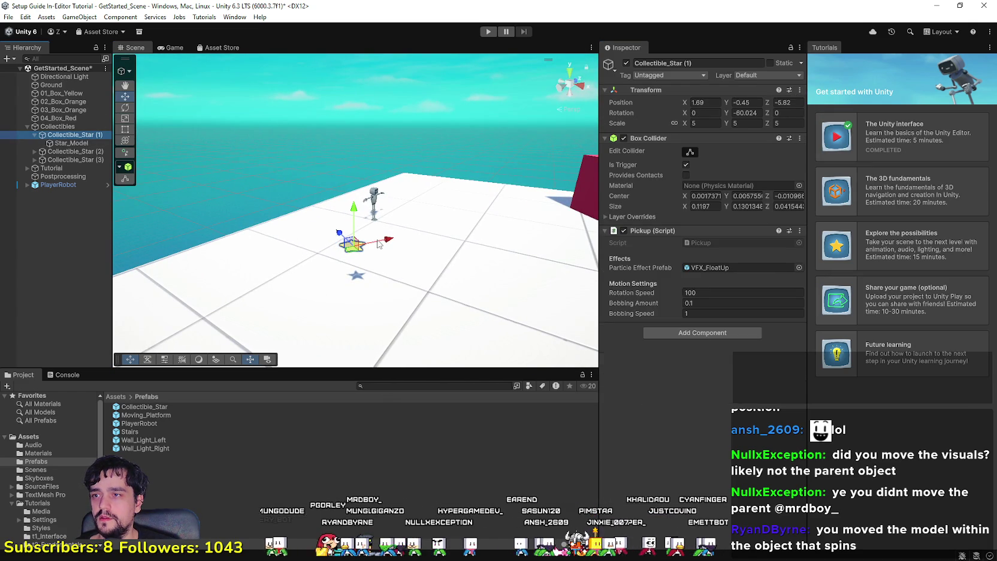
{"action": "mouse_move", "coordinate": [339, 232]}
{"action": "left_mouse_down"}
{"action": "mouse_move", "coordinate": [430, 322]}
{"action": "mouse_move", "coordinate": [404, 261]}
{"action": "mouse_move", "coordinate": [361, 240]}
{"action": "left_mouse_up"}
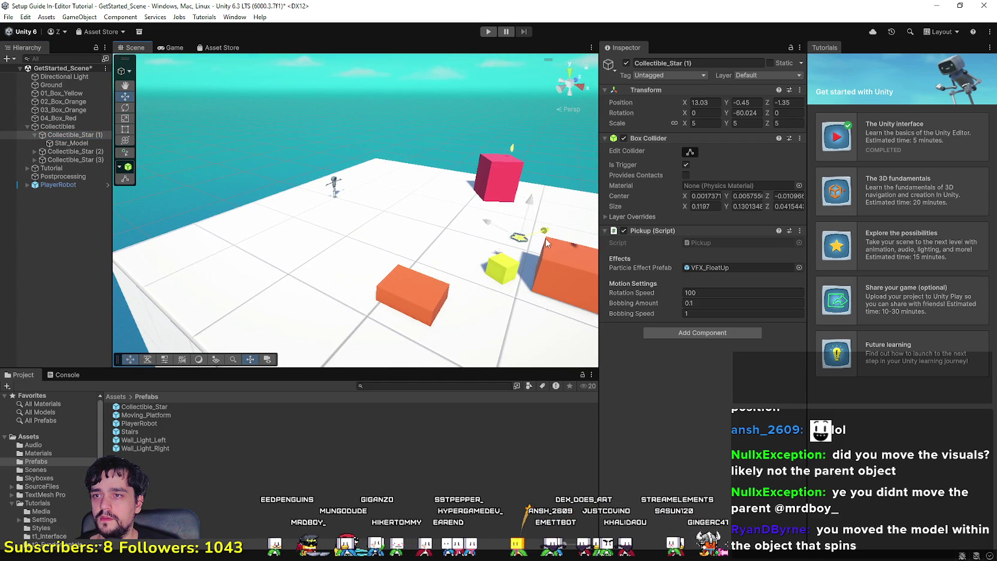
{"action": "left_click_drag", "start_coordinate": [518, 276], "coordinate": [489, 288]}
{"action": "left_click_drag", "start_coordinate": [450, 304], "coordinate": [288, 309]}
{"action": "left_click_drag", "start_coordinate": [391, 318], "coordinate": [263, 275]}
{"action": "left_click_drag", "start_coordinate": [287, 188], "coordinate": [285, 204]}
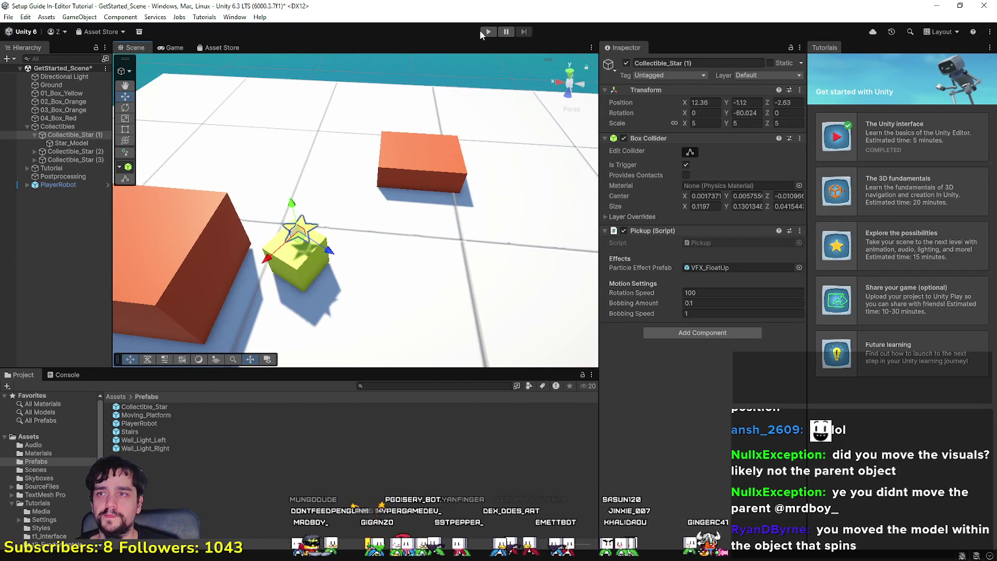
Play the level, jumping the robot onto the yellow and red boxes to grab the star, then stop.
{"action": "left_click", "coordinate": [483, 32]}
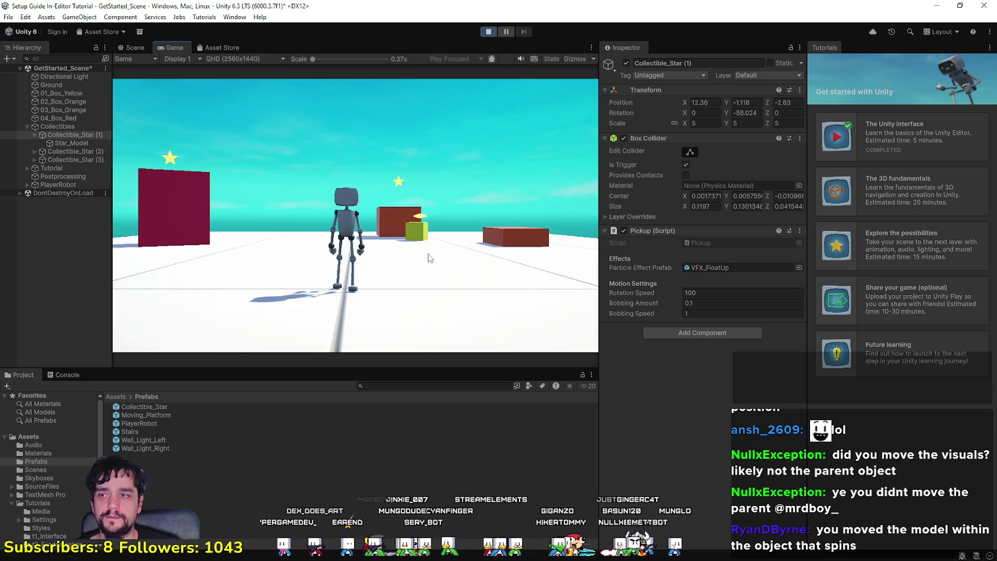
{"action": "key", "text": "w"}
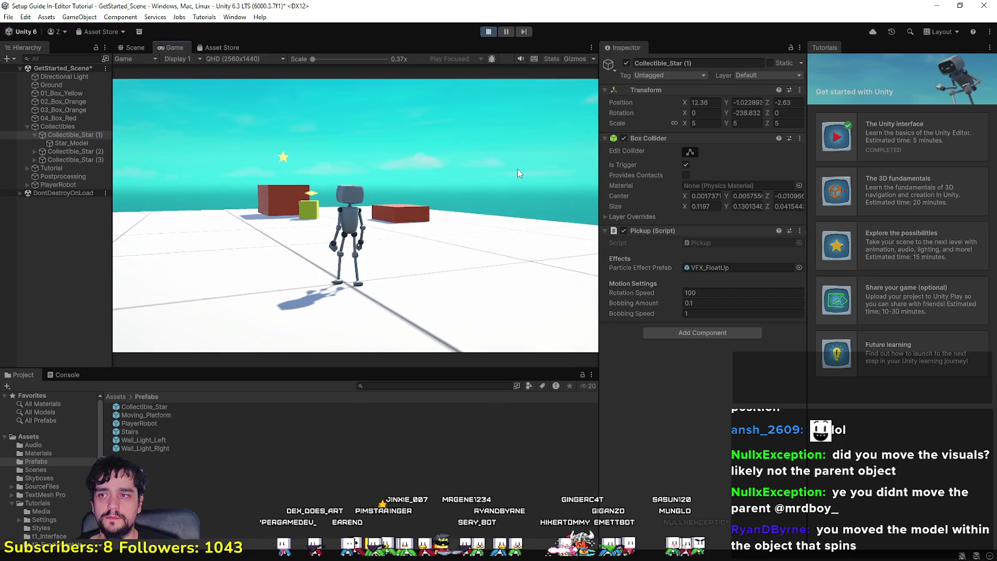
{"action": "key", "text": "w"}
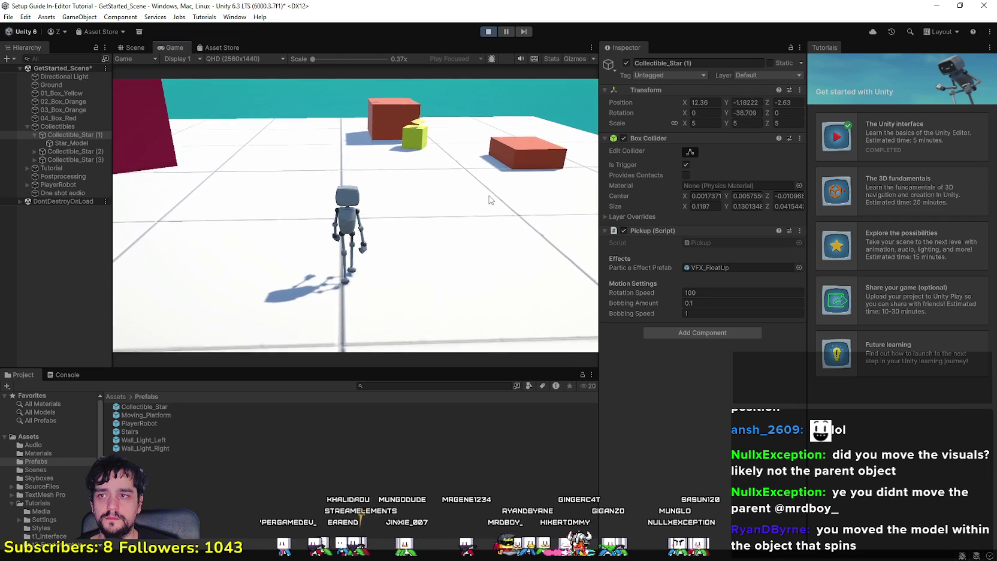
{"action": "key", "text": "w"}
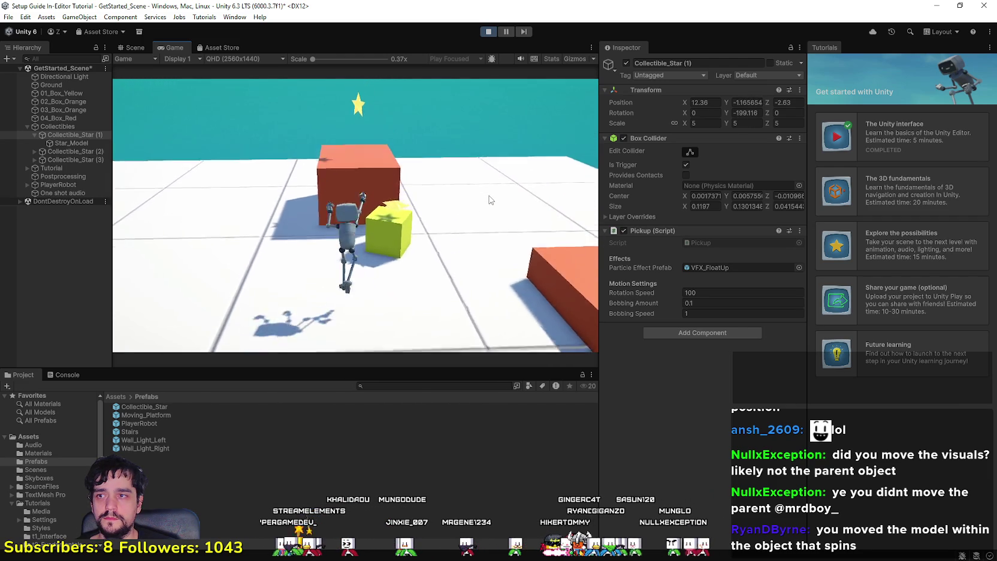
{"action": "key", "text": "space"}
{"action": "key", "text": "w"}
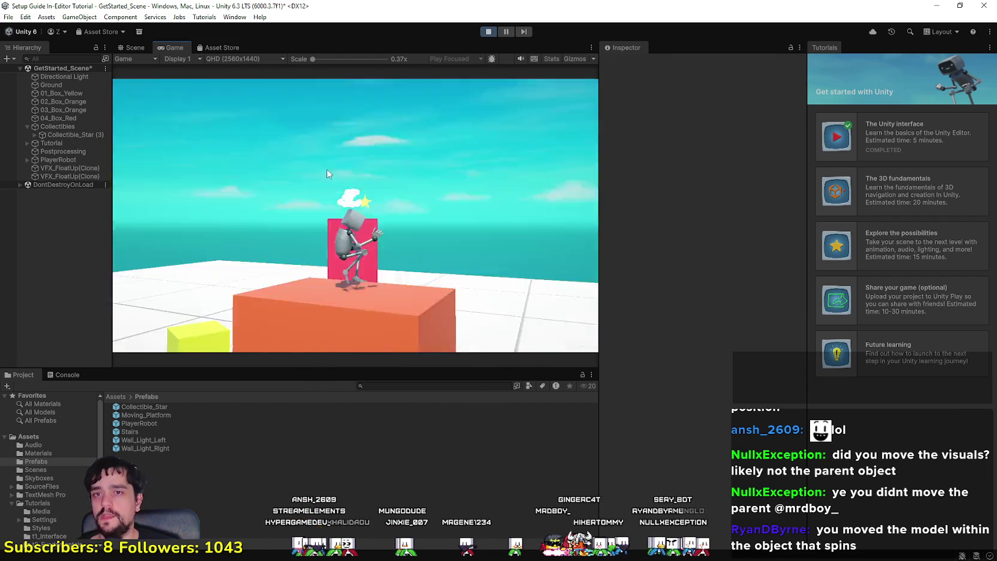
{"action": "key", "text": "w"}
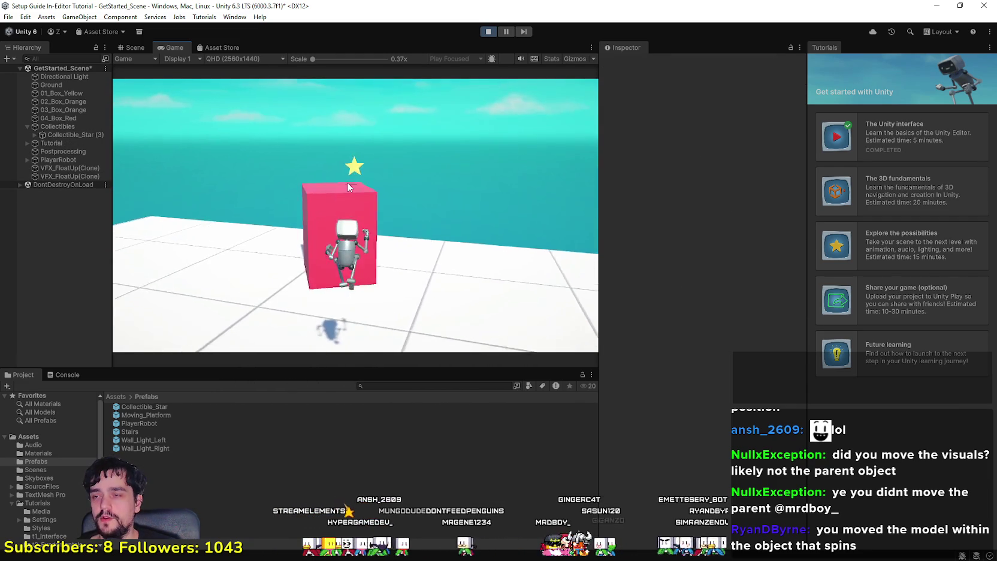
{"action": "key", "text": "space"}
{"action": "key", "text": "w"}
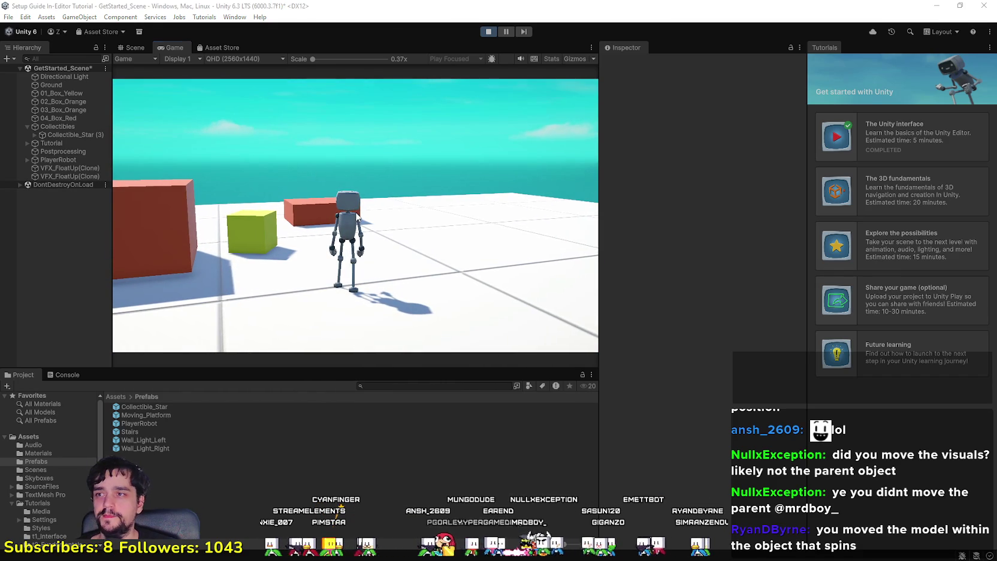
{"action": "left_click", "coordinate": [493, 35]}
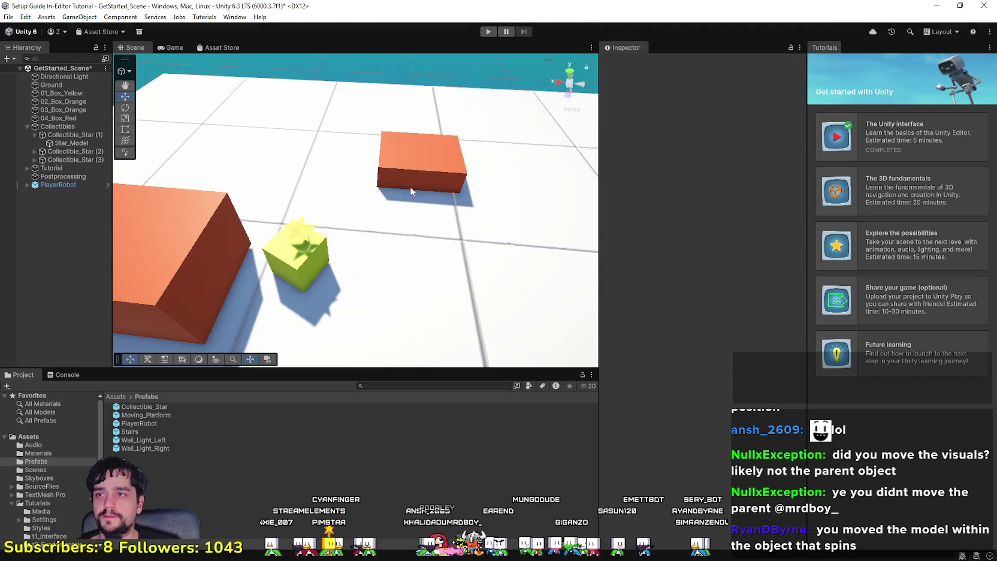
Select 04_Box_Red and Collectible_Star (3) together and drag them beside the orange box.
{"action": "mouse_move", "coordinate": [417, 263]}
{"action": "left_mouse_down"}
{"action": "mouse_move", "coordinate": [182, 202]}
{"action": "mouse_move", "coordinate": [142, 206]}
{"action": "mouse_move", "coordinate": [184, 231]}
{"action": "mouse_move", "coordinate": [353, 220]}
{"action": "mouse_move", "coordinate": [335, 199]}
{"action": "left_mouse_up"}
{"action": "left_click", "coordinate": [315, 175]}
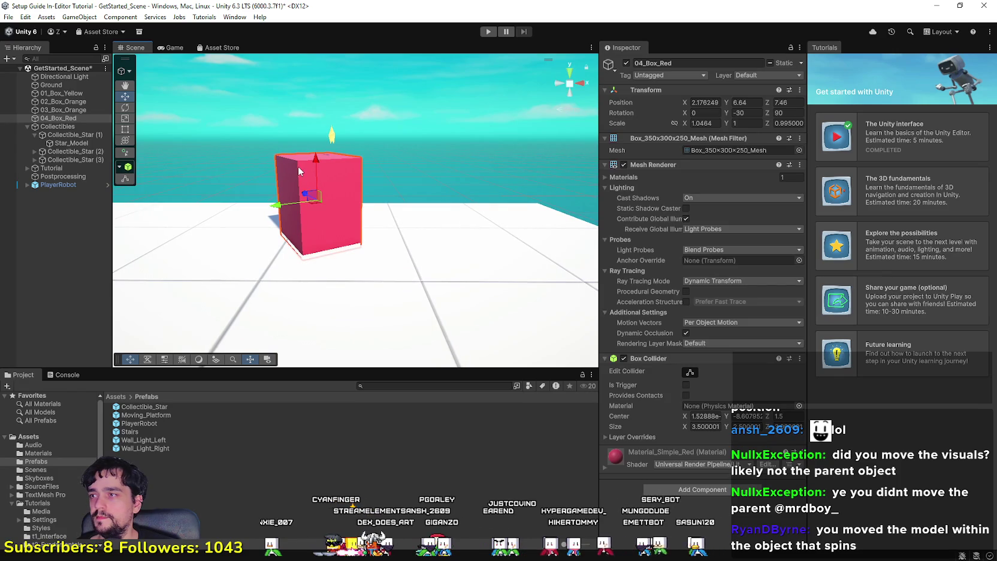
{"action": "left_click", "coordinate": [332, 137]}
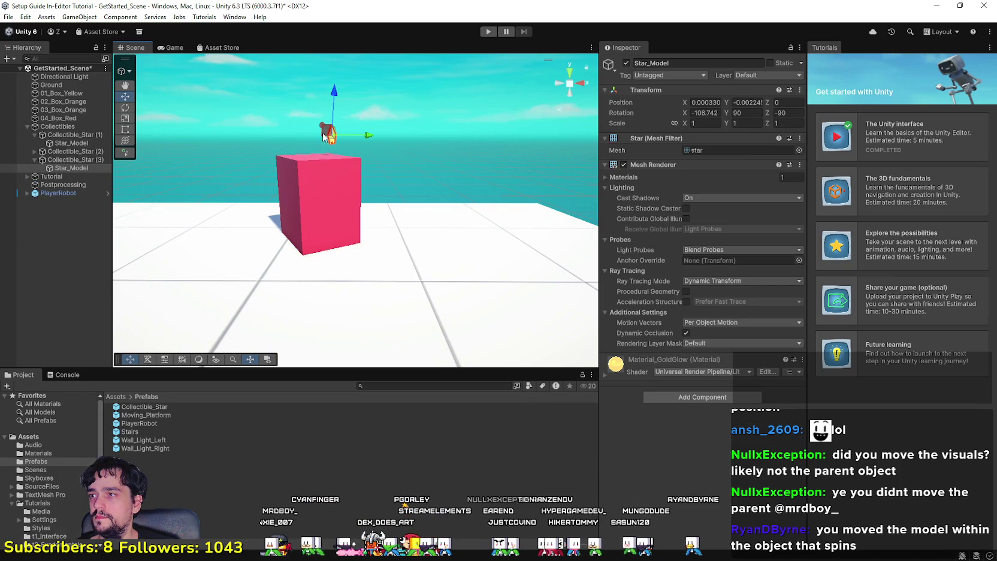
{"action": "left_click", "coordinate": [68, 120], "text": "shift"}
{"action": "left_click", "coordinate": [71, 160]}
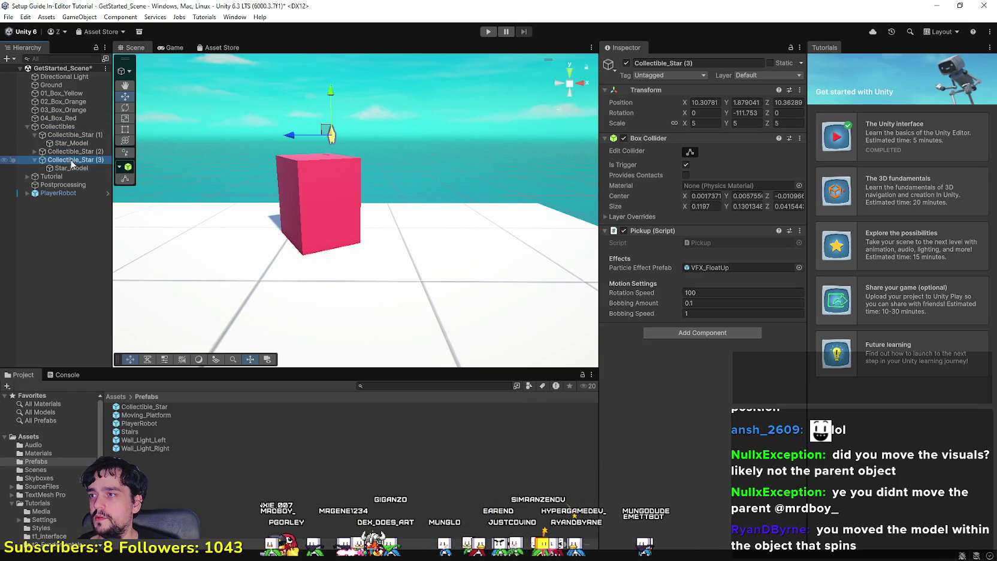
{"action": "left_click", "coordinate": [70, 119], "text": "ctrl"}
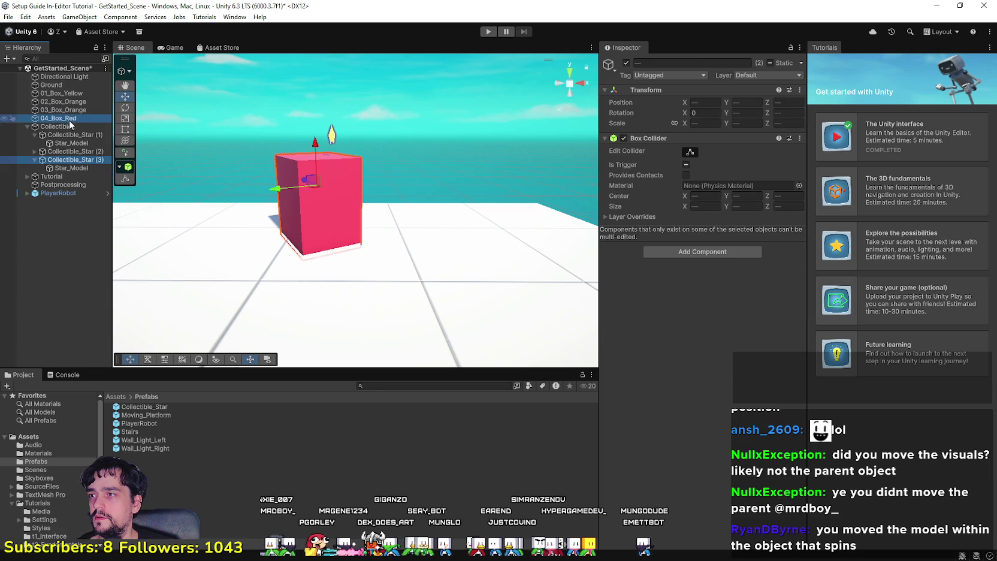
{"action": "left_click_drag", "start_coordinate": [318, 201], "coordinate": [306, 203]}
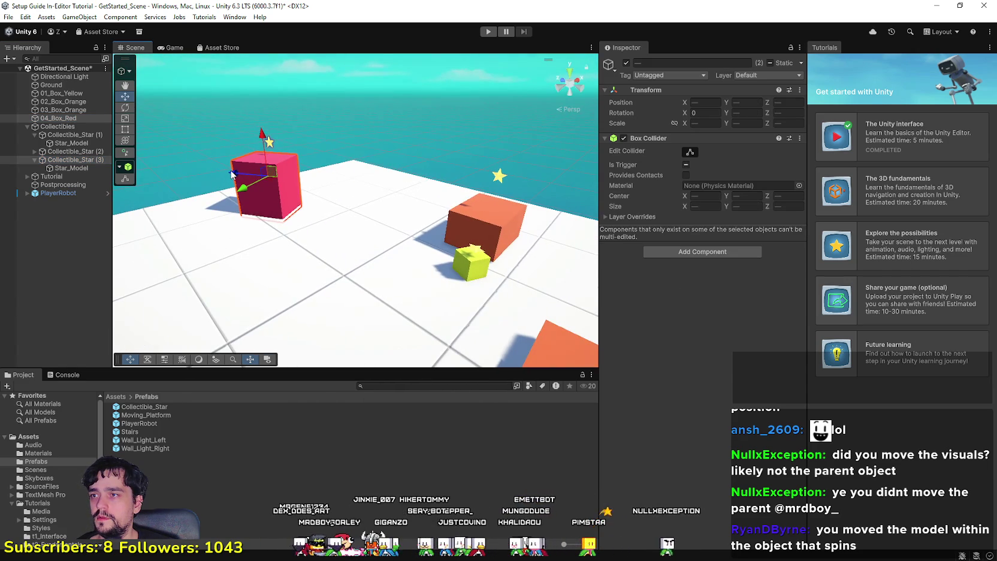
{"action": "mouse_move", "coordinate": [240, 180]}
{"action": "left_mouse_down"}
{"action": "mouse_move", "coordinate": [358, 211]}
{"action": "mouse_move", "coordinate": [393, 237]}
{"action": "mouse_move", "coordinate": [354, 234]}
{"action": "left_mouse_up"}
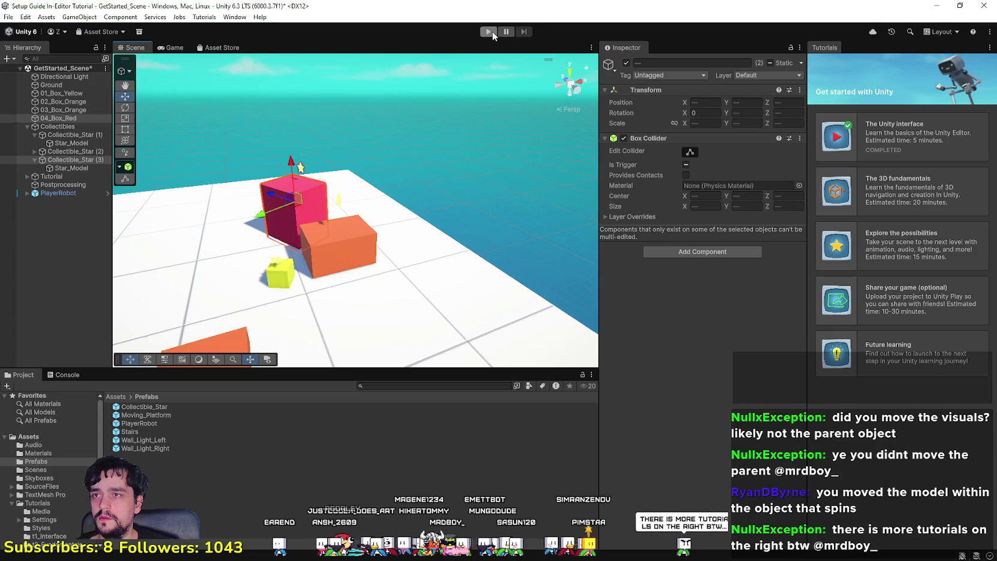
Start Play and hop the robot from the yellow to orange to red box, grabbing its star.
{"action": "left_click", "coordinate": [493, 31]}
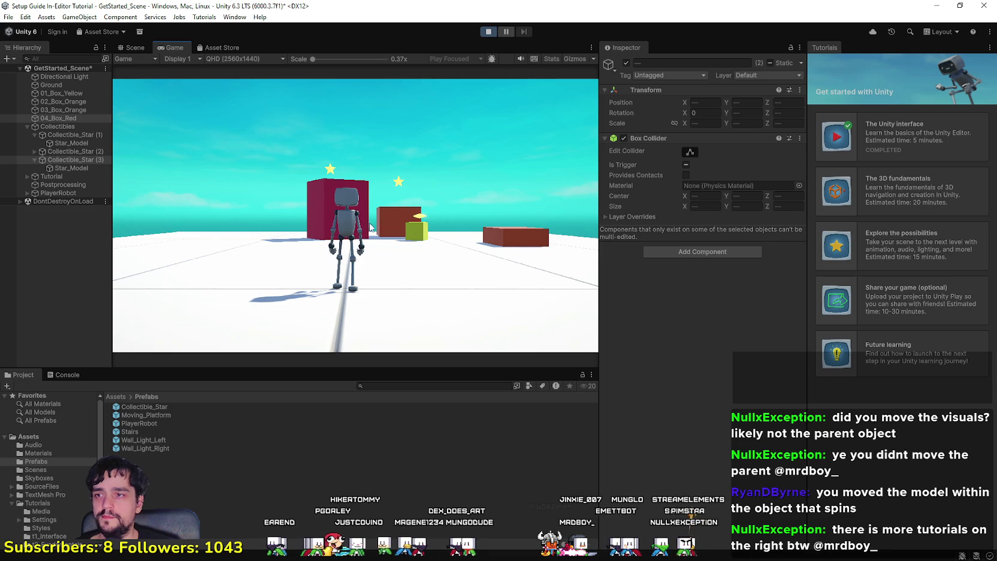
{"action": "key", "text": "w"}
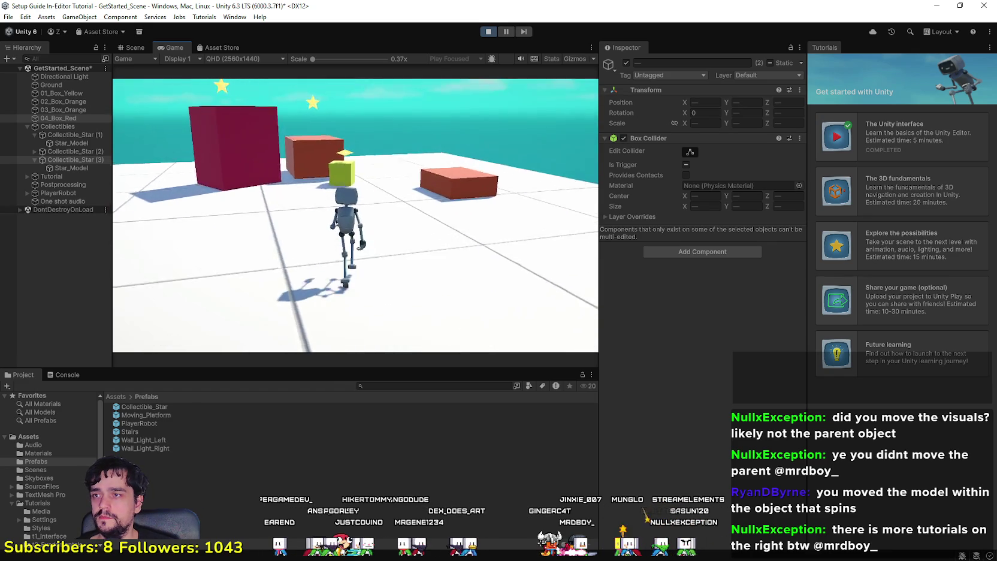
{"action": "key", "text": "space"}
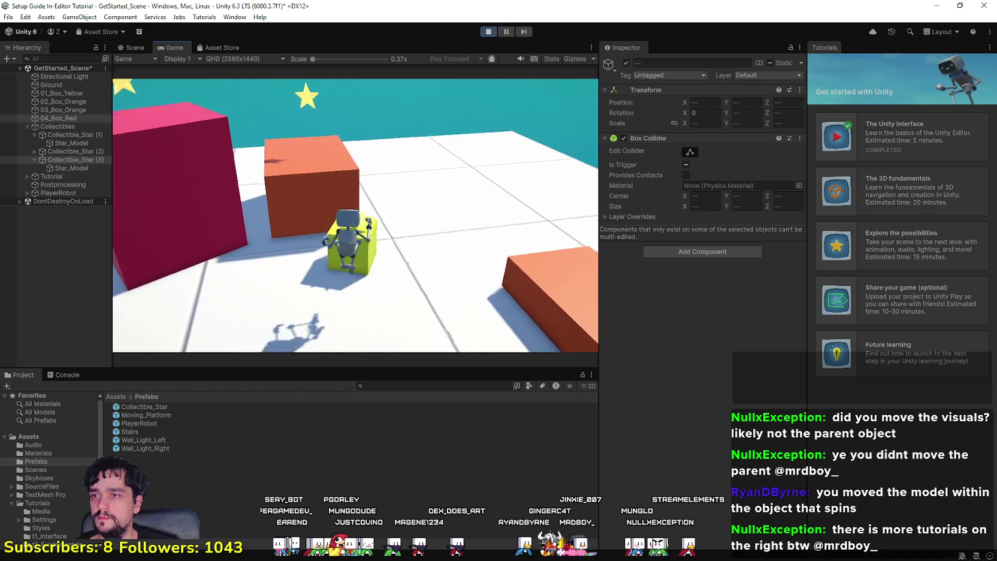
{"action": "key", "text": "space"}
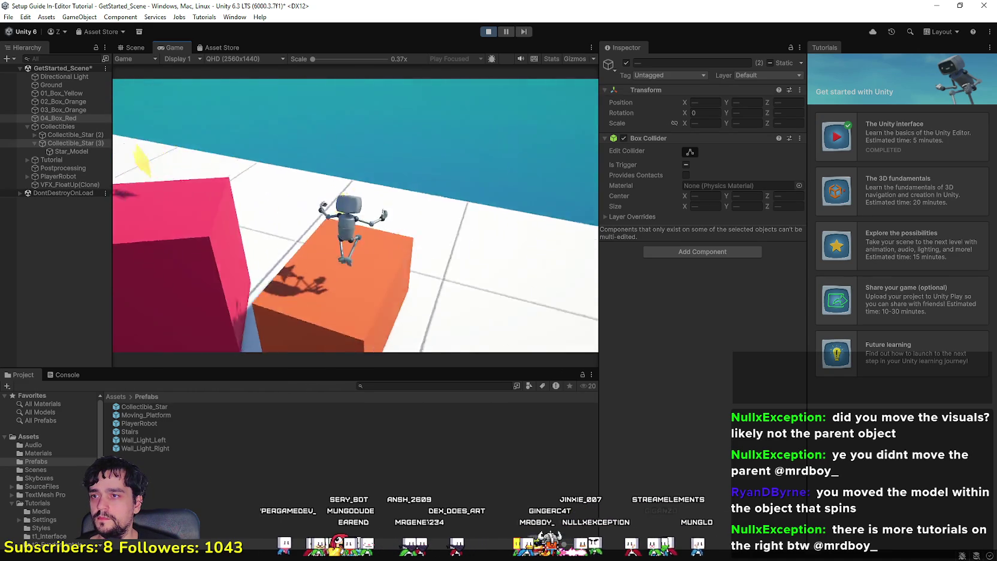
{"action": "key", "text": "space"}
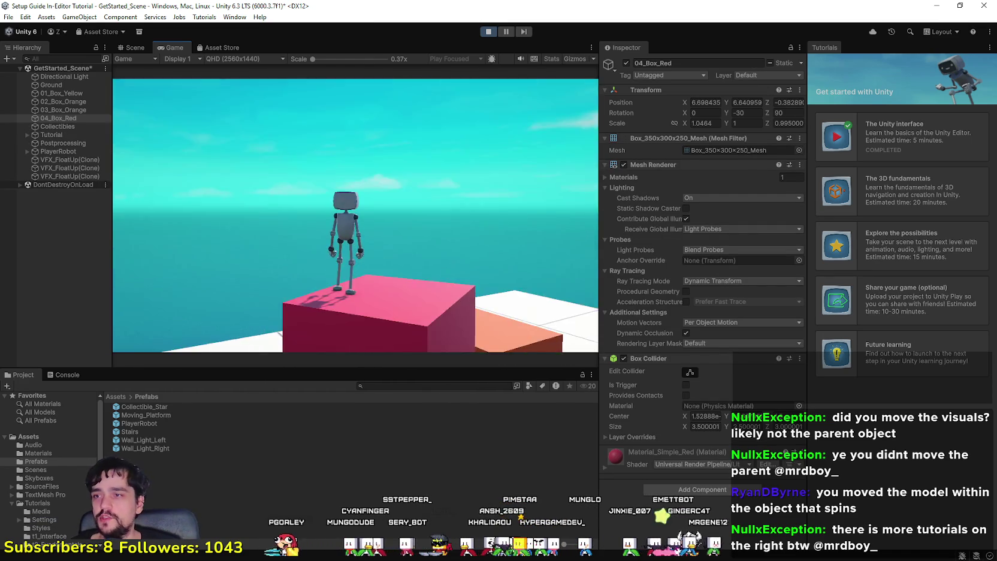
{"action": "key", "text": "space"}
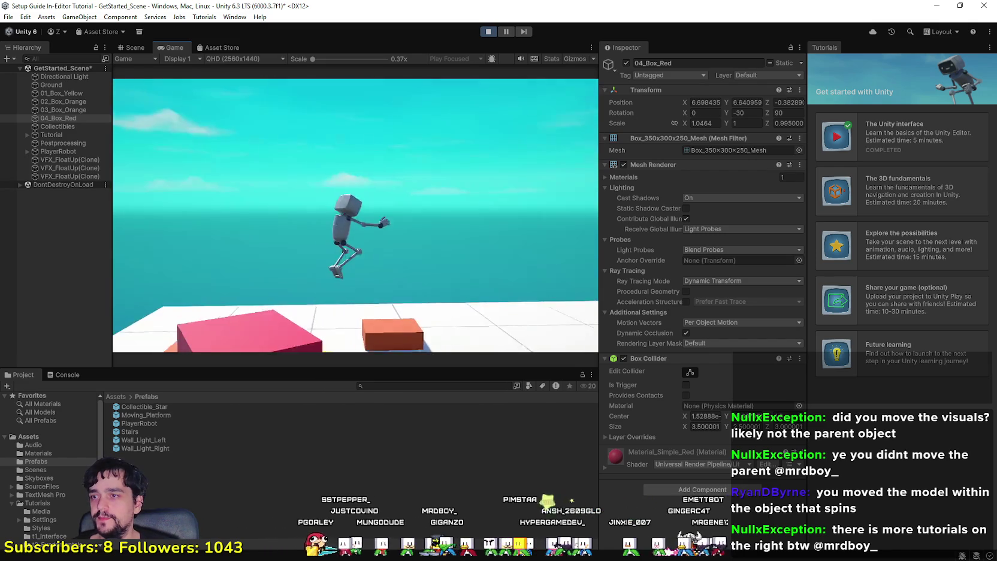
{"action": "key", "text": "w"}
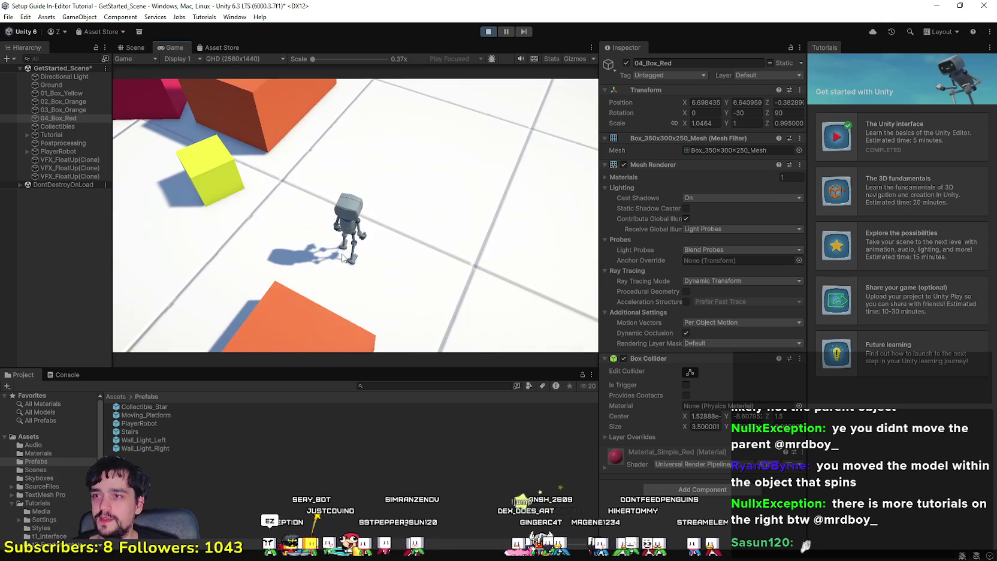
Exit Play mode, widen the Scene view, and select the Ground platform.
{"action": "left_click", "coordinate": [496, 31]}
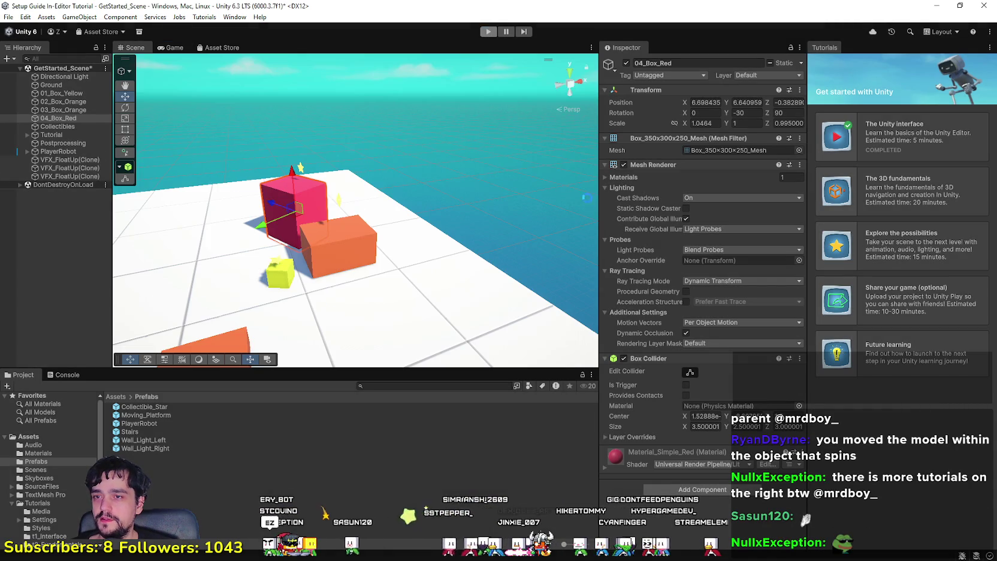
{"action": "left_click_drag", "start_coordinate": [599, 209], "coordinate": [673, 205]}
{"action": "mouse_move", "coordinate": [474, 268]}
{"action": "left_mouse_down"}
{"action": "mouse_move", "coordinate": [454, 299]}
{"action": "mouse_move", "coordinate": [364, 274]}
{"action": "mouse_move", "coordinate": [602, 292]}
{"action": "left_mouse_up"}
{"action": "scroll", "coordinate": [453, 298], "scroll_direction": "down", "scroll_amount": 3}
{"action": "left_click", "coordinate": [450, 282]}
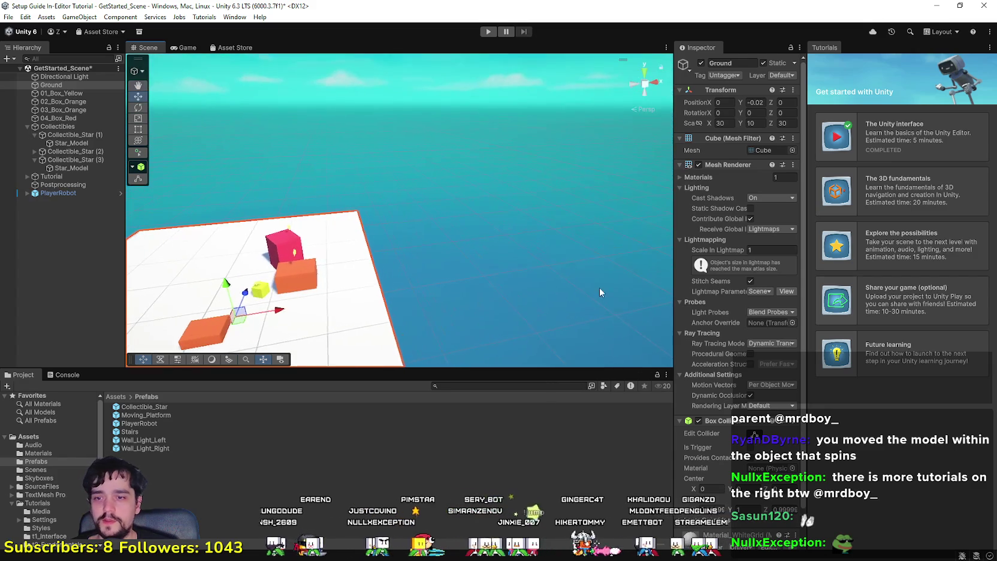
{"action": "scroll", "coordinate": [756, 552], "scroll_direction": "down", "scroll_amount": 2}
{"action": "mouse_move", "coordinate": [453, 351]}
{"action": "left_mouse_down"}
{"action": "mouse_move", "coordinate": [448, 283]}
{"action": "mouse_move", "coordinate": [225, 232]}
{"action": "mouse_move", "coordinate": [138, 168]}
{"action": "mouse_move", "coordinate": [144, 158]}
{"action": "mouse_move", "coordinate": [281, 337]}
{"action": "left_mouse_up"}
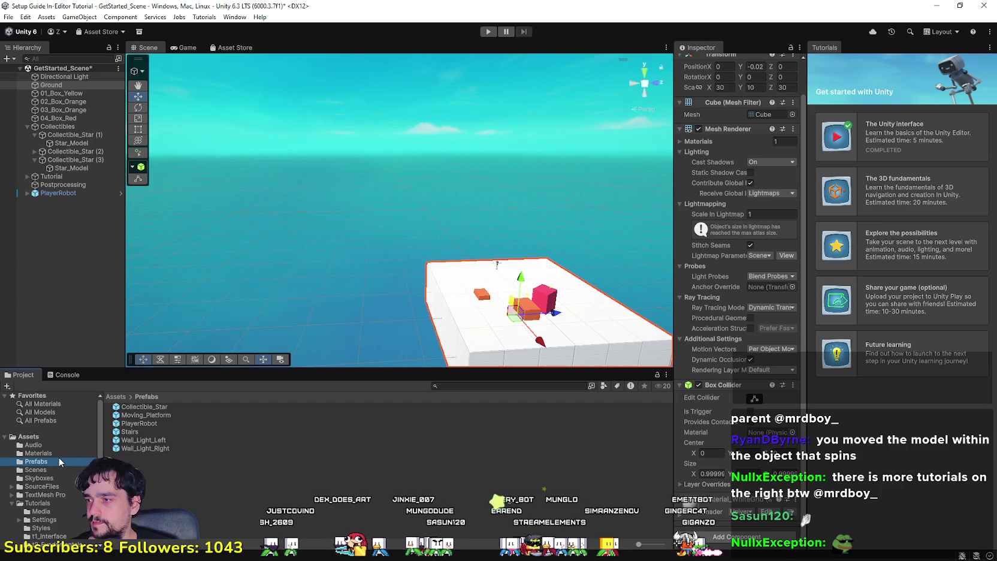
Make Material_Grass the parent of the ground material, then undo it with Ctrl+Z.
{"action": "scroll", "coordinate": [260, 454], "scroll_direction": "down", "scroll_amount": 5}
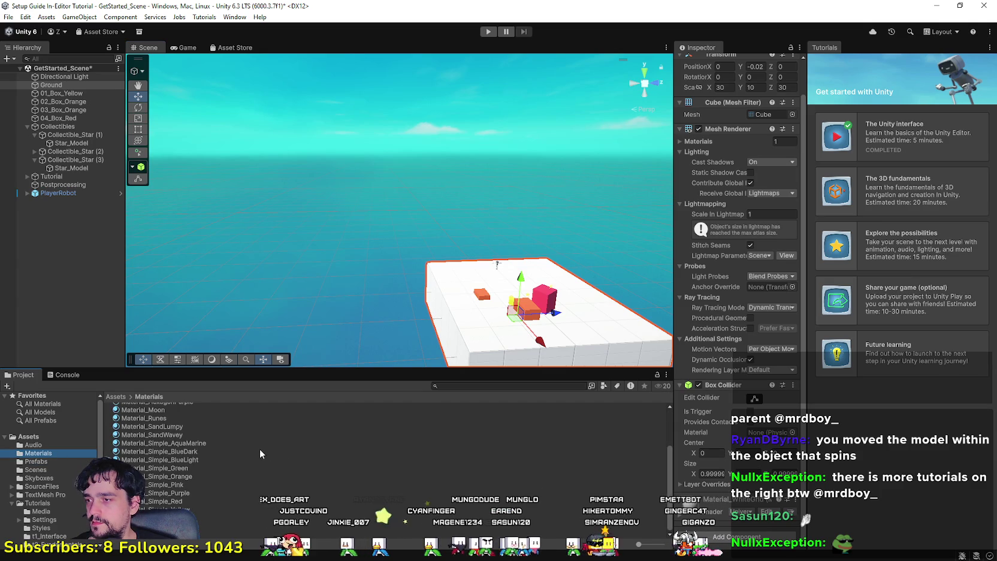
{"action": "scroll", "coordinate": [163, 441], "scroll_direction": "up", "scroll_amount": 2}
{"action": "scroll", "coordinate": [157, 413], "scroll_direction": "up", "scroll_amount": 1}
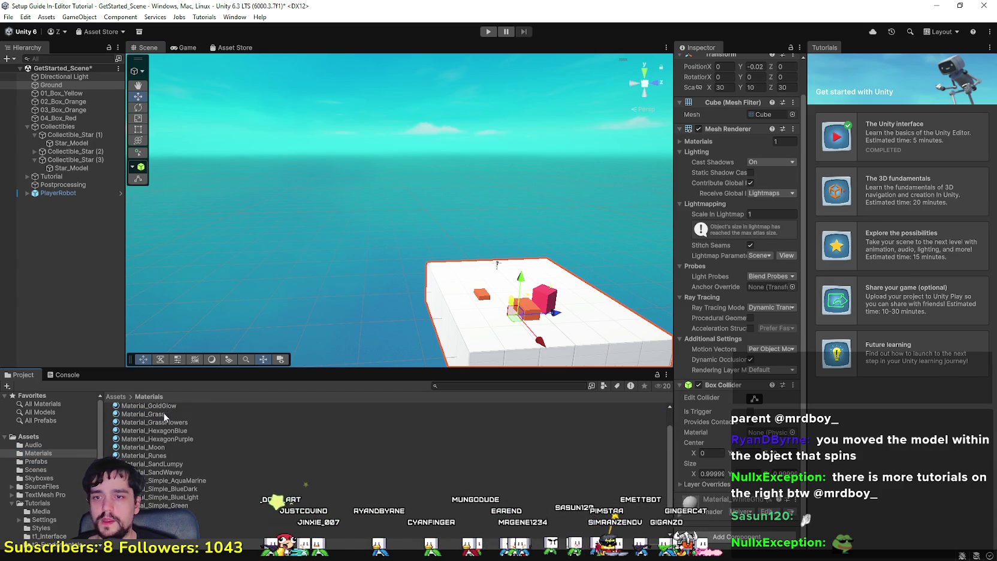
{"action": "left_click_drag", "start_coordinate": [151, 414], "coordinate": [715, 507]}
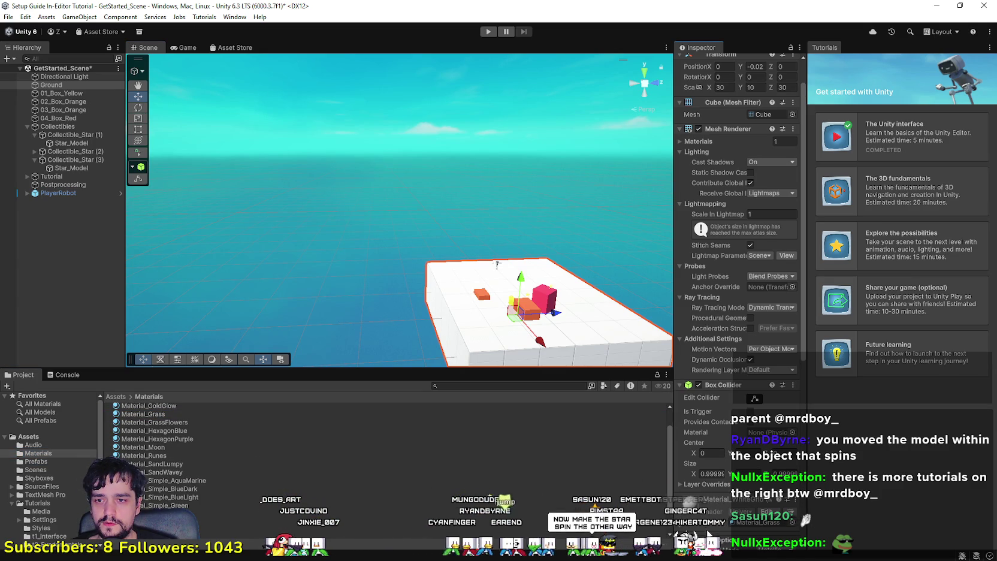
{"action": "scroll", "coordinate": [725, 525], "scroll_direction": "down", "scroll_amount": 2}
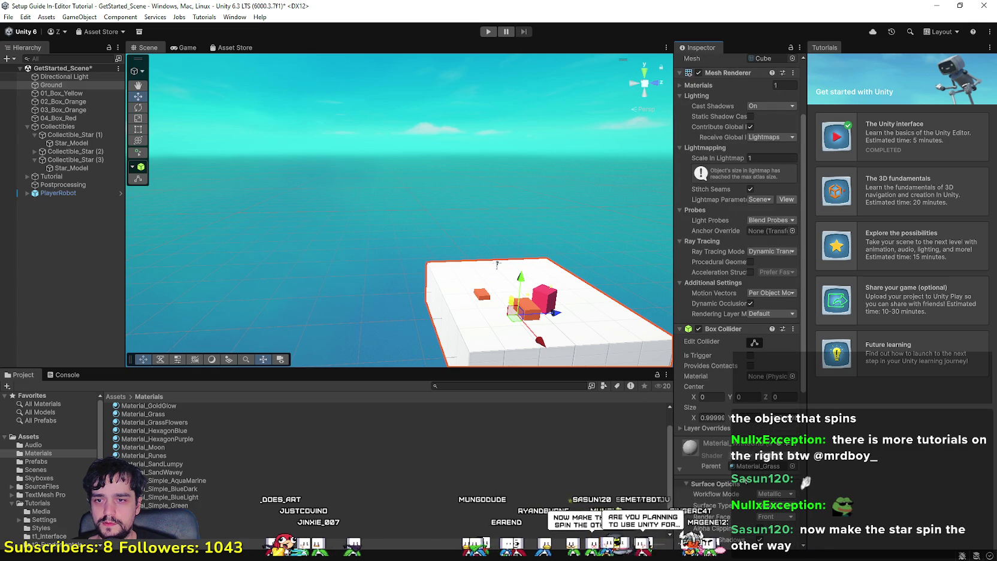
{"action": "scroll", "coordinate": [752, 472], "scroll_direction": "down", "scroll_amount": 9}
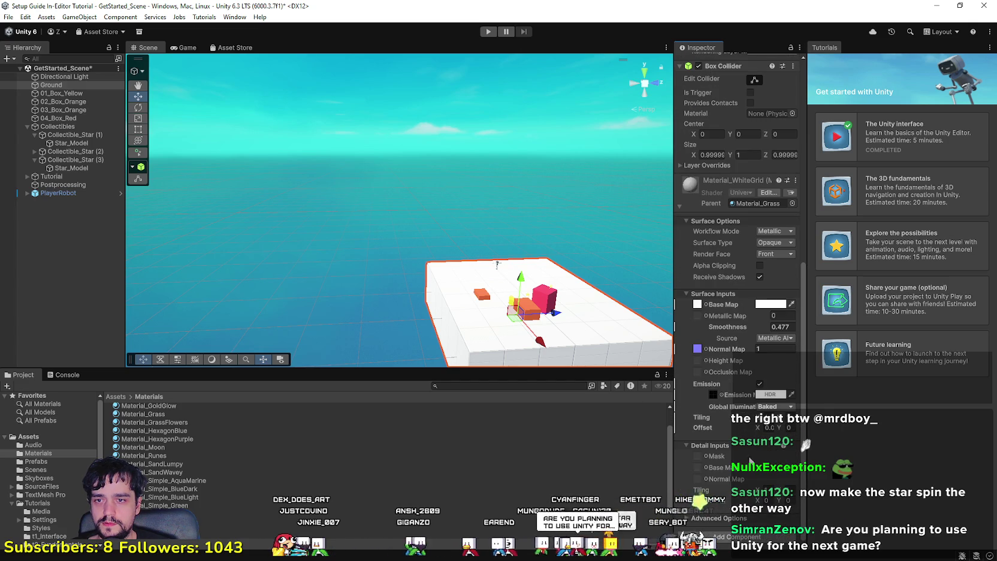
{"action": "scroll", "coordinate": [752, 471], "scroll_direction": "up", "scroll_amount": 3}
{"action": "key", "text": "ctrl+z"}
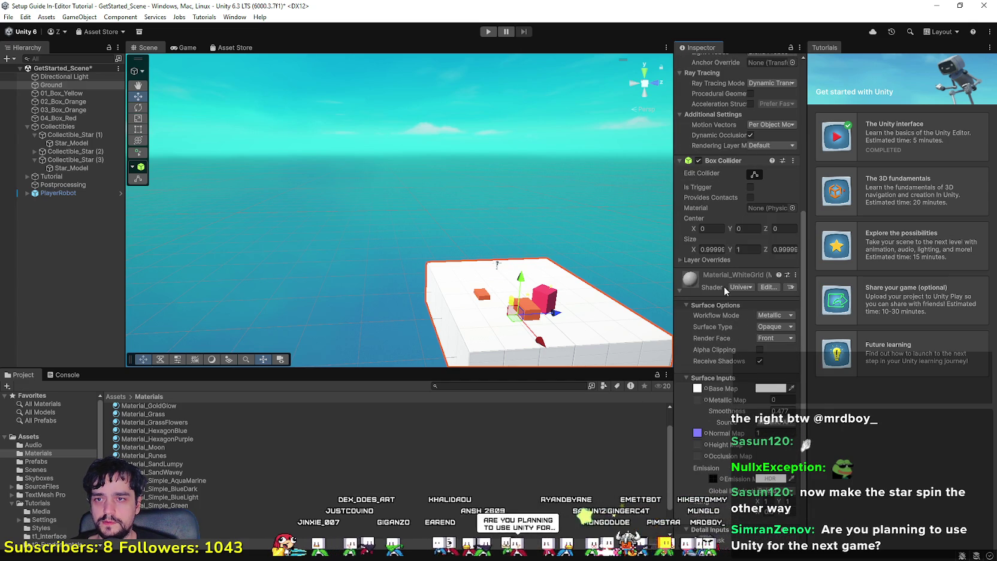
{"action": "scroll", "coordinate": [726, 288], "scroll_direction": "up", "scroll_amount": 8}
{"action": "mouse_move", "coordinate": [497, 287]}
{"action": "left_mouse_down"}
{"action": "mouse_move", "coordinate": [454, 302]}
{"action": "mouse_move", "coordinate": [222, 454]}
{"action": "left_mouse_up"}
{"action": "scroll", "coordinate": [183, 435], "scroll_direction": "up", "scroll_amount": 2}
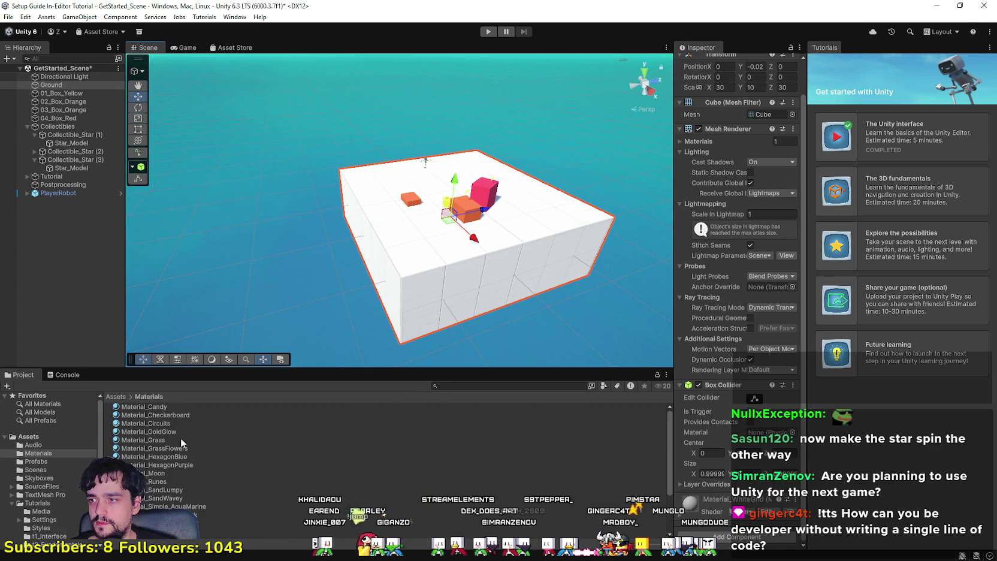
{"action": "left_click", "coordinate": [181, 440]}
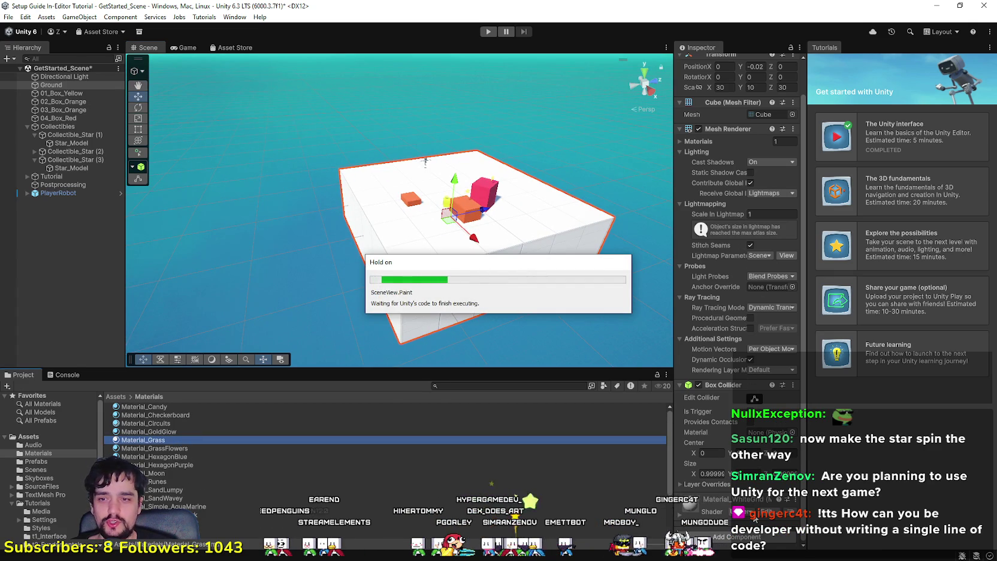
{"action": "left_click_drag", "start_coordinate": [563, 347], "coordinate": [458, 302]}
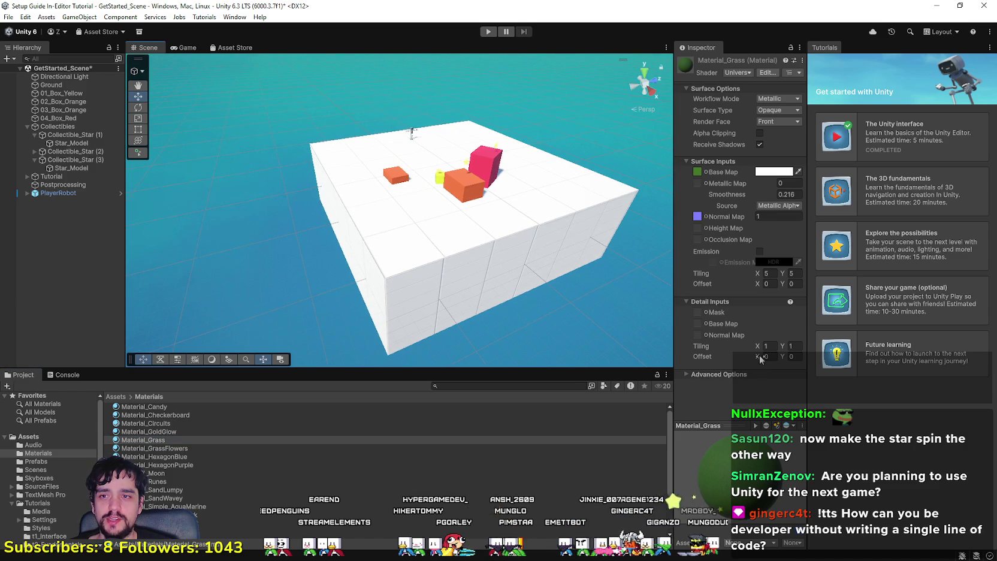
{"action": "left_click_drag", "start_coordinate": [576, 288], "coordinate": [527, 290]}
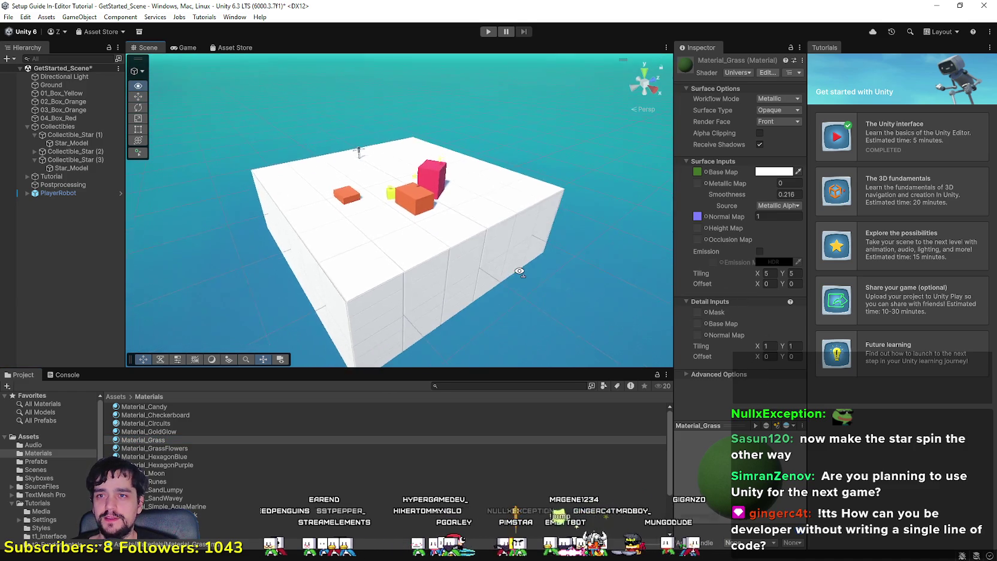
{"action": "left_click", "coordinate": [396, 238]}
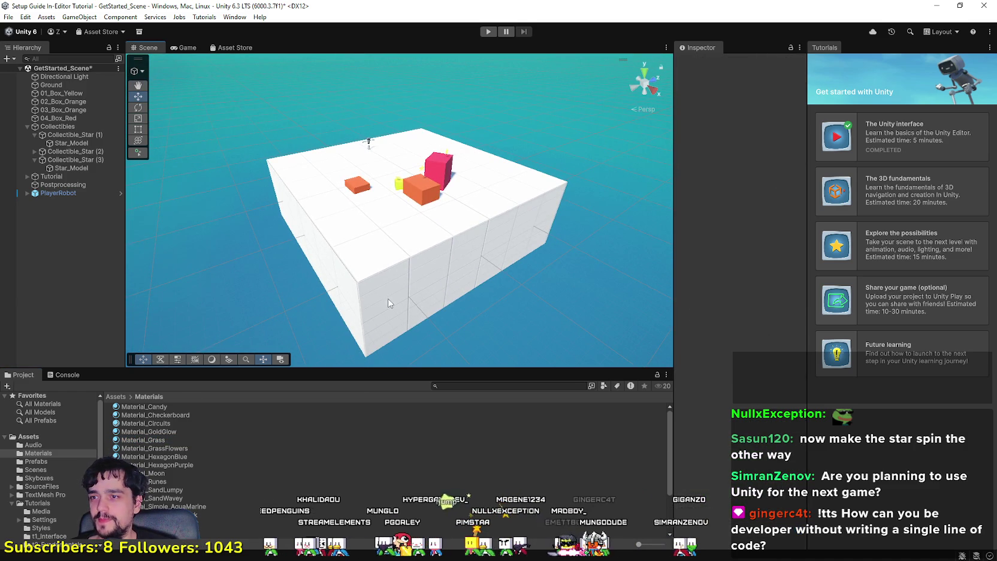
{"action": "left_click_drag", "start_coordinate": [391, 250], "coordinate": [407, 251]}
{"action": "left_click", "coordinate": [407, 252]}
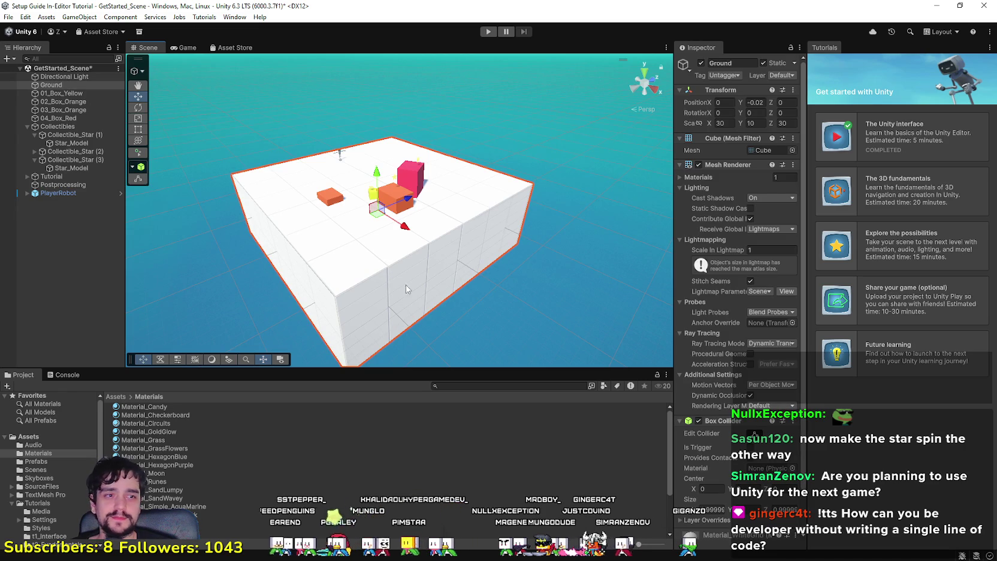
Browse the Ground material's shader list, search 'grass', and close it unchanged.
{"action": "scroll", "coordinate": [695, 512], "scroll_direction": "down", "scroll_amount": 2}
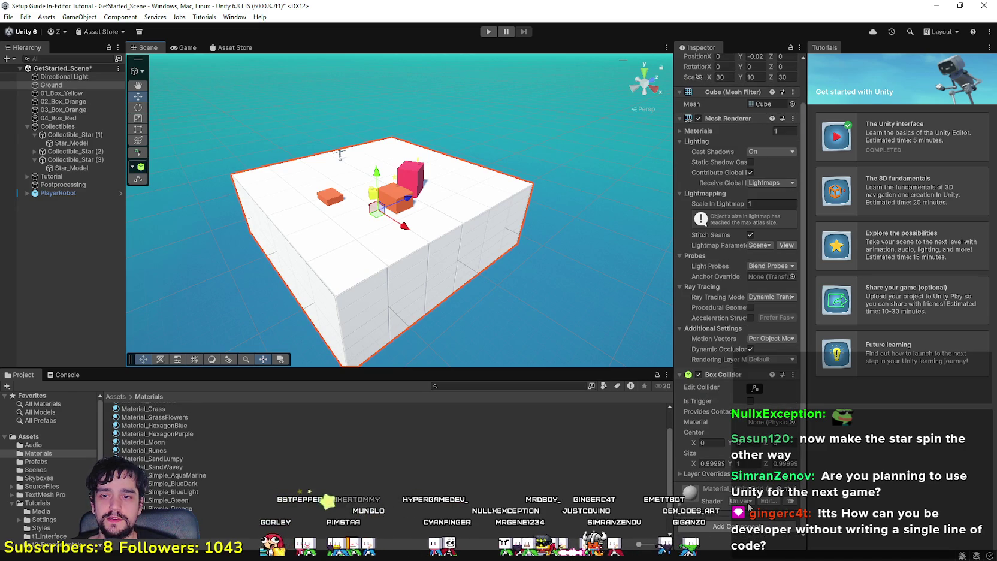
{"action": "left_click", "coordinate": [745, 502]}
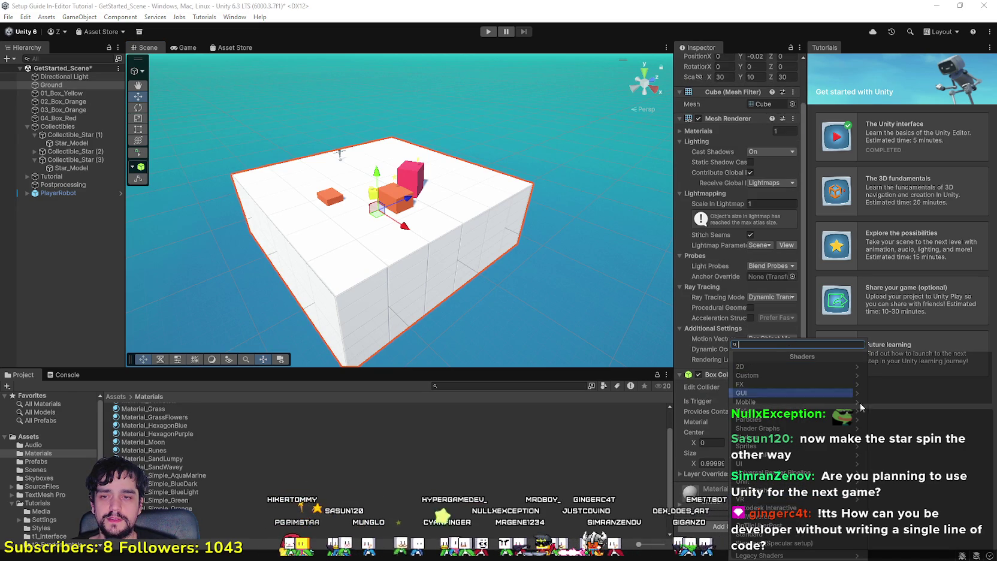
{"action": "left_click", "coordinate": [922, 482]}
{"action": "left_click", "coordinate": [746, 503]}
{"action": "type", "text": "grass"}
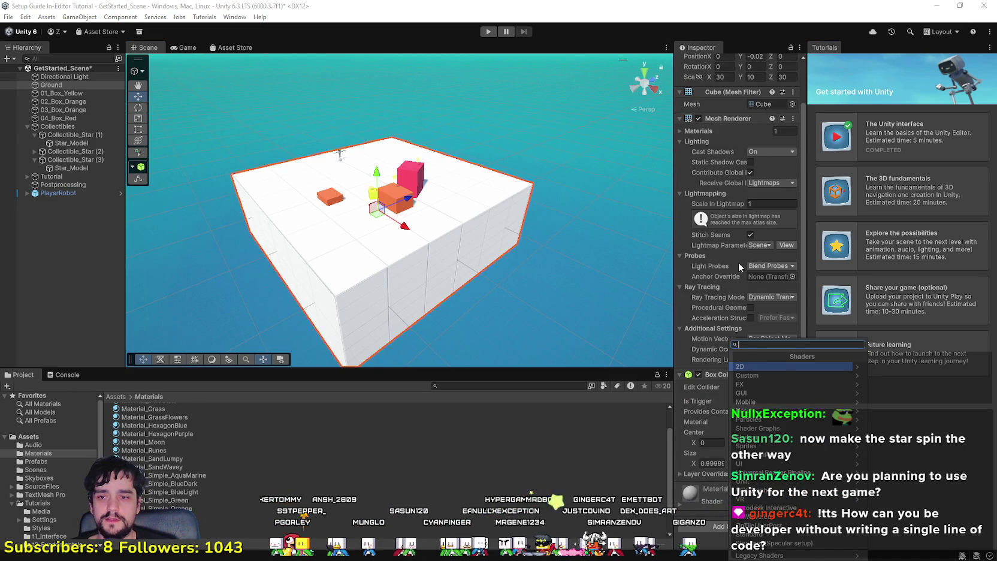
{"action": "key", "text": "BackSpace"}
{"action": "key", "text": "BackSpace"}
{"action": "key", "text": "BackSpace"}
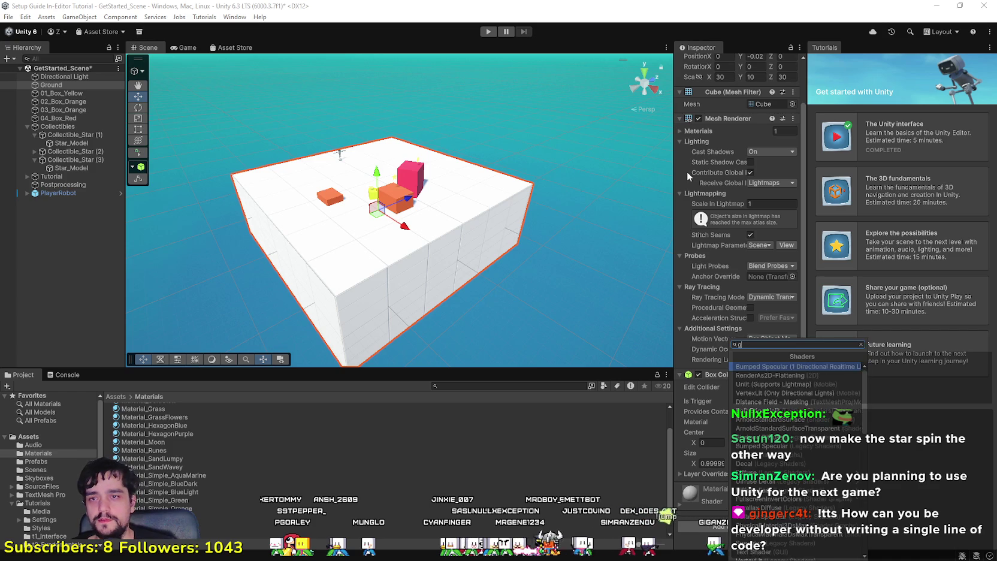
{"action": "left_click", "coordinate": [968, 443]}
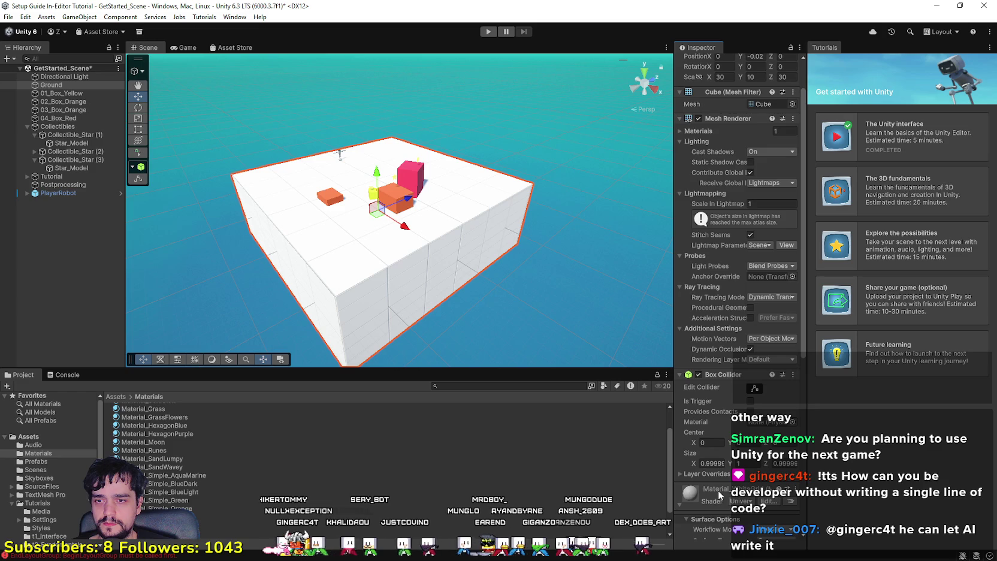
Select Material_Moon in the Project window to view its settings.
{"action": "scroll", "coordinate": [719, 495], "scroll_direction": "down", "scroll_amount": 5}
{"action": "scroll", "coordinate": [721, 494], "scroll_direction": "up", "scroll_amount": 5}
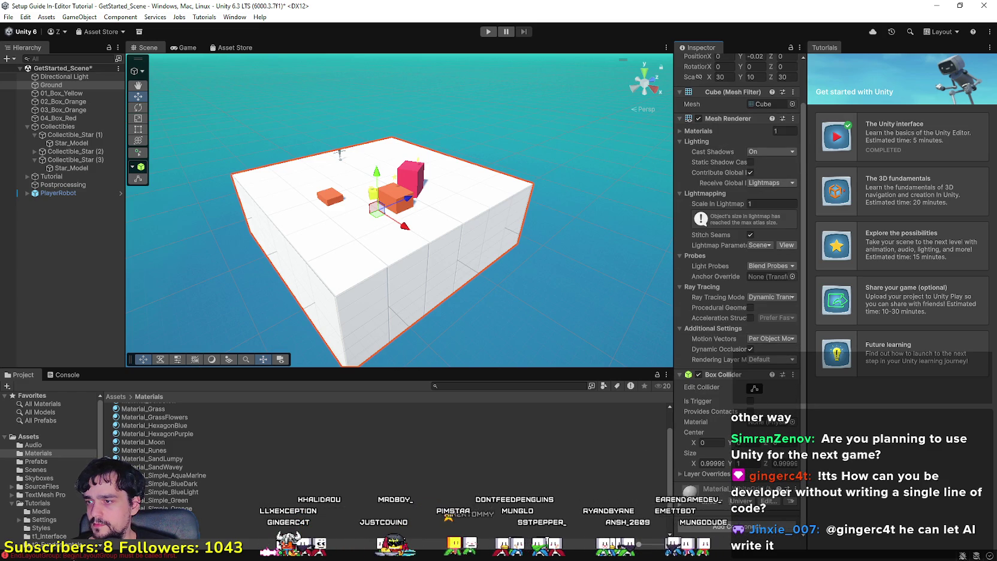
{"action": "left_click", "coordinate": [144, 442]}
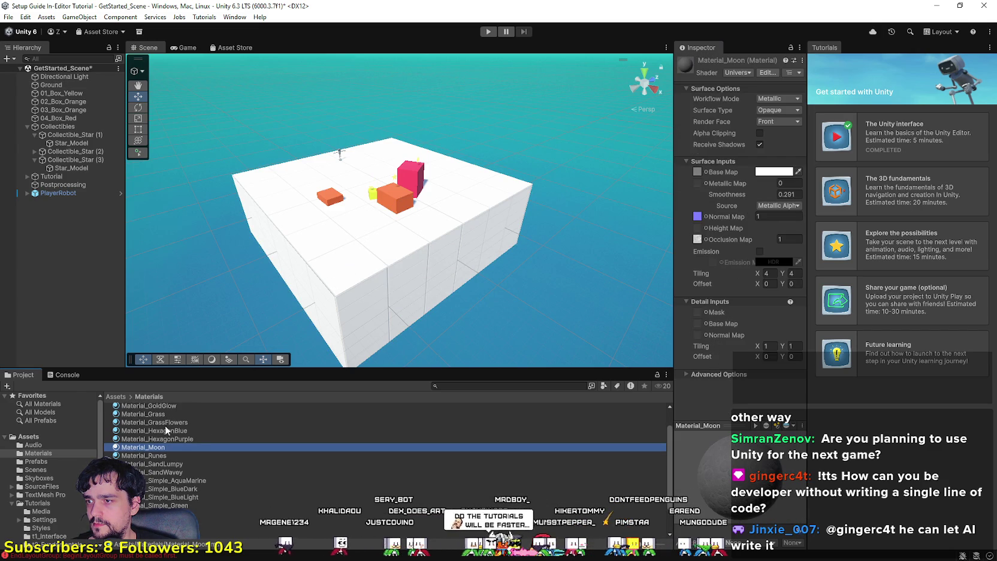
Inspect Material_Grass, then select the Ground and parent its material to Material_Grass.
{"action": "left_click", "coordinate": [143, 414]}
{"action": "left_click", "coordinate": [370, 252]}
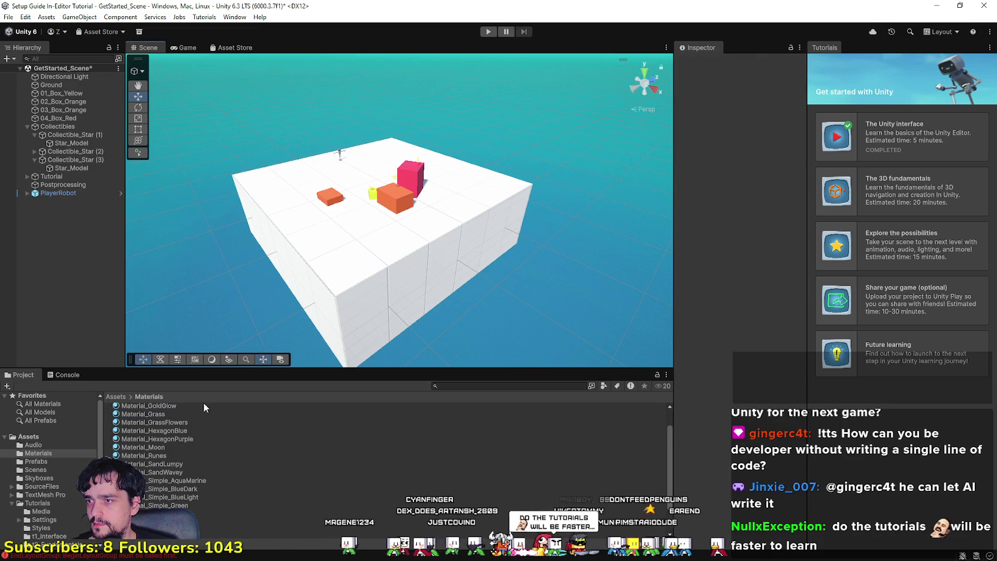
{"action": "left_click", "coordinate": [323, 295]}
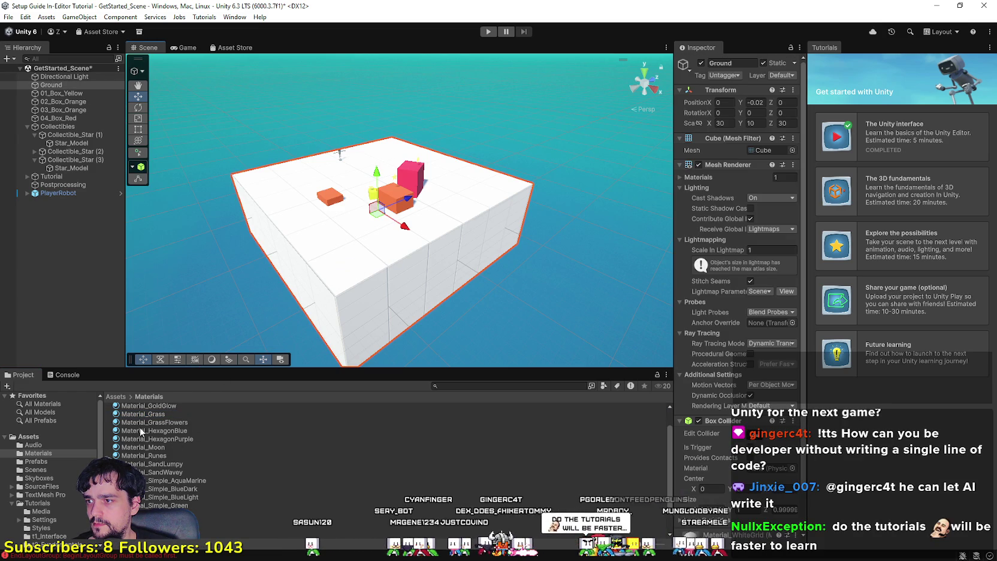
{"action": "scroll", "coordinate": [149, 419], "scroll_direction": "up", "scroll_amount": 1}
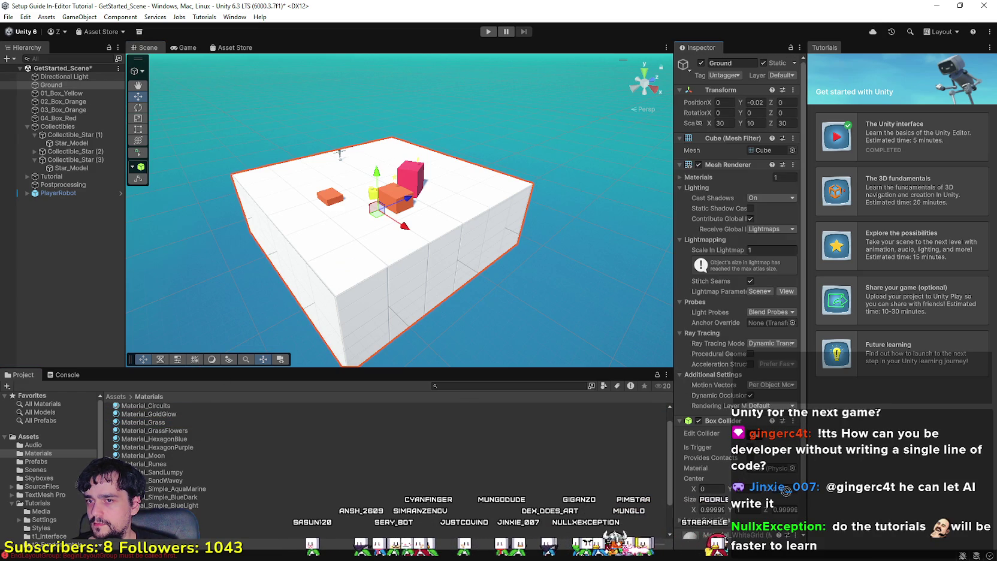
{"action": "scroll", "coordinate": [786, 480], "scroll_direction": "down", "scroll_amount": 2}
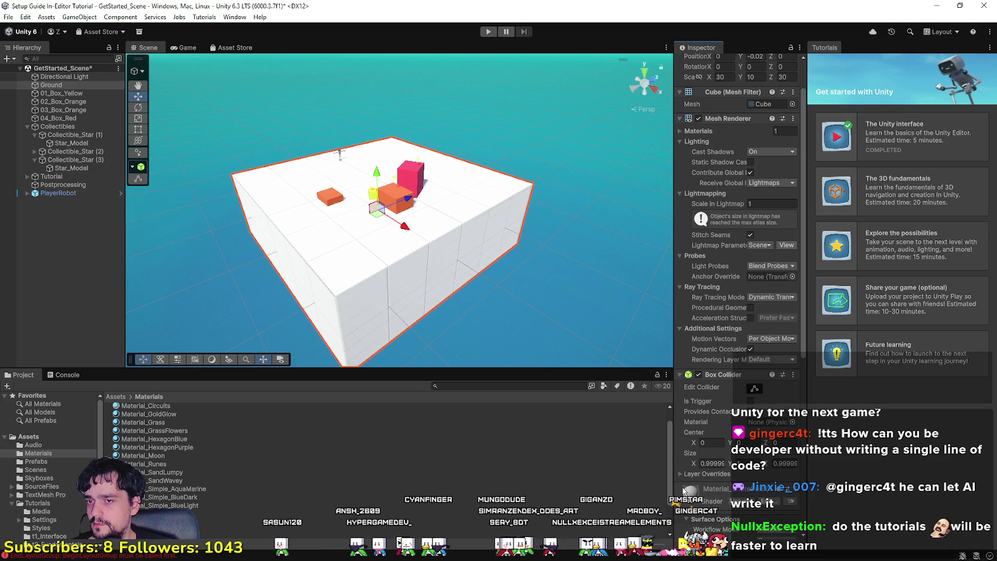
{"action": "scroll", "coordinate": [691, 491], "scroll_direction": "down", "scroll_amount": 8}
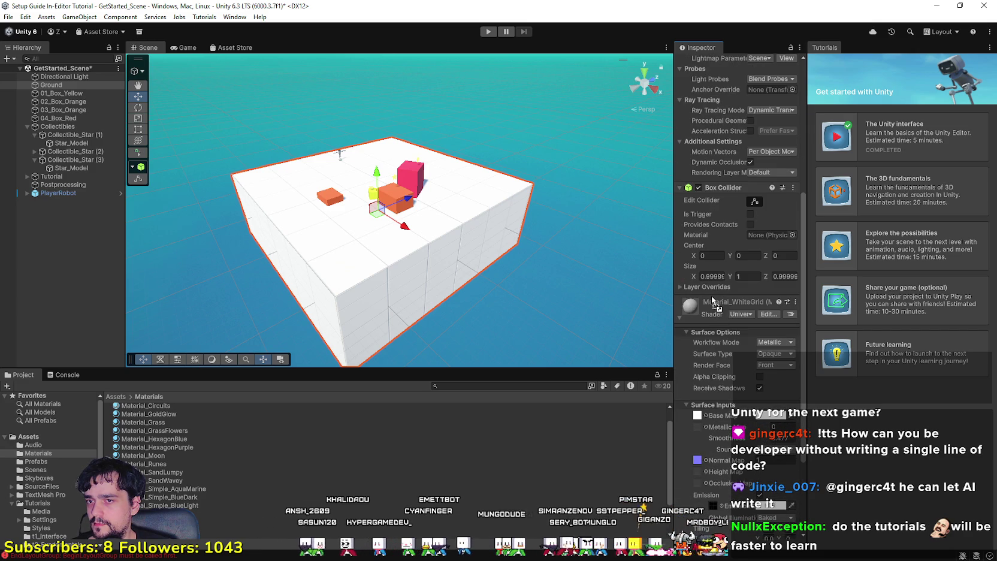
{"action": "scroll", "coordinate": [720, 419], "scroll_direction": "down", "scroll_amount": 4}
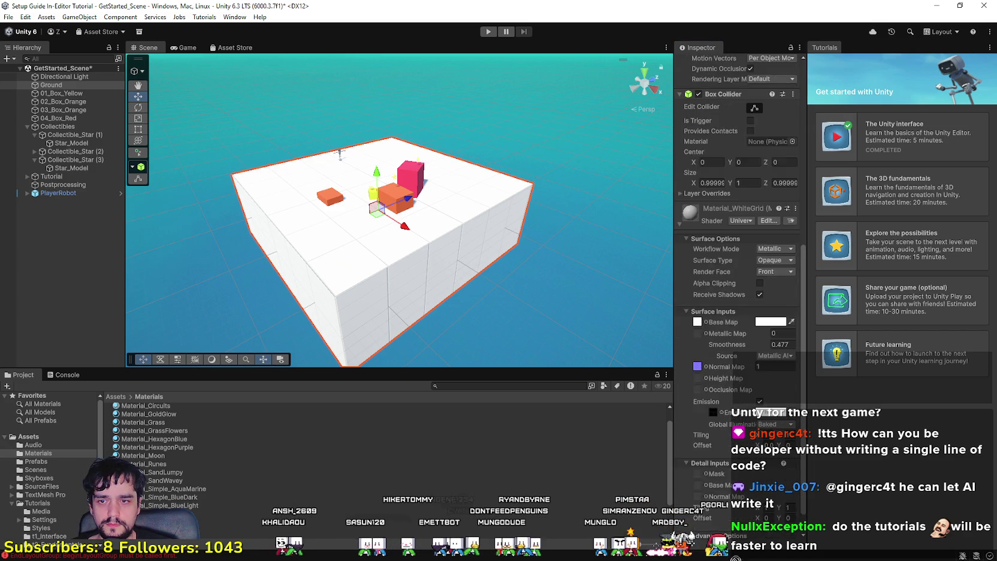
{"action": "scroll", "coordinate": [735, 533], "scroll_direction": "down", "scroll_amount": 1}
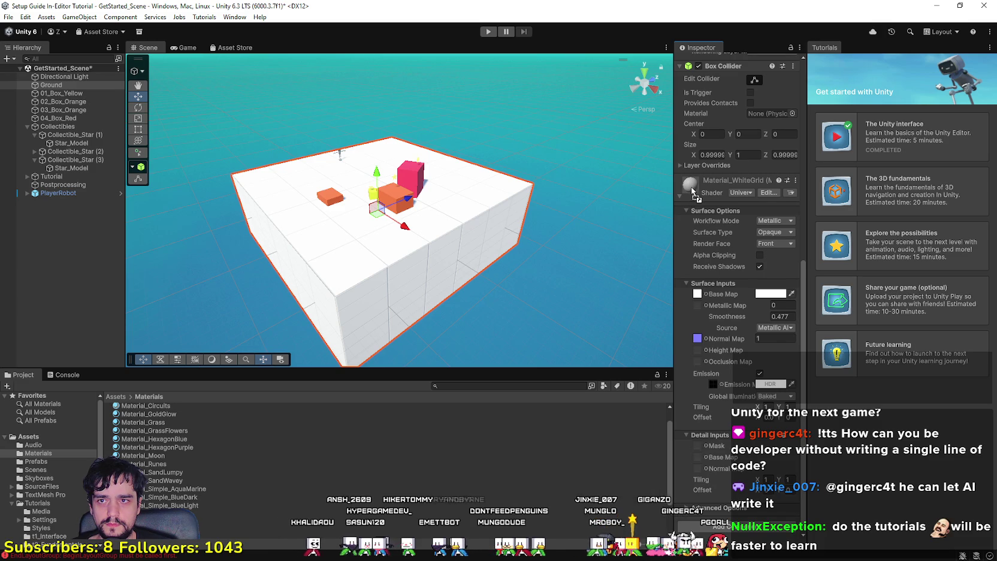
{"action": "left_click_drag", "start_coordinate": [694, 192], "coordinate": [692, 188]}
{"action": "scroll", "coordinate": [703, 199], "scroll_direction": "up", "scroll_amount": 10}
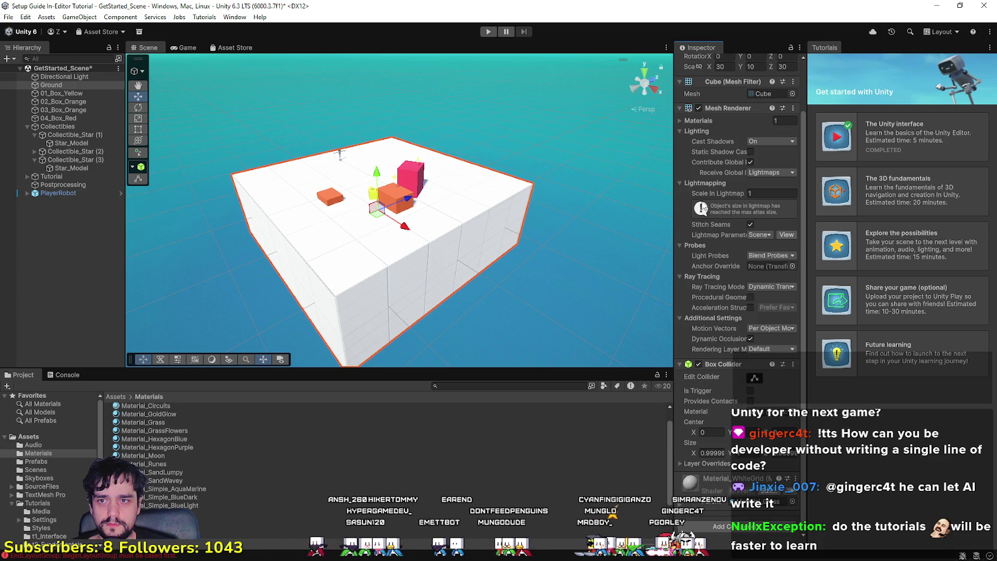
{"action": "scroll", "coordinate": [698, 505], "scroll_direction": "down", "scroll_amount": 5}
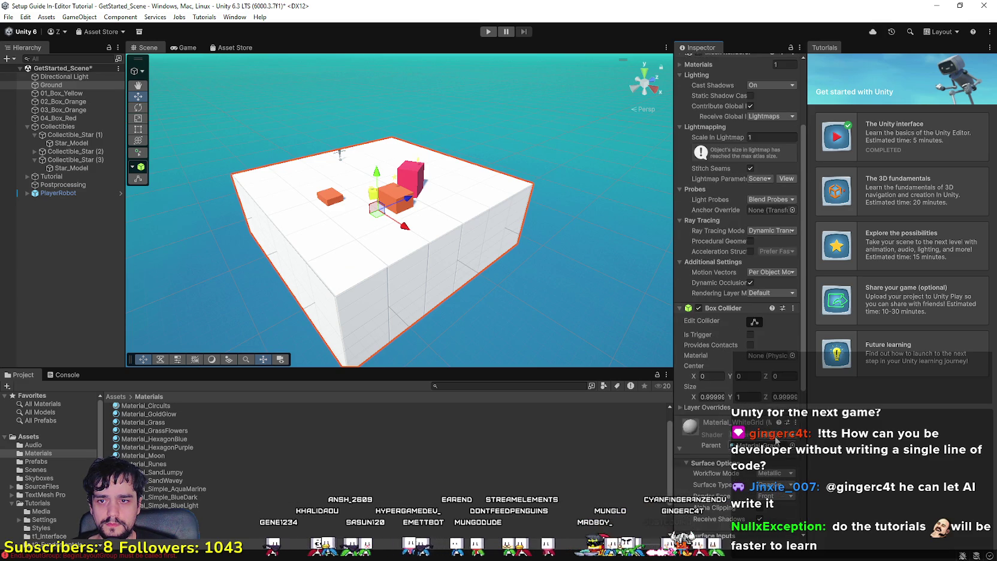
Ping the parent material and browse the material chooser without picking one.
{"action": "left_click", "coordinate": [758, 362]}
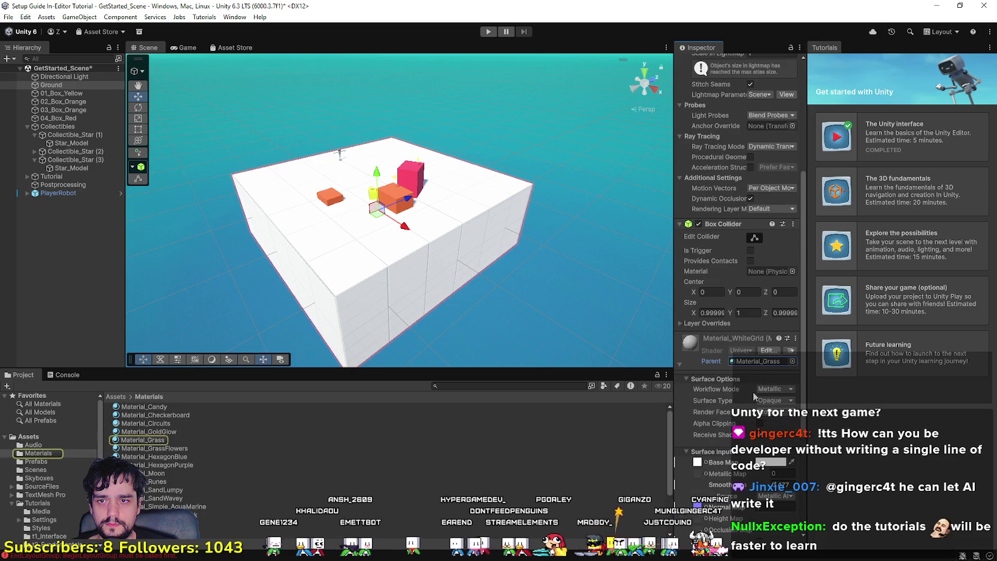
{"action": "left_click", "coordinate": [792, 362]}
{"action": "scroll", "coordinate": [864, 378], "scroll_direction": "up", "scroll_amount": 5}
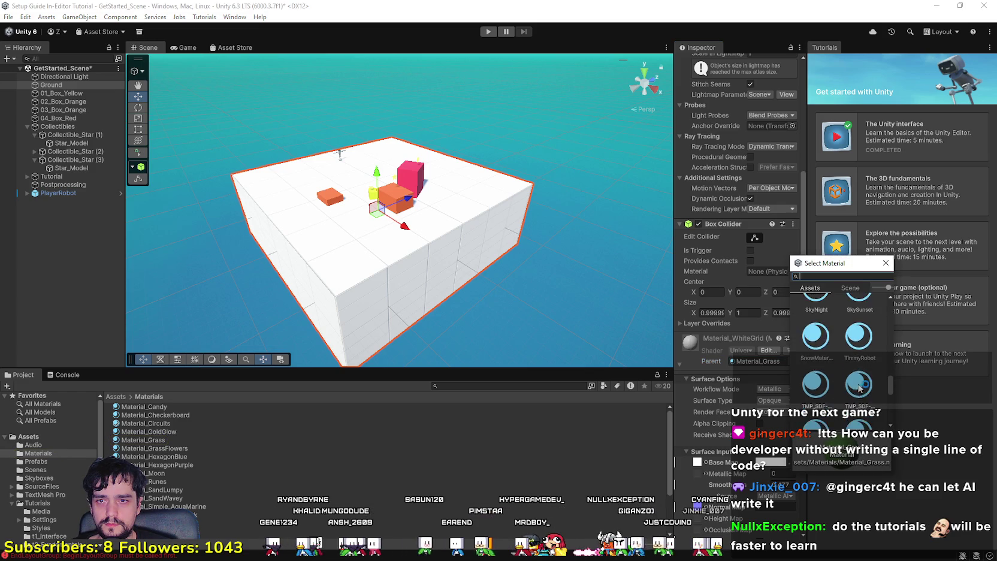
{"action": "scroll", "coordinate": [876, 367], "scroll_direction": "down", "scroll_amount": 3}
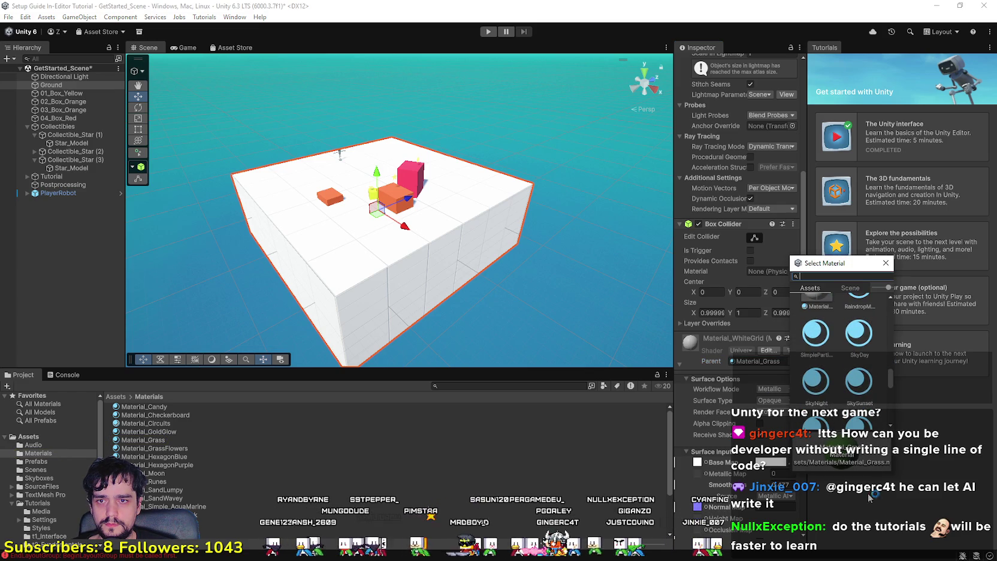
{"action": "left_click", "coordinate": [887, 263]}
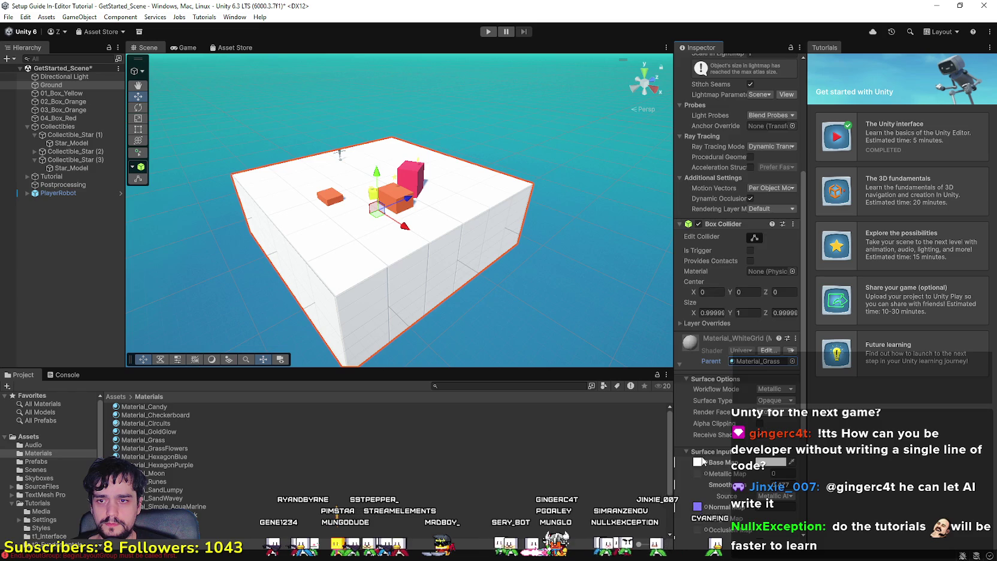
Locate the Grid_01_Normal normal map among the Textures/Grid files.
{"action": "scroll", "coordinate": [702, 461], "scroll_direction": "down", "scroll_amount": 3}
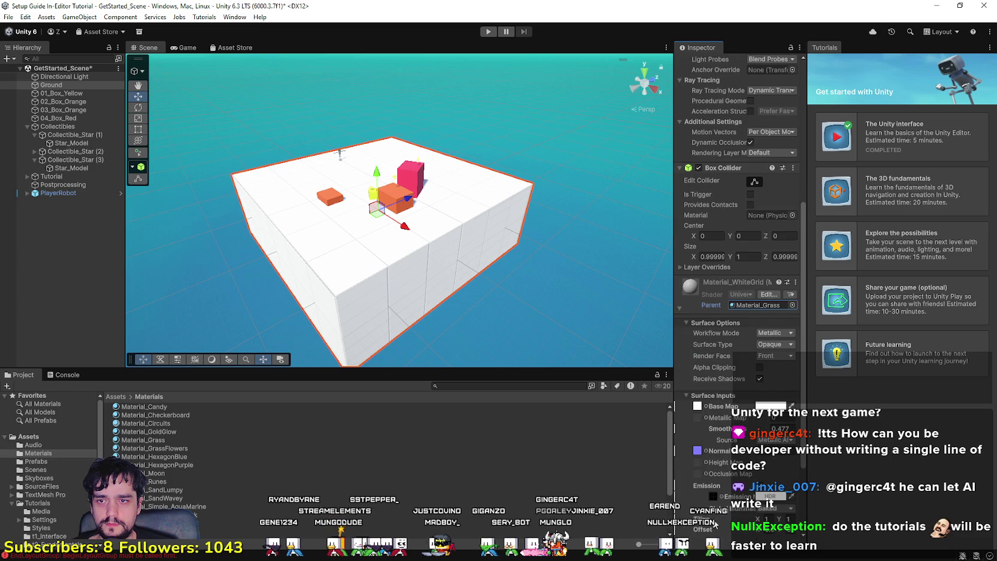
{"action": "scroll", "coordinate": [708, 447], "scroll_direction": "down", "scroll_amount": 2}
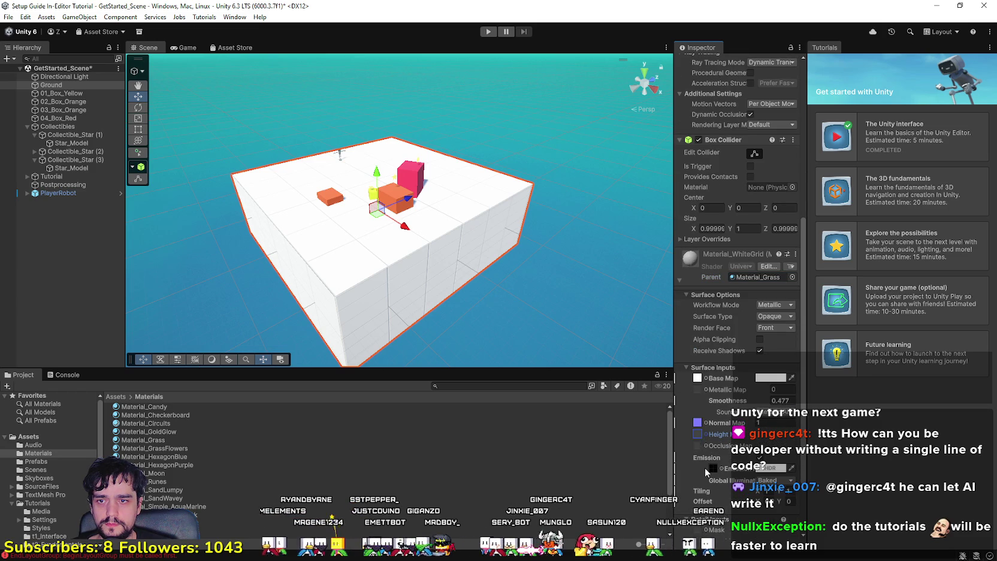
{"action": "left_click", "coordinate": [698, 422]}
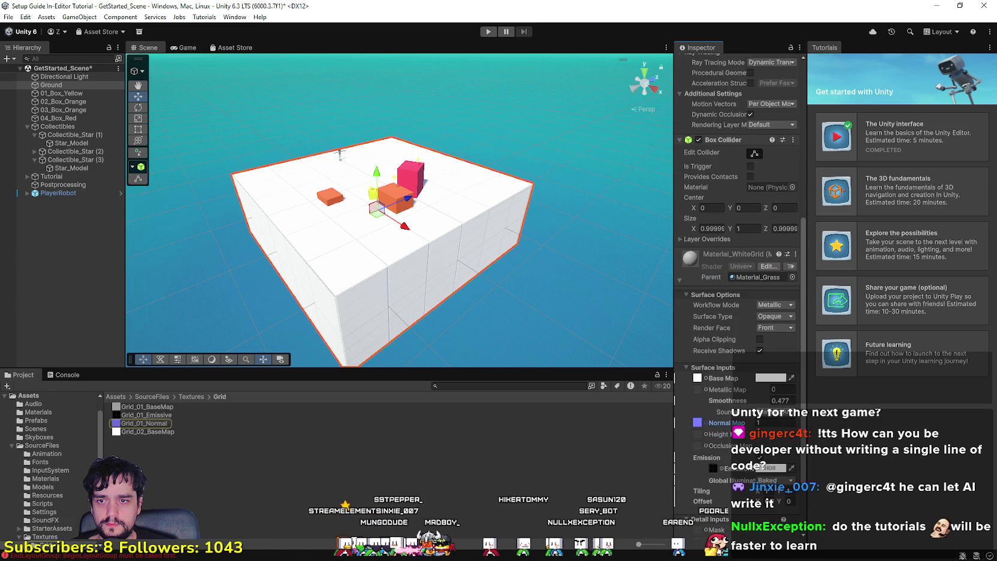
{"action": "scroll", "coordinate": [739, 476], "scroll_direction": "down", "scroll_amount": 4}
{"action": "scroll", "coordinate": [742, 496], "scroll_direction": "up", "scroll_amount": 5}
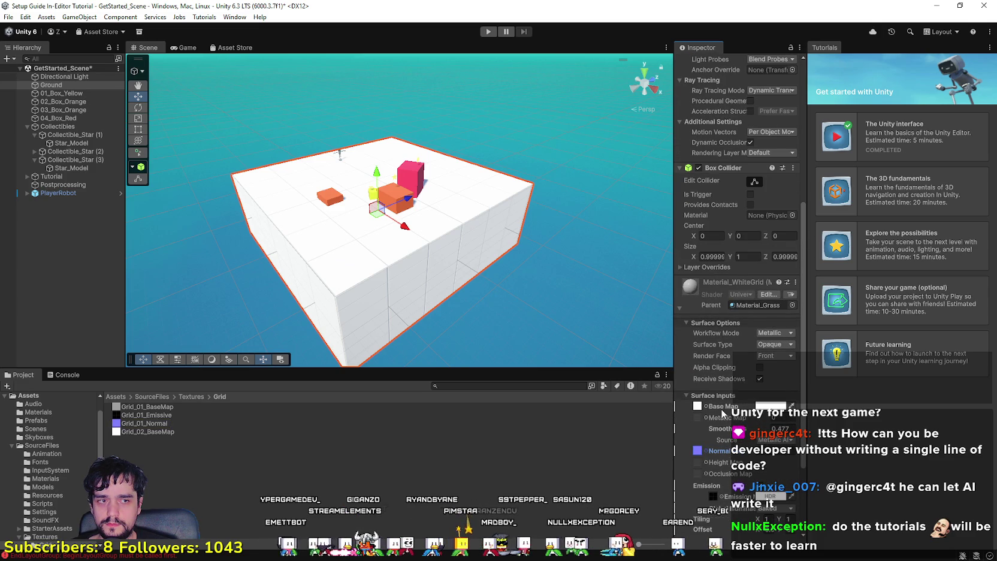
{"action": "scroll", "coordinate": [738, 456], "scroll_direction": "up", "scroll_amount": 1}
Keep the Metallic workflow mode and the Opaque surface type unchanged.
{"action": "left_click", "coordinate": [776, 361]}
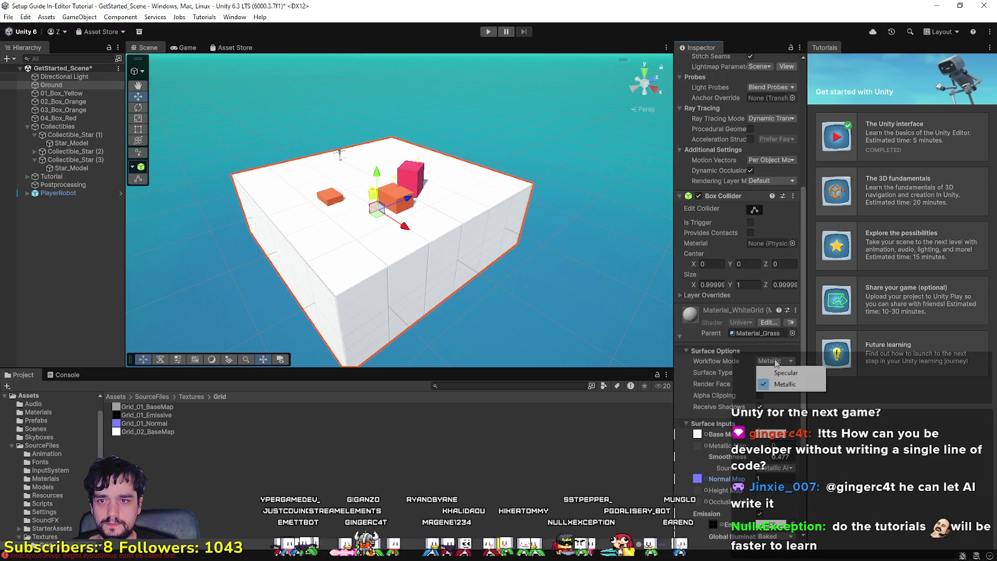
{"action": "left_click", "coordinate": [786, 384]}
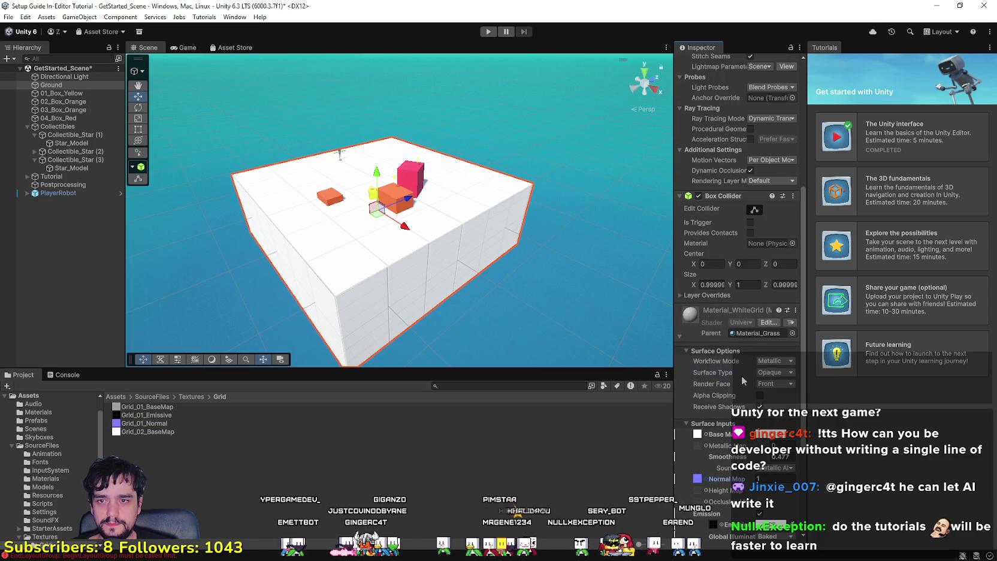
{"action": "left_click", "coordinate": [779, 385]}
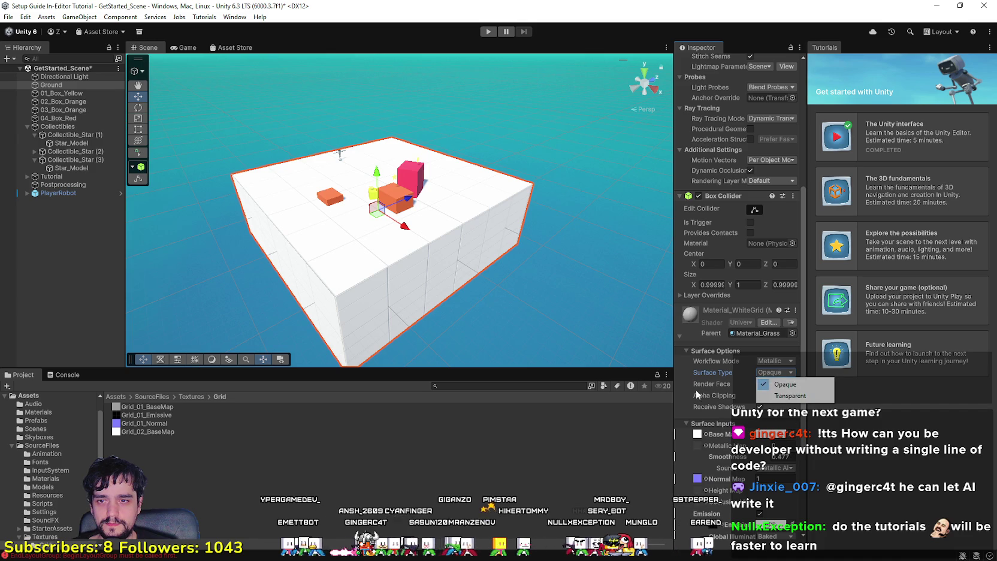
{"action": "left_click", "coordinate": [724, 393]}
{"action": "scroll", "coordinate": [731, 393], "scroll_direction": "up", "scroll_amount": 3}
{"action": "scroll", "coordinate": [729, 395], "scroll_direction": "up", "scroll_amount": 3}
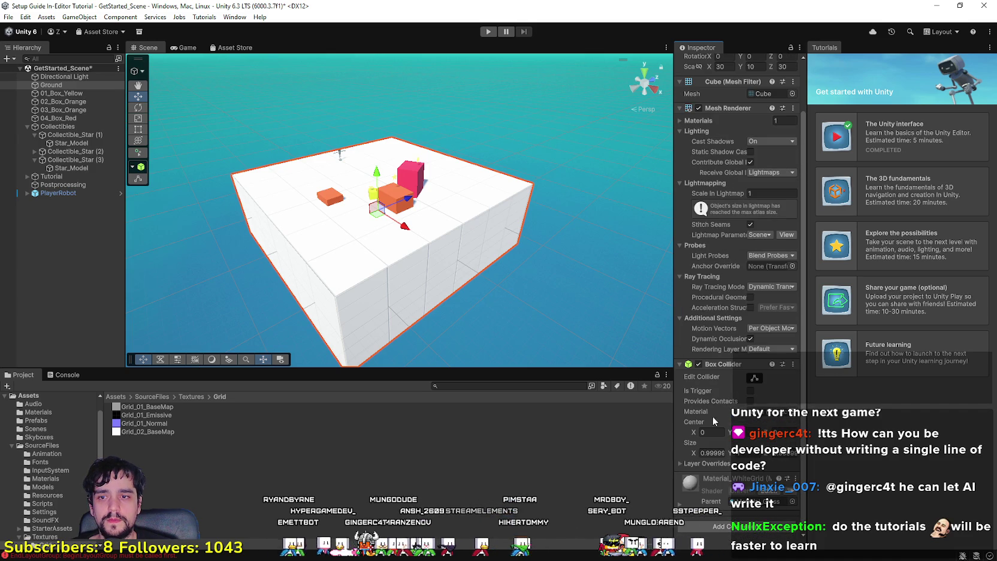
Drag Material_Grass from the Materials folder onto the Ground in the Scene view.
{"action": "left_click", "coordinate": [13, 407]}
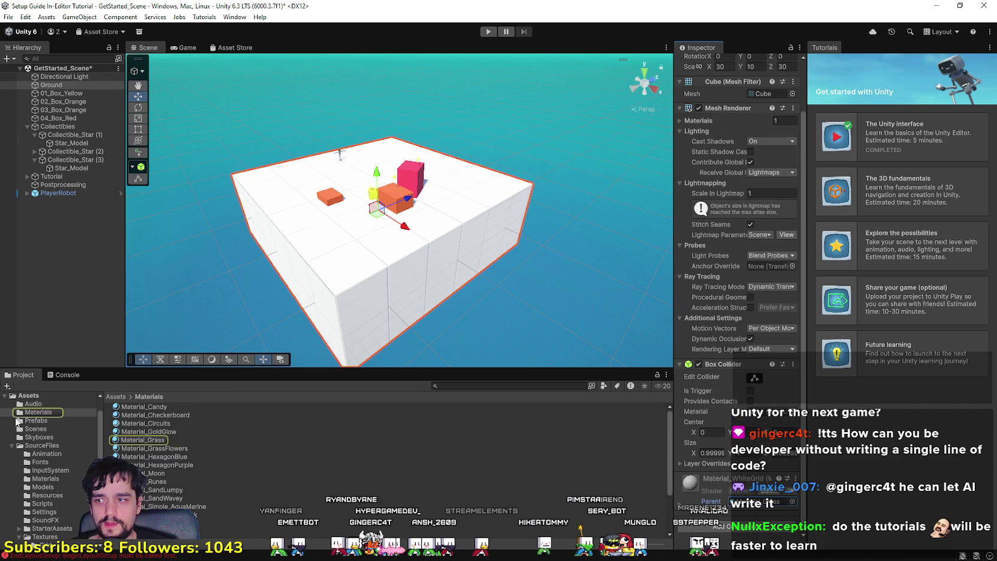
{"action": "left_click_drag", "start_coordinate": [151, 444], "coordinate": [342, 275]}
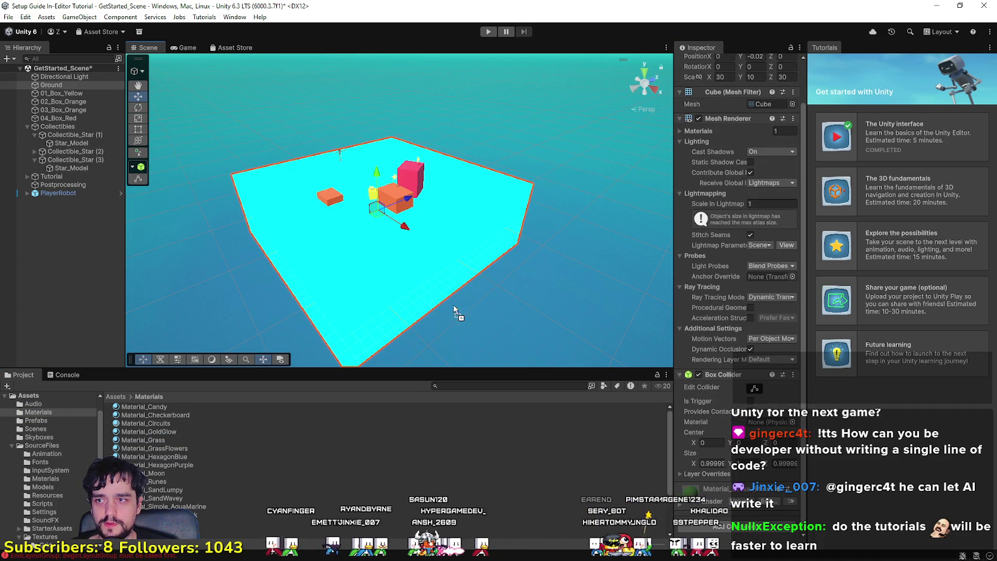
{"action": "scroll", "coordinate": [359, 244], "scroll_direction": "down", "scroll_amount": 1}
{"action": "mouse_move", "coordinate": [420, 268]}
{"action": "left_mouse_down"}
{"action": "mouse_move", "coordinate": [425, 244]}
{"action": "mouse_move", "coordinate": [506, 202]}
{"action": "mouse_move", "coordinate": [474, 216]}
{"action": "mouse_move", "coordinate": [378, 222]}
{"action": "mouse_move", "coordinate": [307, 190]}
{"action": "mouse_move", "coordinate": [405, 230]}
{"action": "mouse_move", "coordinate": [425, 206]}
{"action": "mouse_move", "coordinate": [414, 172]}
{"action": "mouse_move", "coordinate": [370, 139]}
{"action": "left_mouse_up"}
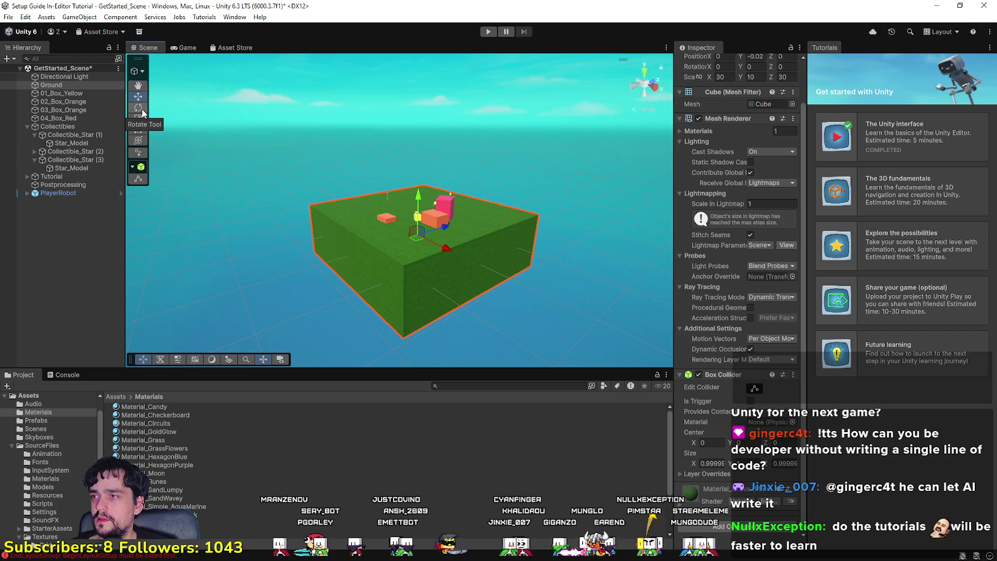
Select the Ground in the Hierarchy and show its Rect tool resize handles.
{"action": "left_click", "coordinate": [75, 86]}
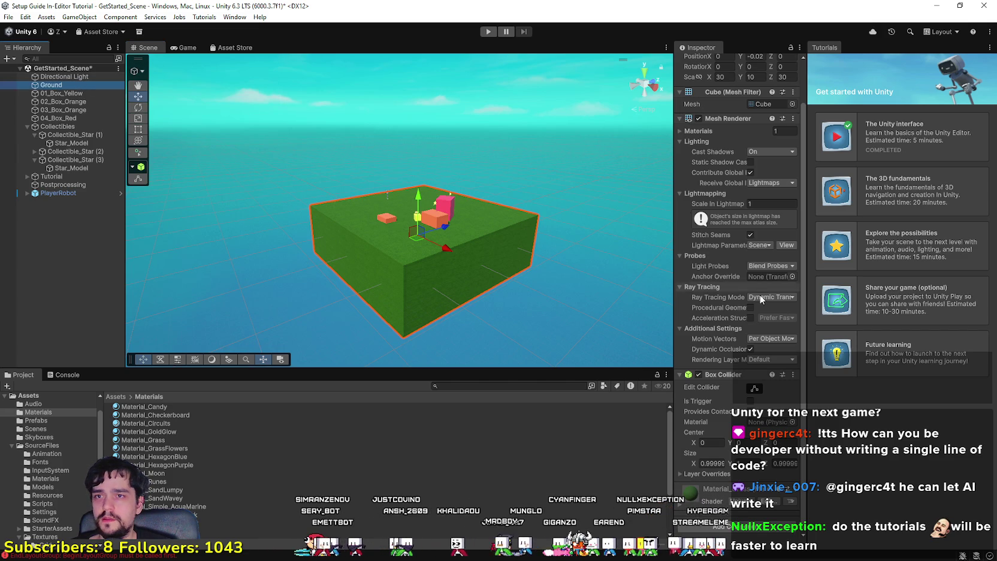
{"action": "scroll", "coordinate": [769, 284], "scroll_direction": "up", "scroll_amount": 2}
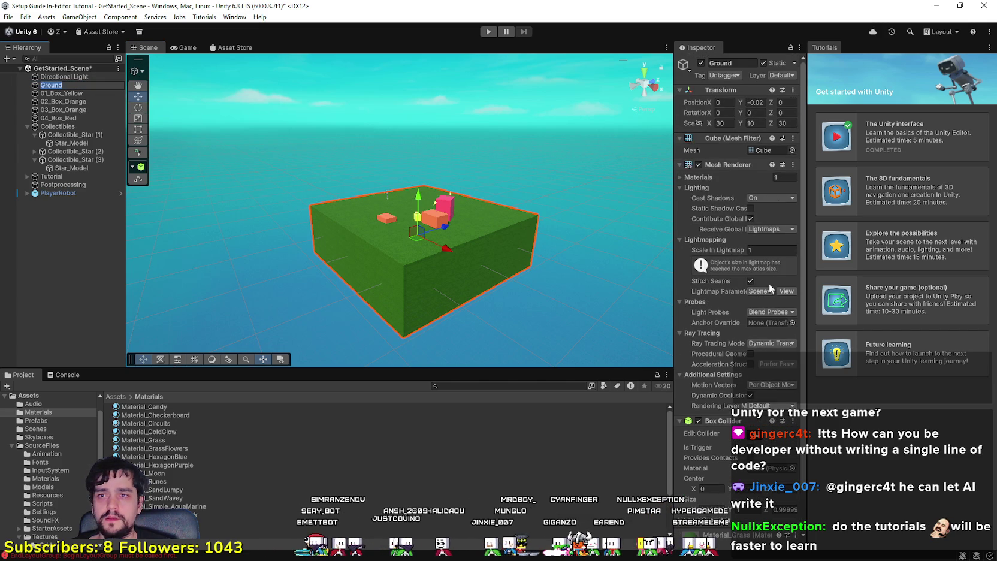
{"action": "left_click", "coordinate": [63, 101]}
{"action": "left_click", "coordinate": [68, 88]}
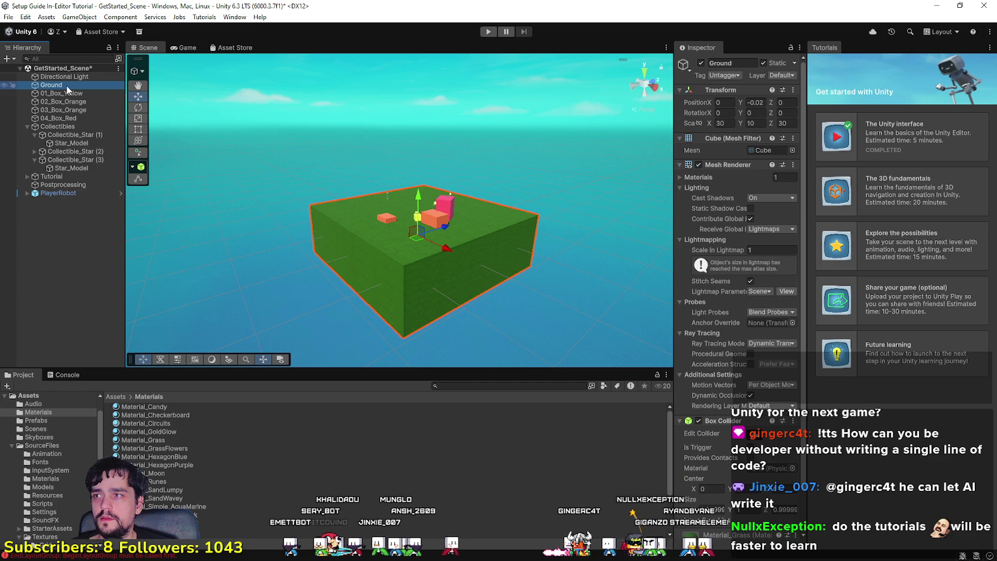
{"action": "scroll", "coordinate": [749, 288], "scroll_direction": "down", "scroll_amount": 2}
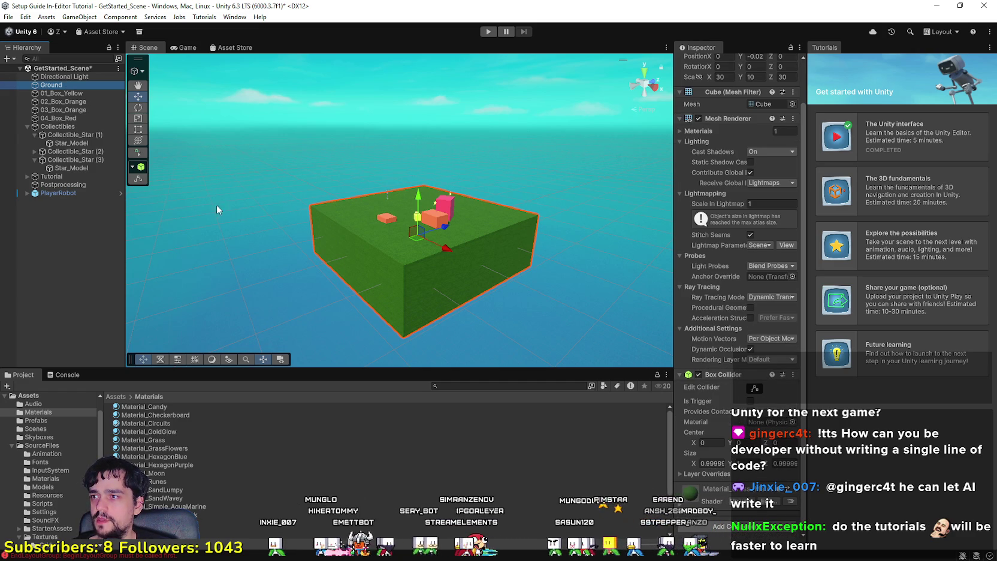
{"action": "left_click", "coordinate": [139, 168]}
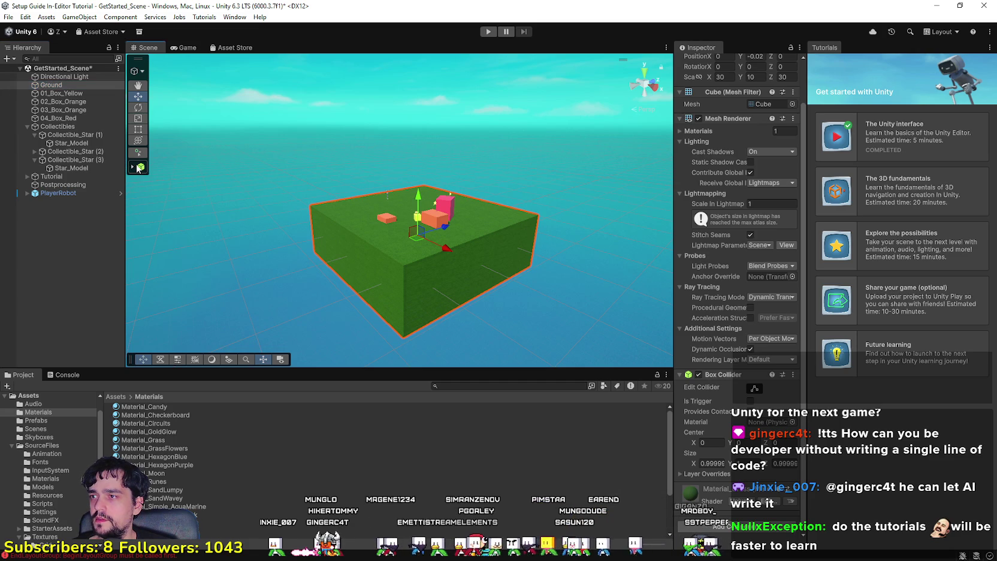
{"action": "left_click", "coordinate": [139, 129]}
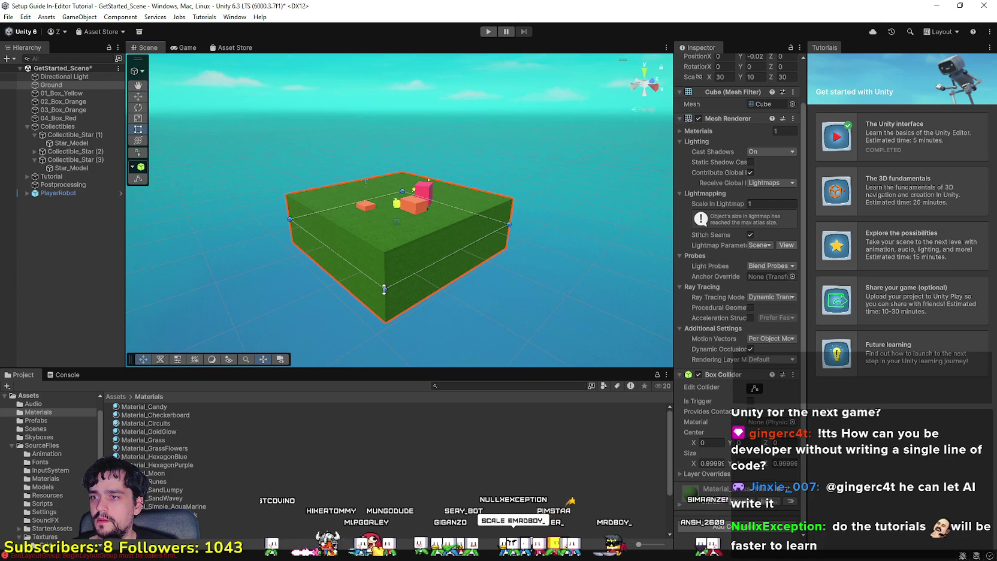
Switch back to the Move tool and try scaling the Ground uniformly, then revert.
{"action": "left_click", "coordinate": [138, 97]}
{"action": "left_click_drag", "start_coordinate": [395, 231], "coordinate": [462, 251]}
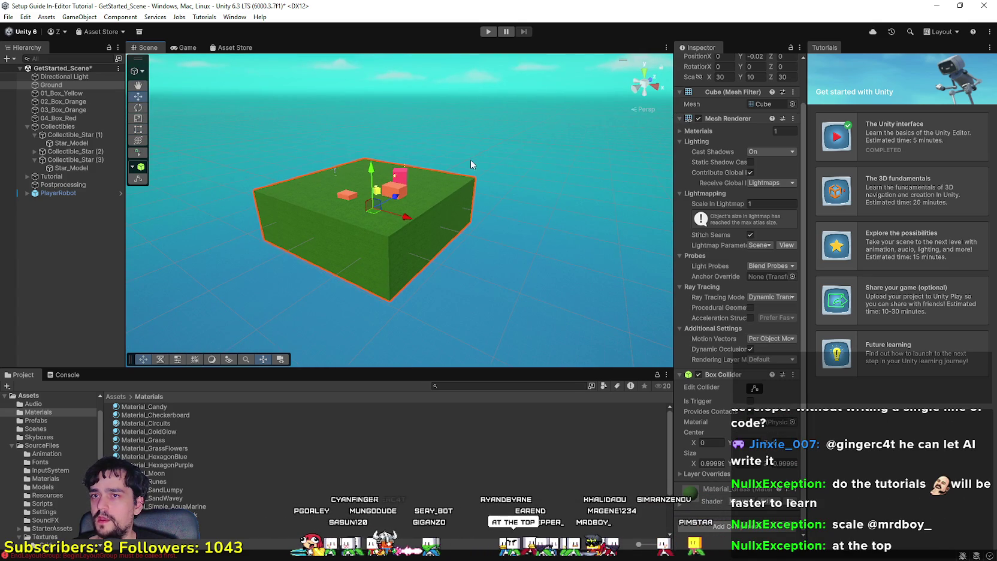
{"action": "left_click_drag", "start_coordinate": [469, 158], "coordinate": [476, 167]}
{"action": "scroll", "coordinate": [728, 158], "scroll_direction": "up", "scroll_amount": 2}
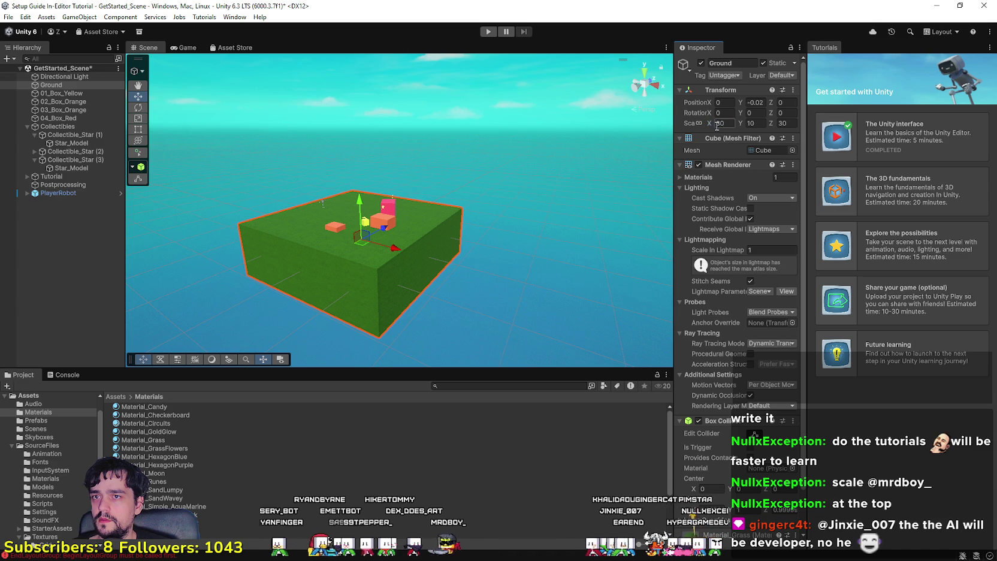
{"action": "mouse_move", "coordinate": [710, 123]}
{"action": "left_mouse_down"}
{"action": "mouse_move", "coordinate": [741, 131]}
{"action": "mouse_move", "coordinate": [575, 129]}
{"action": "mouse_move", "coordinate": [653, 133]}
{"action": "left_mouse_up"}
{"action": "mouse_move", "coordinate": [740, 121]}
{"action": "left_mouse_down"}
{"action": "mouse_move", "coordinate": [851, 124]}
{"action": "mouse_move", "coordinate": [770, 124]}
{"action": "left_mouse_up"}
{"action": "left_click", "coordinate": [779, 123]}
{"action": "mouse_move", "coordinate": [453, 323]}
{"action": "left_mouse_down"}
{"action": "mouse_move", "coordinate": [555, 348]}
{"action": "mouse_move", "coordinate": [587, 342]}
{"action": "left_mouse_up"}
{"action": "scroll", "coordinate": [737, 269], "scroll_direction": "down", "scroll_amount": 3}
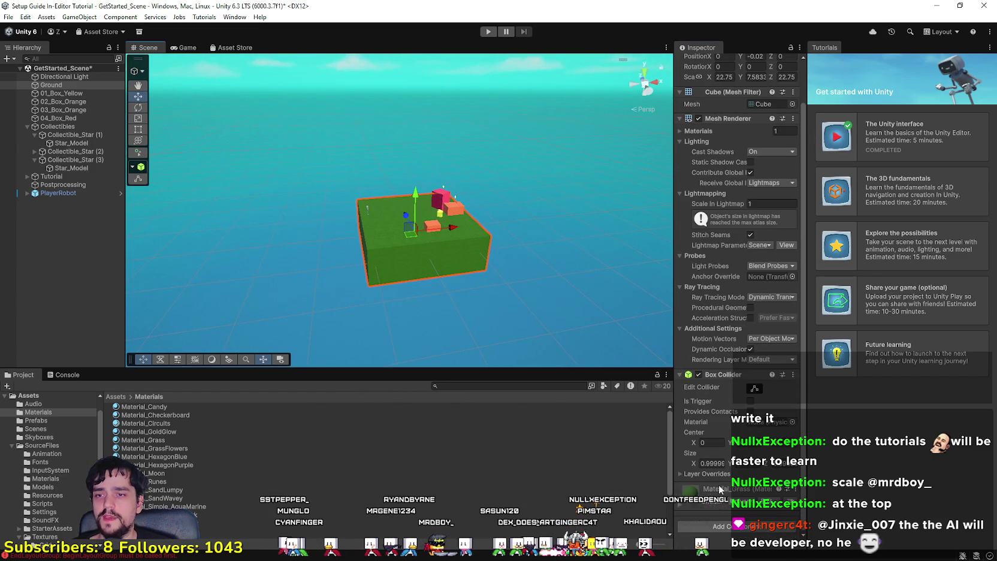
{"action": "mouse_move", "coordinate": [558, 312]}
{"action": "left_mouse_down"}
{"action": "mouse_move", "coordinate": [512, 277]}
{"action": "mouse_move", "coordinate": [457, 262]}
{"action": "mouse_move", "coordinate": [473, 242]}
{"action": "mouse_move", "coordinate": [633, 191]}
{"action": "left_mouse_up"}
Unlink scale proportions and scrub the Ground's X scale up to about 2641.4.
{"action": "left_click", "coordinate": [697, 77]}
{"action": "left_click_drag", "start_coordinate": [713, 82], "coordinate": [983, 82]}
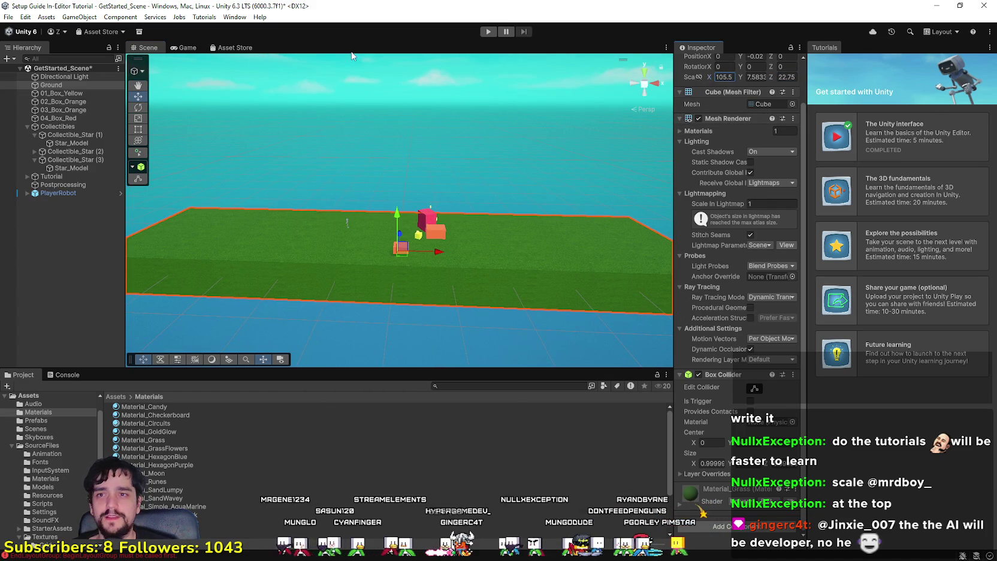
{"action": "left_click_drag", "start_coordinate": [711, 80], "coordinate": [848, 88]}
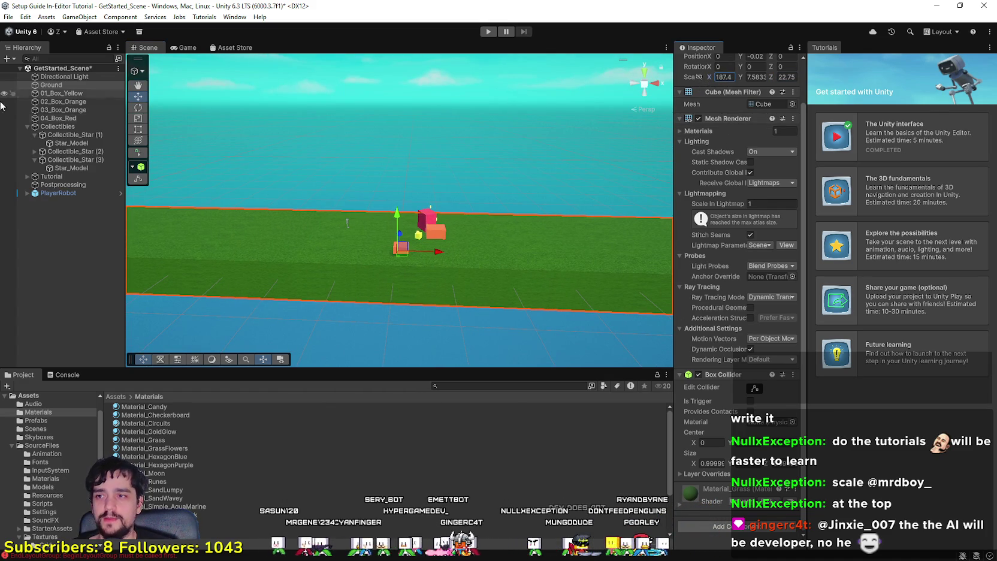
{"action": "mouse_move", "coordinate": [178, 225]}
{"action": "left_mouse_down"}
{"action": "mouse_move", "coordinate": [415, 228]}
{"action": "mouse_move", "coordinate": [351, 209]}
{"action": "mouse_move", "coordinate": [408, 197]}
{"action": "left_mouse_up"}
{"action": "scroll", "coordinate": [352, 210], "scroll_direction": "up", "scroll_amount": 1}
{"action": "scroll", "coordinate": [368, 204], "scroll_direction": "up", "scroll_amount": 3}
{"action": "mouse_move", "coordinate": [710, 76]}
{"action": "left_mouse_down"}
{"action": "mouse_move", "coordinate": [872, 102]}
{"action": "mouse_move", "coordinate": [2, 87]}
{"action": "left_mouse_up"}
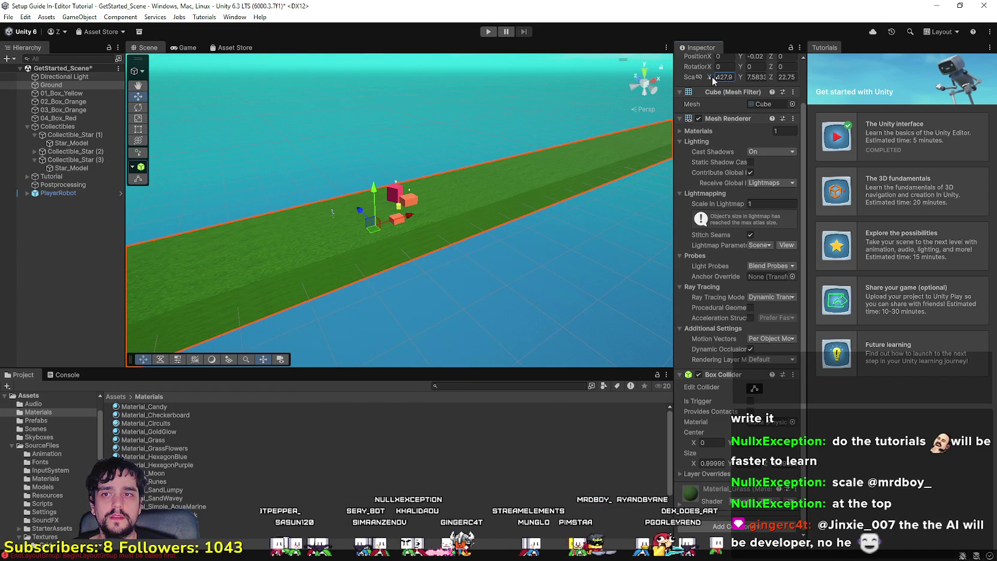
{"action": "mouse_move", "coordinate": [692, 59]}
{"action": "left_mouse_down"}
{"action": "mouse_move", "coordinate": [709, 77]}
{"action": "mouse_move", "coordinate": [232, 97]}
{"action": "mouse_move", "coordinate": [678, 76]}
{"action": "left_mouse_up"}
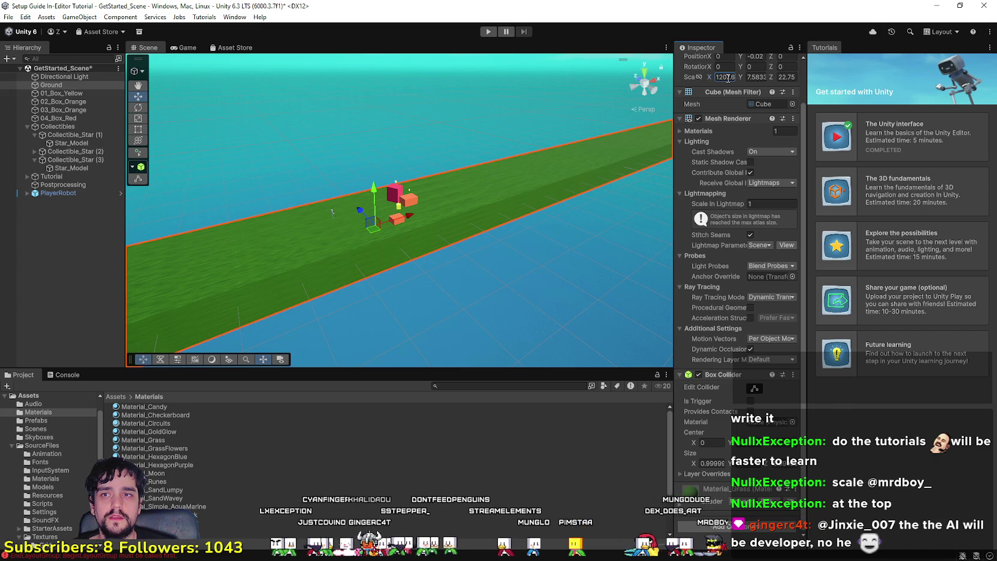
{"action": "mouse_move", "coordinate": [867, 76]}
{"action": "left_mouse_down"}
{"action": "mouse_move", "coordinate": [227, 94]}
{"action": "mouse_move", "coordinate": [766, 85]}
{"action": "left_mouse_up"}
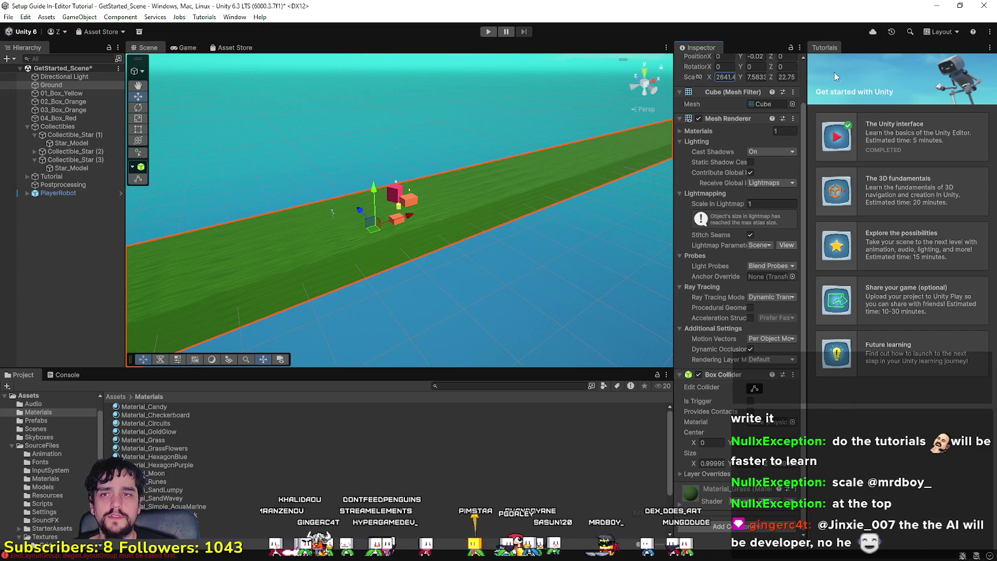
{"action": "left_click", "coordinate": [749, 78]}
Set the Ground's Y scale to 8 and drag its Z scale out to 2336.
{"action": "type", "text": "73"}
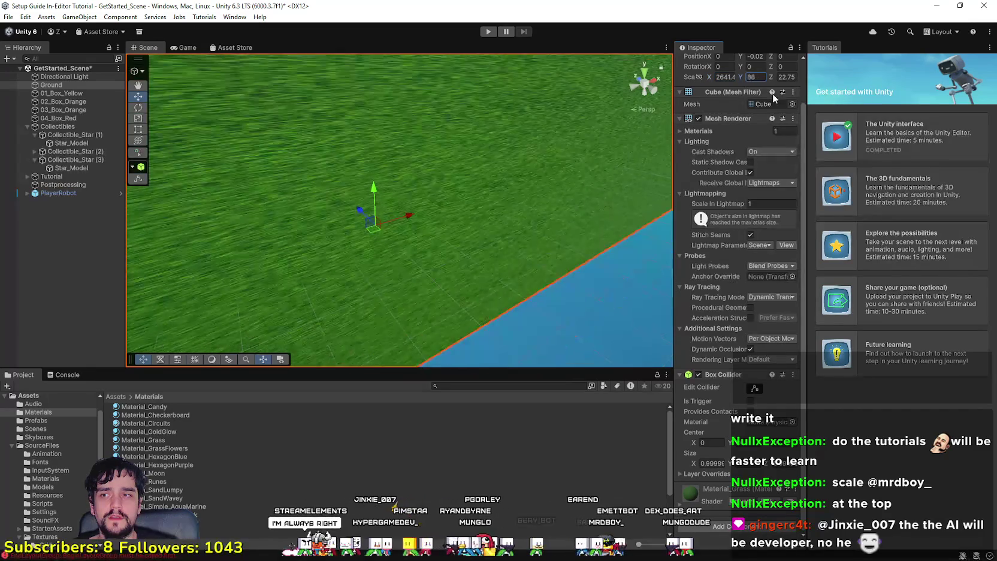
{"action": "key", "text": "BackSpace"}
{"action": "key", "text": "BackSpace"}
{"action": "type", "text": "8"}
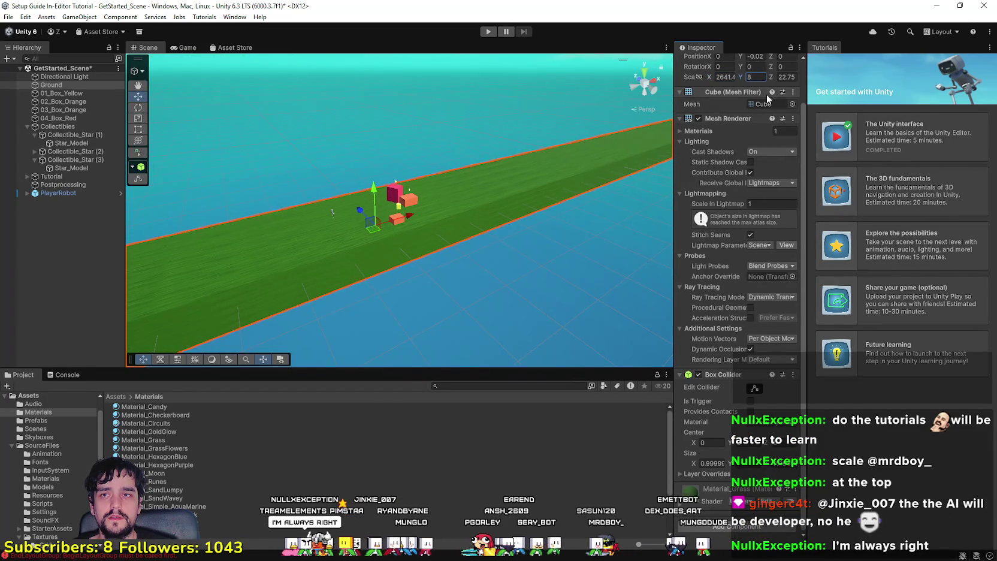
{"action": "mouse_move", "coordinate": [776, 78]}
{"action": "left_mouse_down"}
{"action": "mouse_move", "coordinate": [121, 127]}
{"action": "mouse_move", "coordinate": [871, 423]}
{"action": "mouse_move", "coordinate": [114, 413]}
{"action": "mouse_move", "coordinate": [555, 403]}
{"action": "left_mouse_up"}
{"action": "left_click_drag", "start_coordinate": [711, 75], "coordinate": [776, 74]}
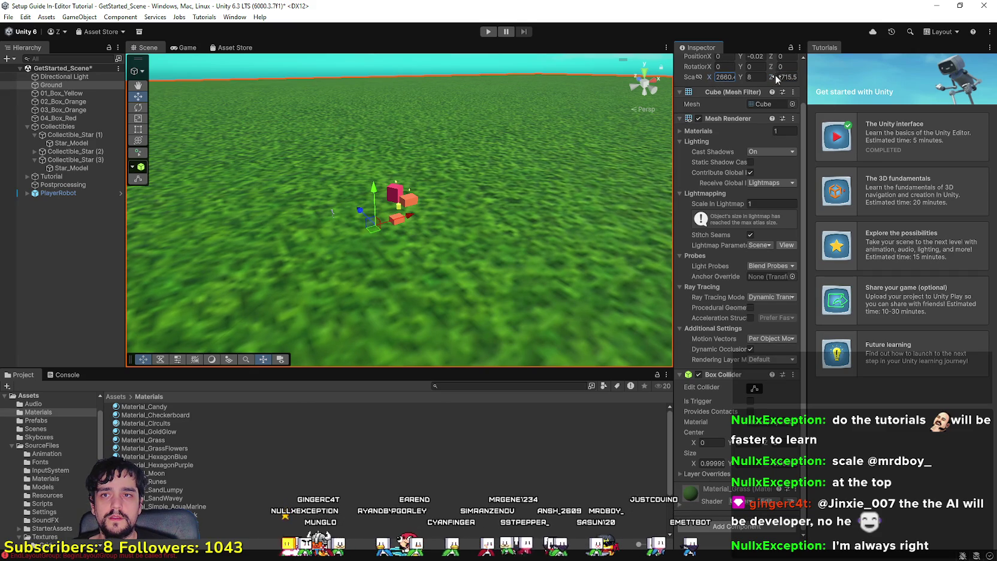
{"action": "mouse_move", "coordinate": [605, 198]}
{"action": "left_mouse_down"}
{"action": "mouse_move", "coordinate": [368, 221]}
{"action": "mouse_move", "coordinate": [336, 152]}
{"action": "mouse_move", "coordinate": [345, 205]}
{"action": "mouse_move", "coordinate": [360, 201]}
{"action": "left_mouse_up"}
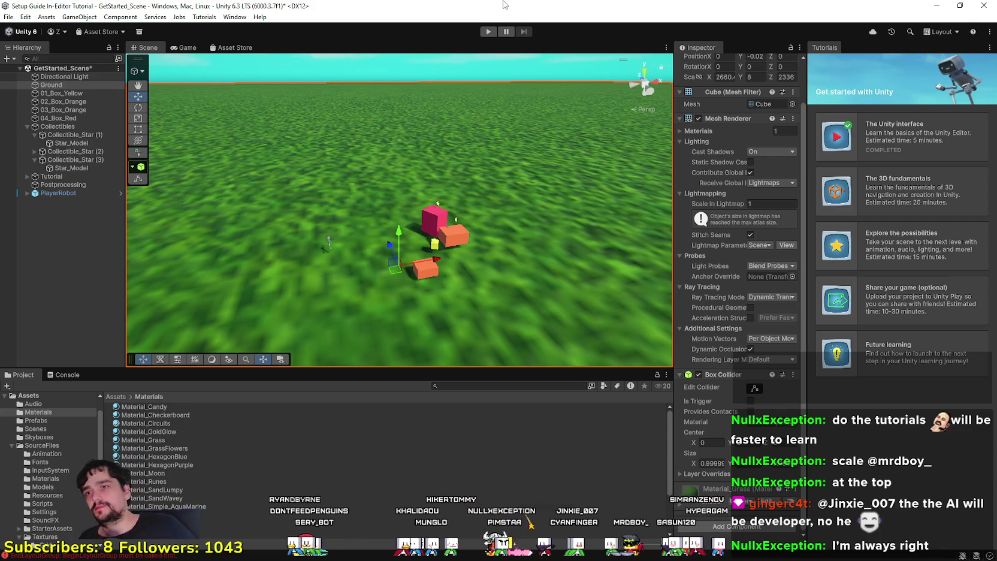
Start Play mode and run the robot to the boxes, jumping onto the yellow box for the star.
{"action": "left_click", "coordinate": [488, 32]}
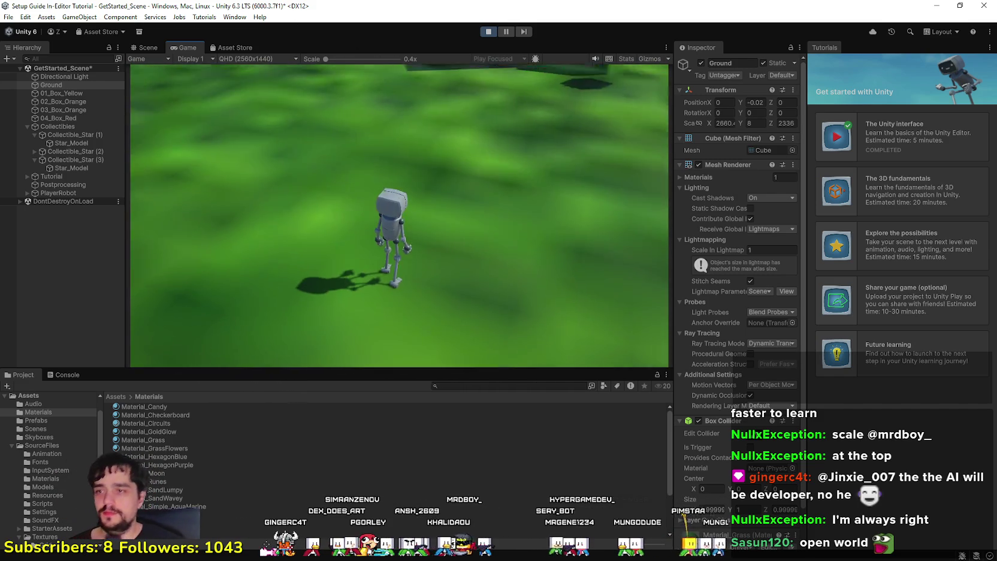
{"action": "key", "text": "w"}
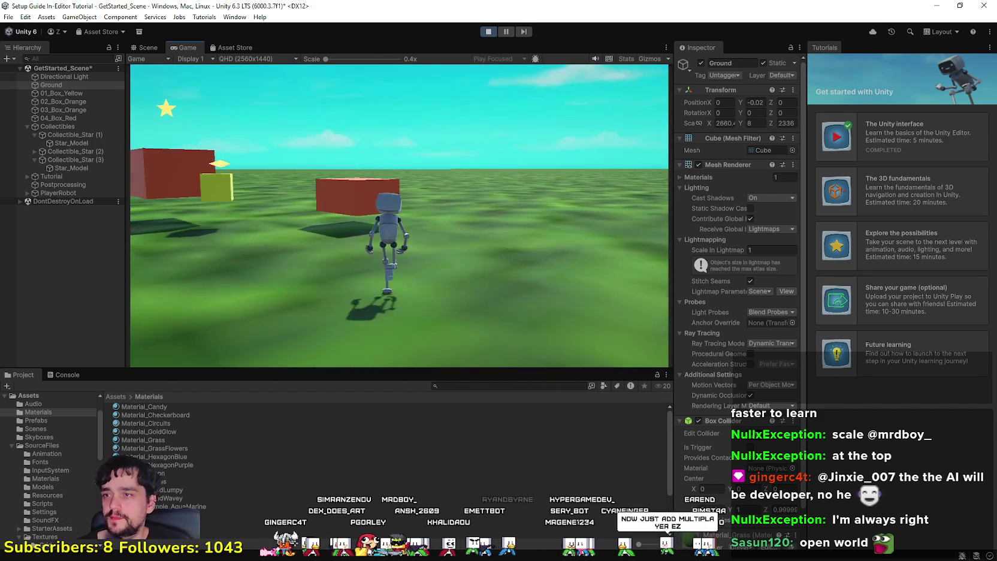
{"action": "key", "text": "w"}
{"action": "key", "text": "space"}
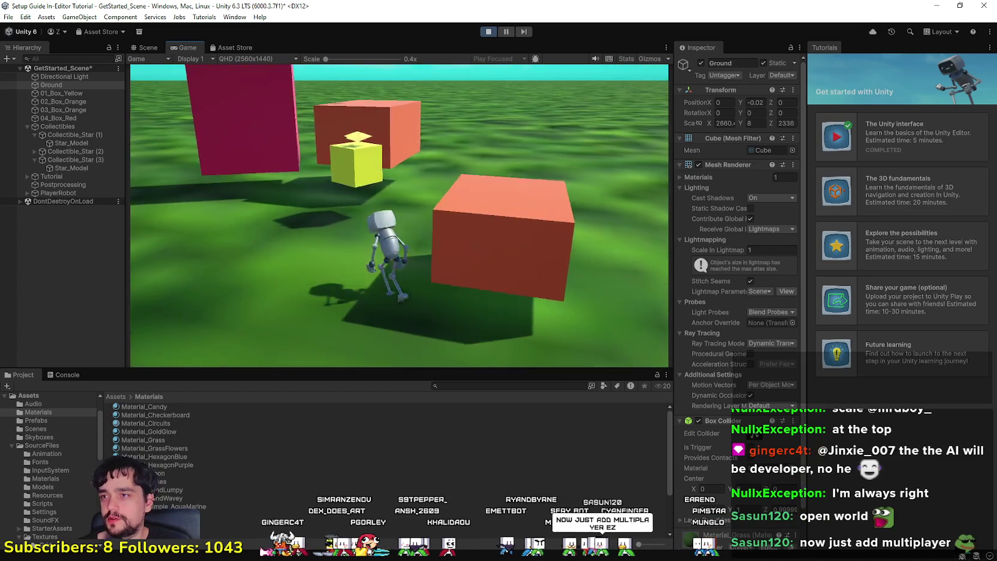
{"action": "key", "text": "space"}
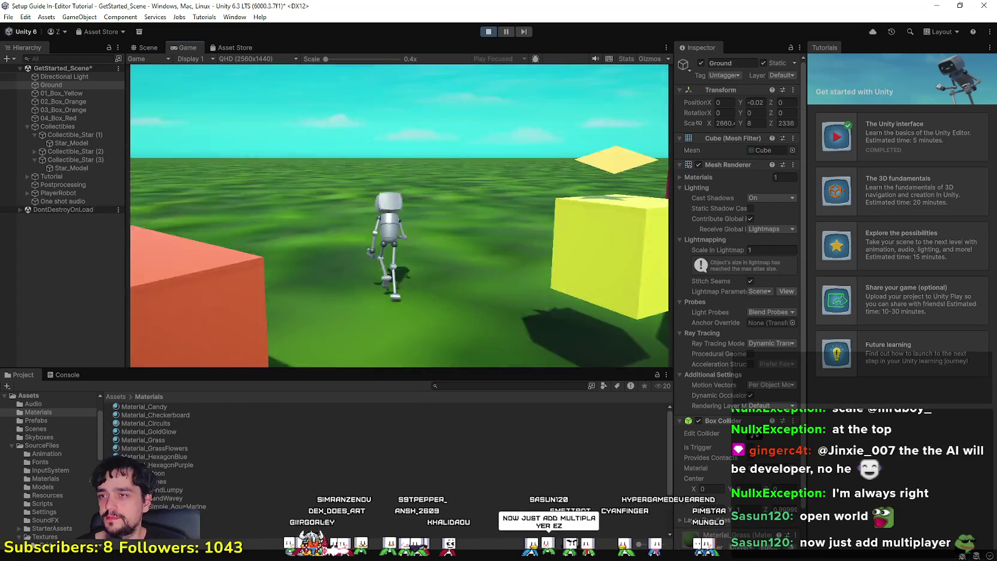
Run the robot around the open grass field in all directions, then turn on Stats.
{"action": "key", "text": "d"}
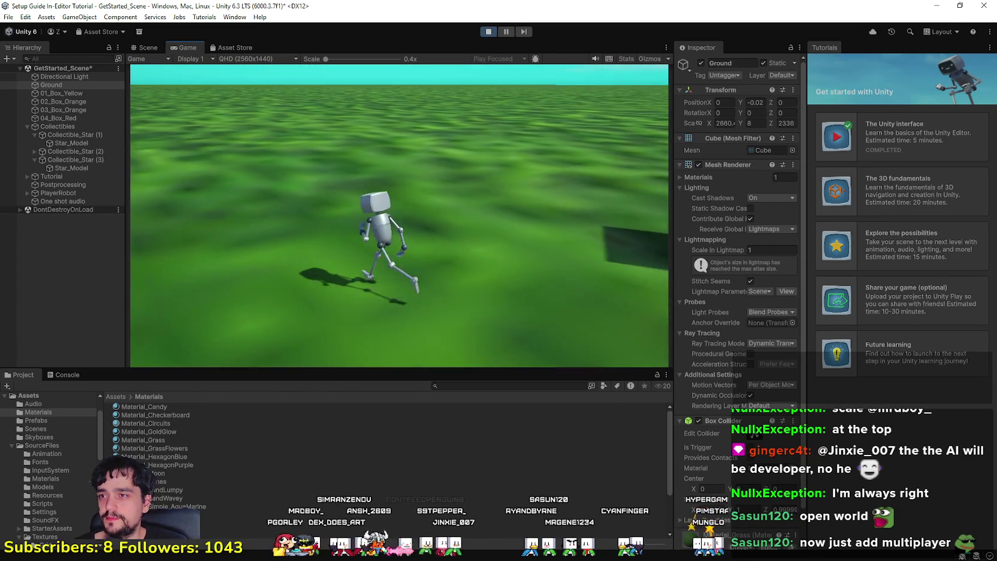
{"action": "key", "text": "w"}
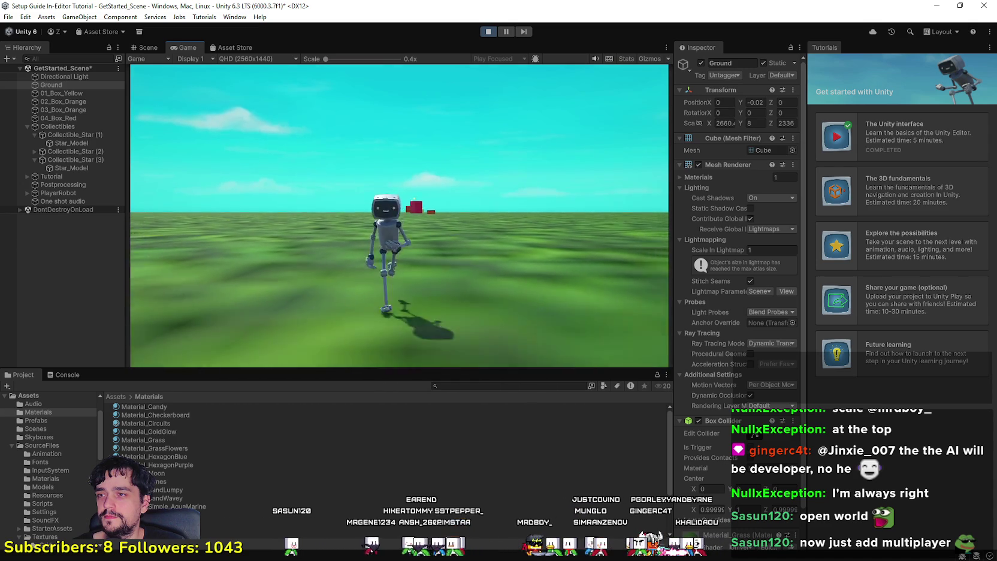
{"action": "key", "text": "w"}
{"action": "key", "text": "s"}
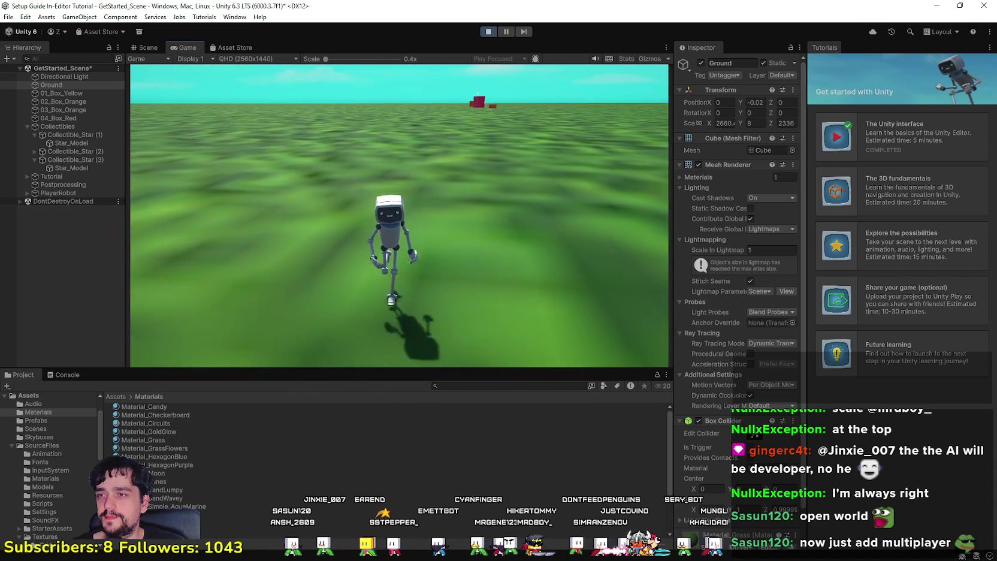
{"action": "key", "text": "a"}
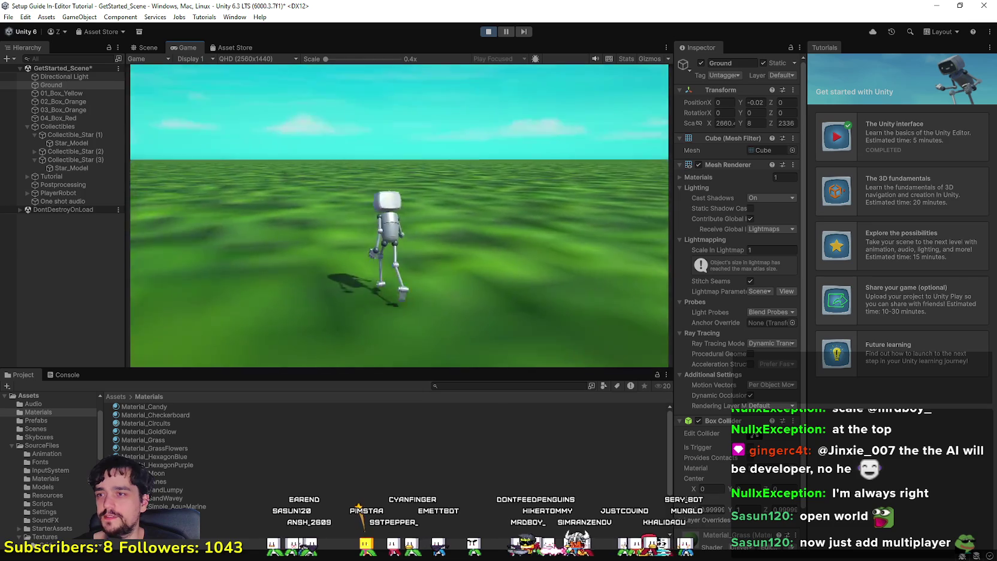
{"action": "key", "text": "w"}
{"action": "key", "text": "s"}
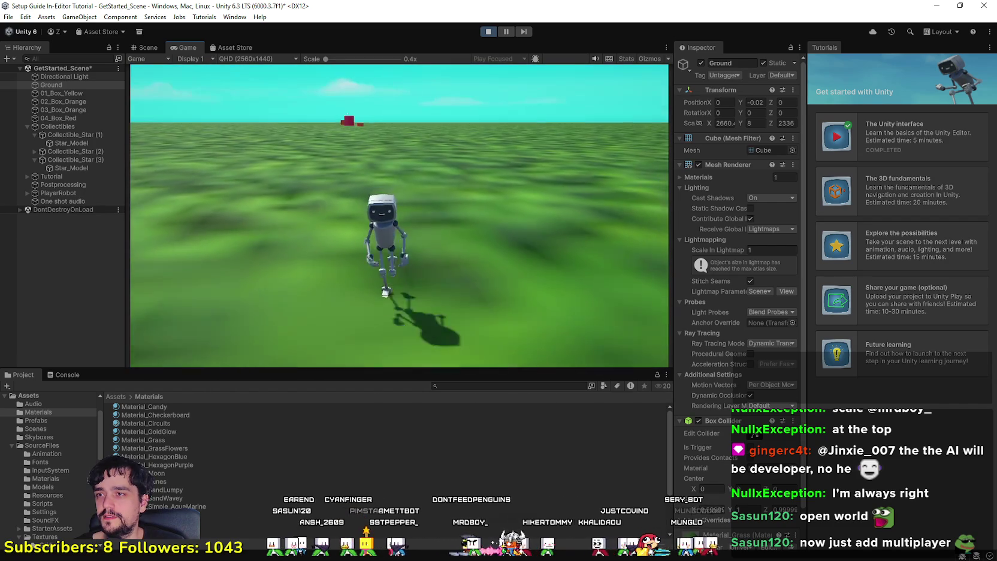
{"action": "key", "text": "w"}
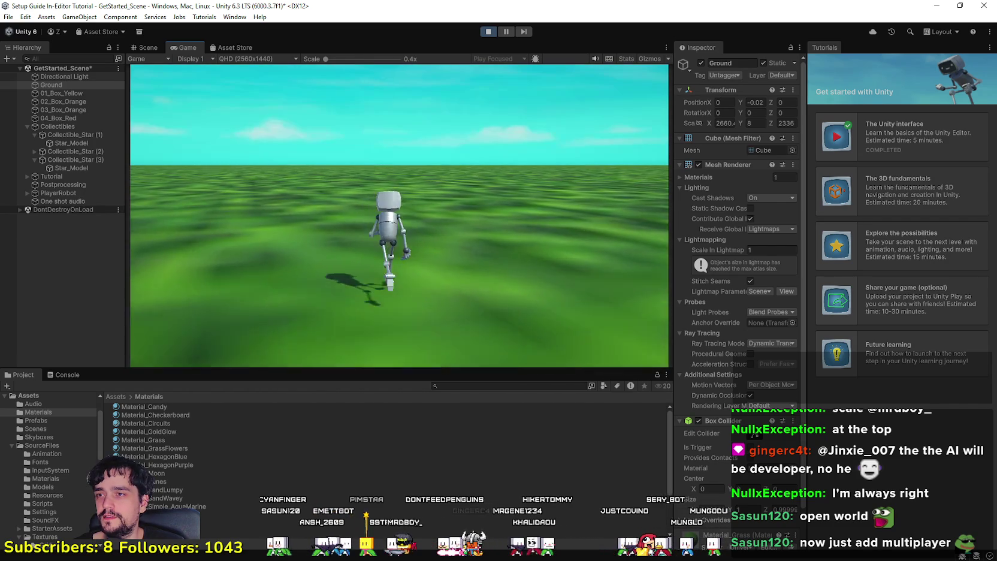
{"action": "key", "text": "s"}
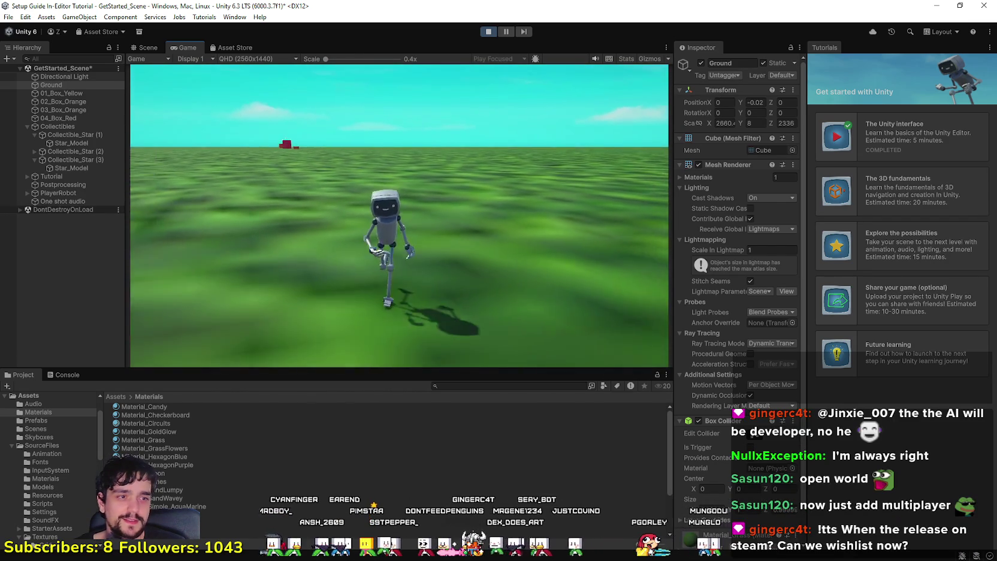
{"action": "key", "text": "w"}
{"action": "key", "text": "s"}
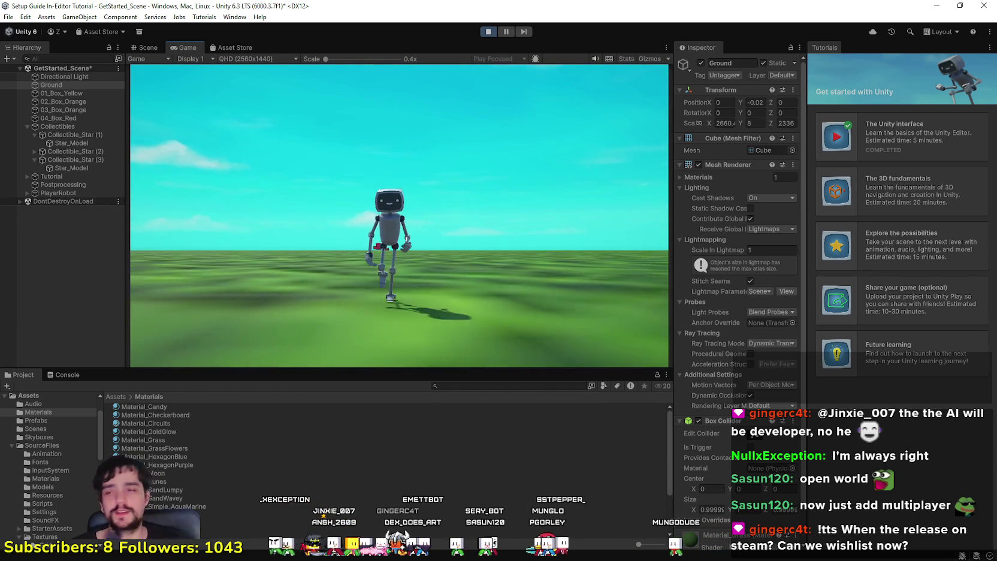
{"action": "key", "text": "w"}
{"action": "key", "text": "a"}
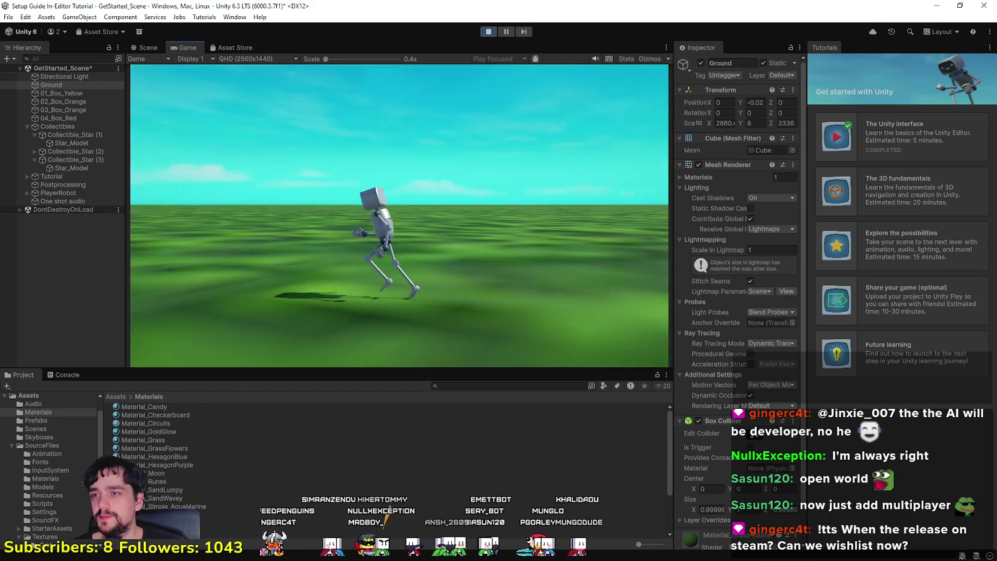
{"action": "key", "text": "w"}
{"action": "key", "text": "s"}
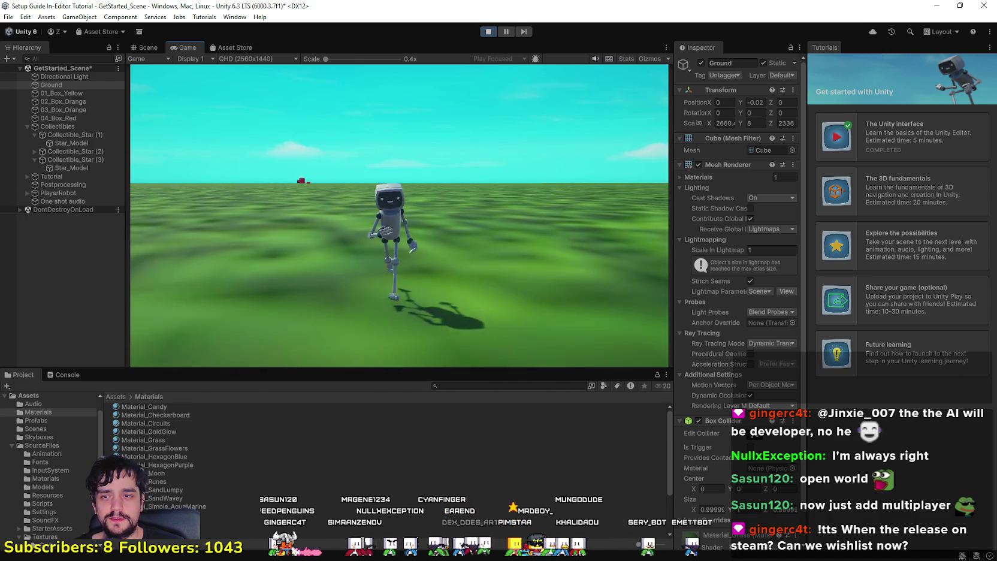
{"action": "key", "text": "d"}
{"action": "key", "text": "a"}
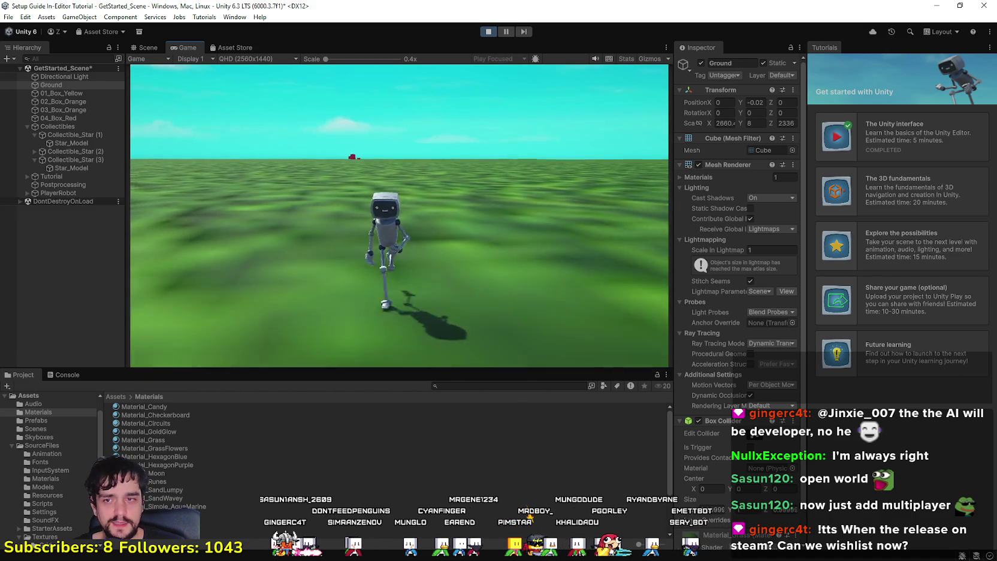
{"action": "key", "text": "d"}
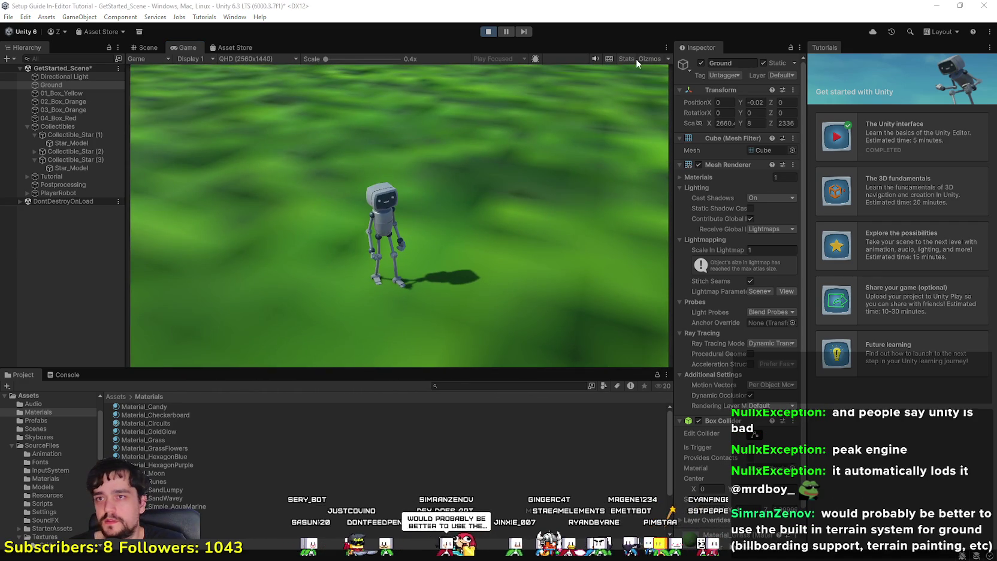
{"action": "left_click", "coordinate": [626, 58]}
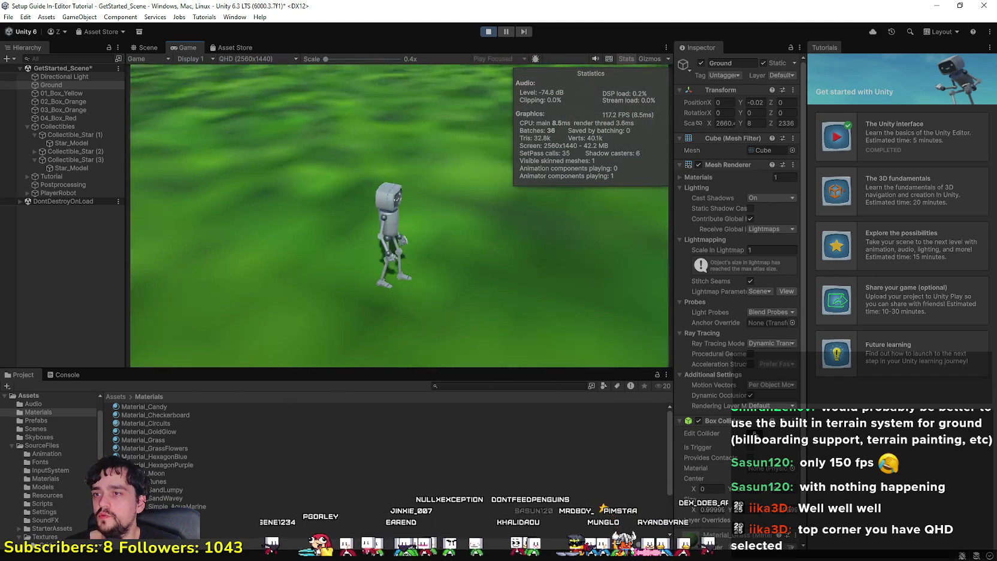
Open the Game view's resolution list.
{"action": "key", "text": "Escape"}
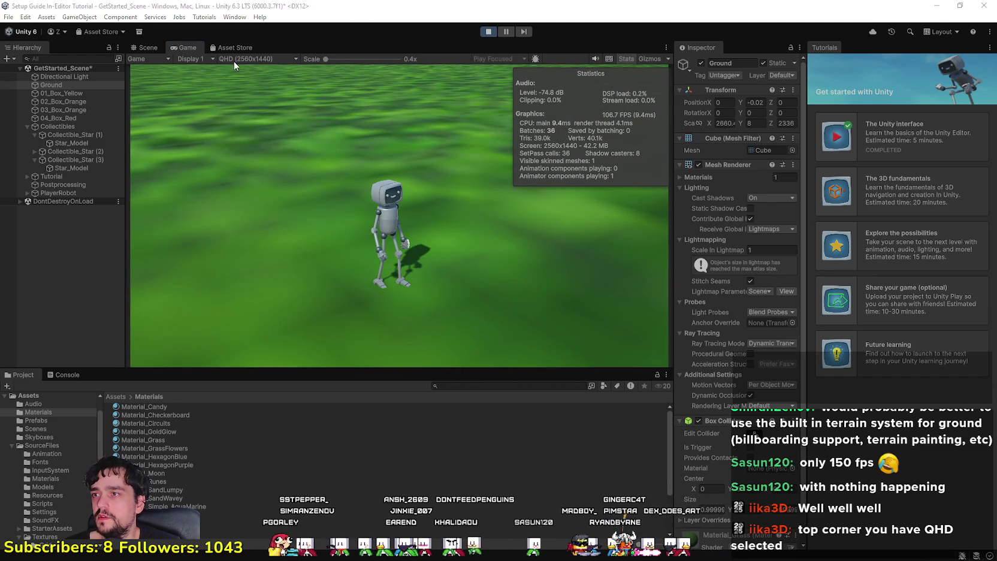
{"action": "left_click", "coordinate": [232, 58]}
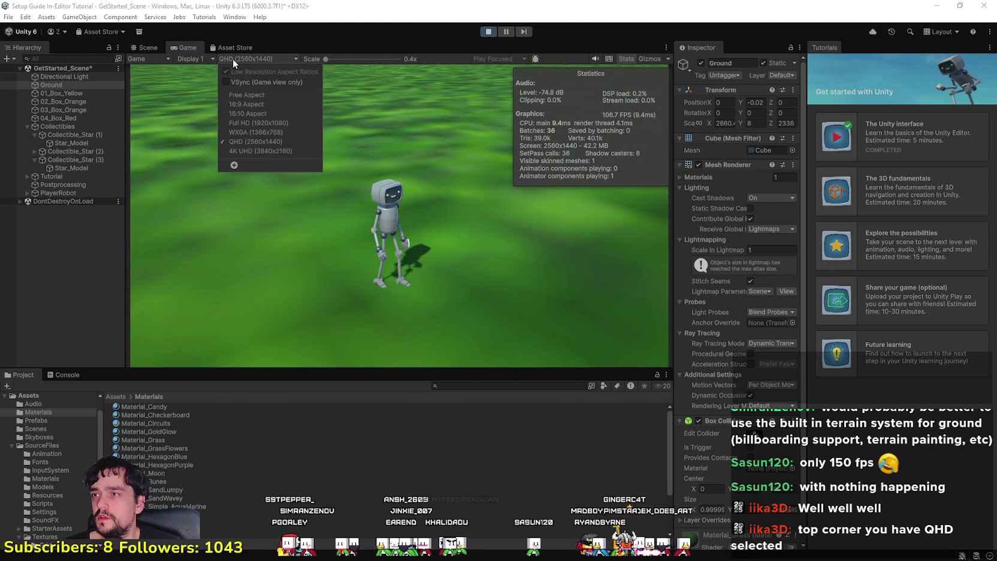
Switch the game view to Full HD 1920x1080 and run the robot in all four directions.
{"action": "left_click", "coordinate": [284, 122]}
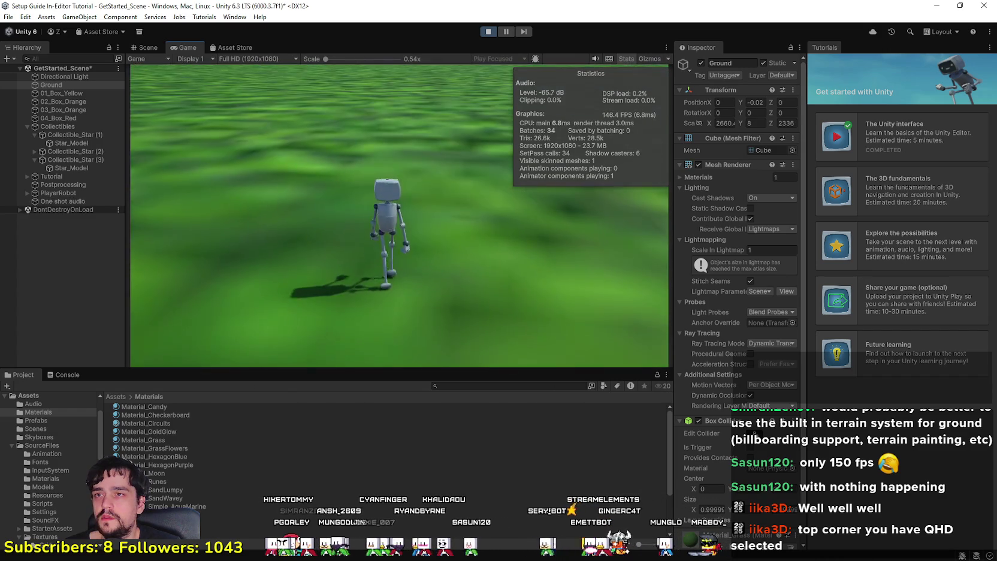
{"action": "key", "text": "w"}
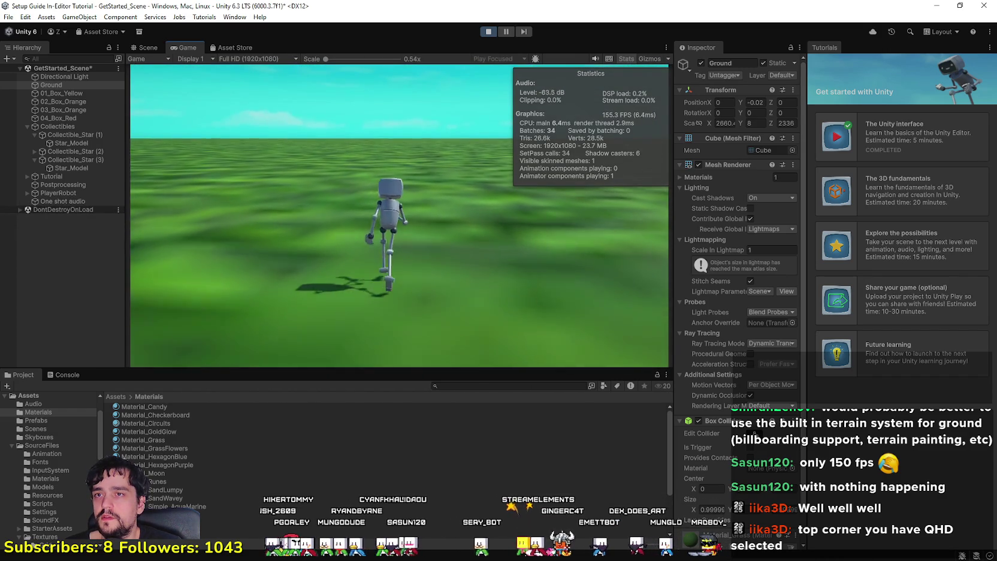
{"action": "key", "text": "a"}
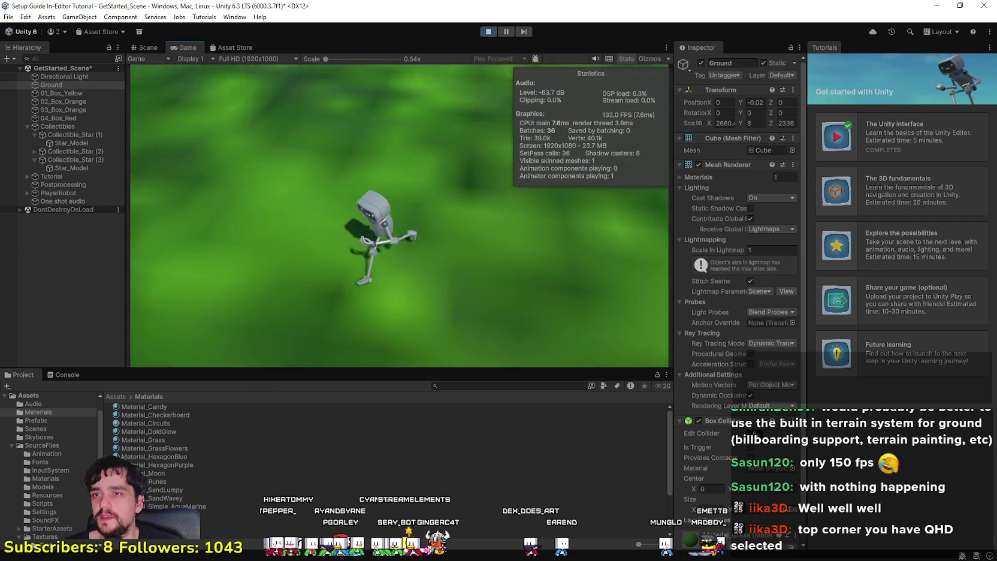
{"action": "key", "text": "s"}
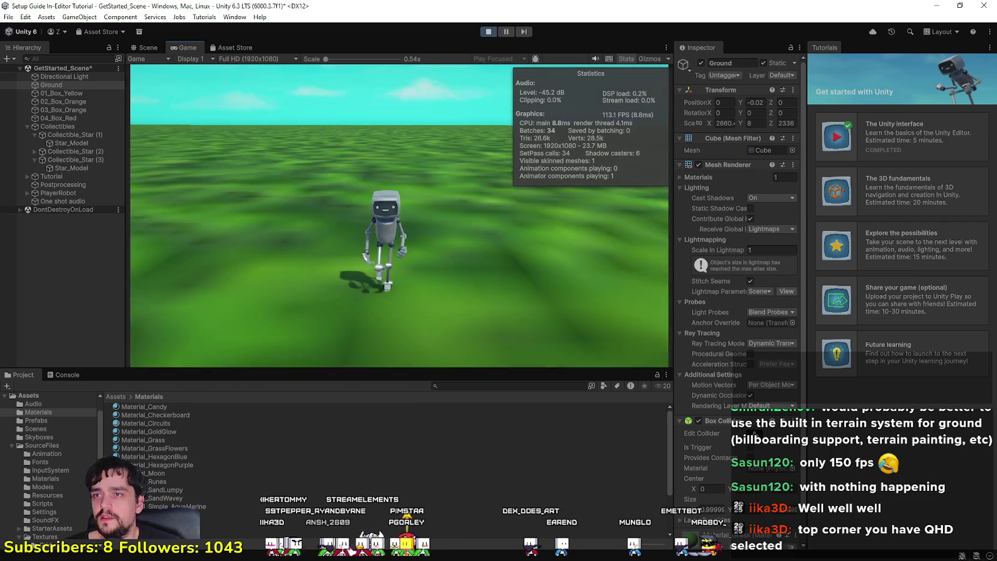
{"action": "key", "text": "d"}
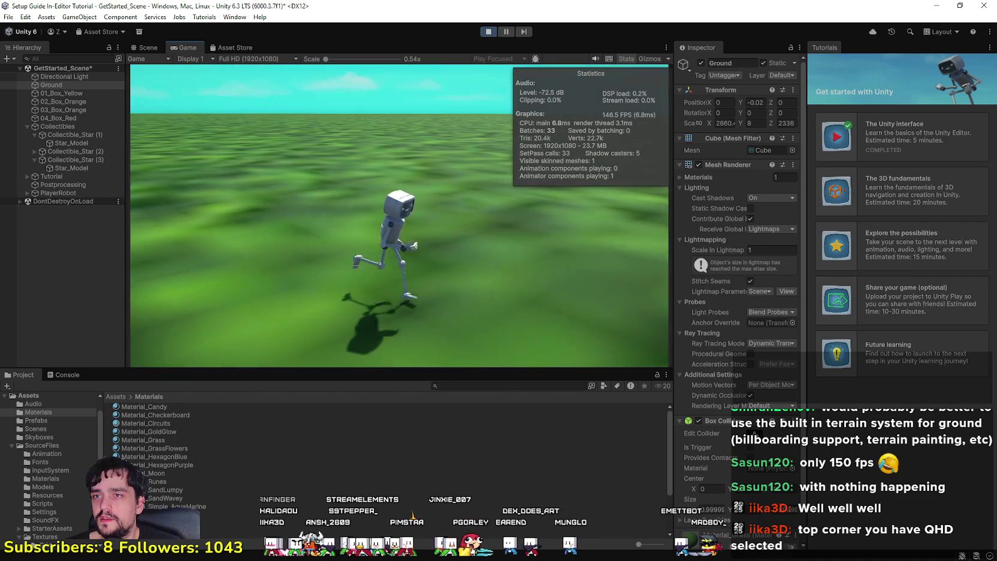
{"action": "key", "text": "w"}
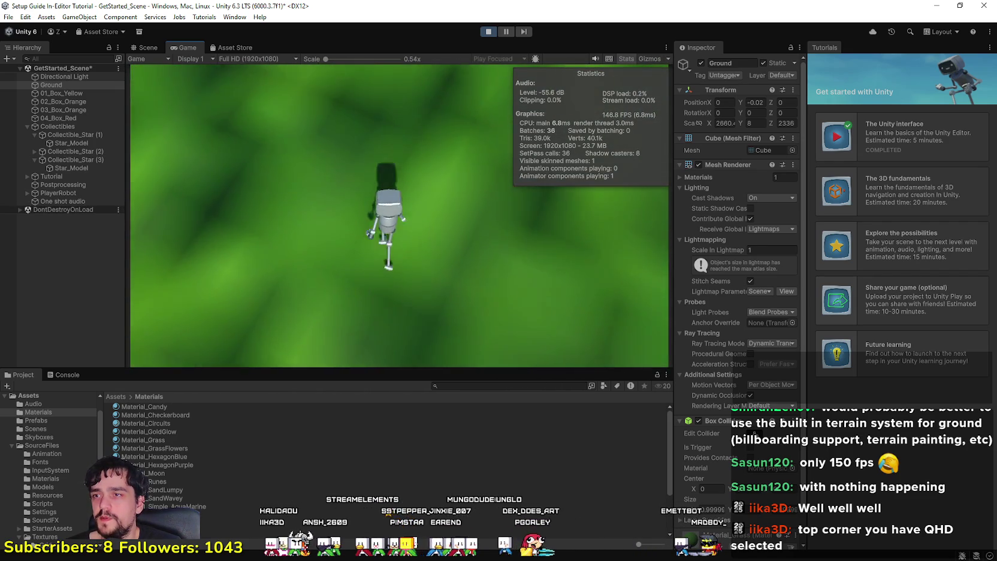
Jump the robot repeatedly across the grass at about 165 FPS, then open the aspect list.
{"action": "key", "text": "space"}
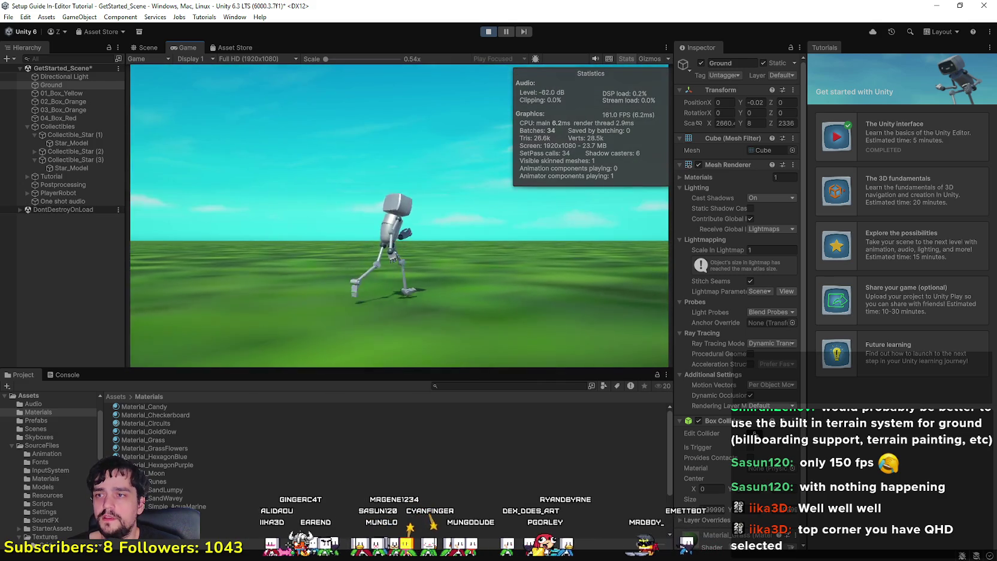
{"action": "key", "text": "space"}
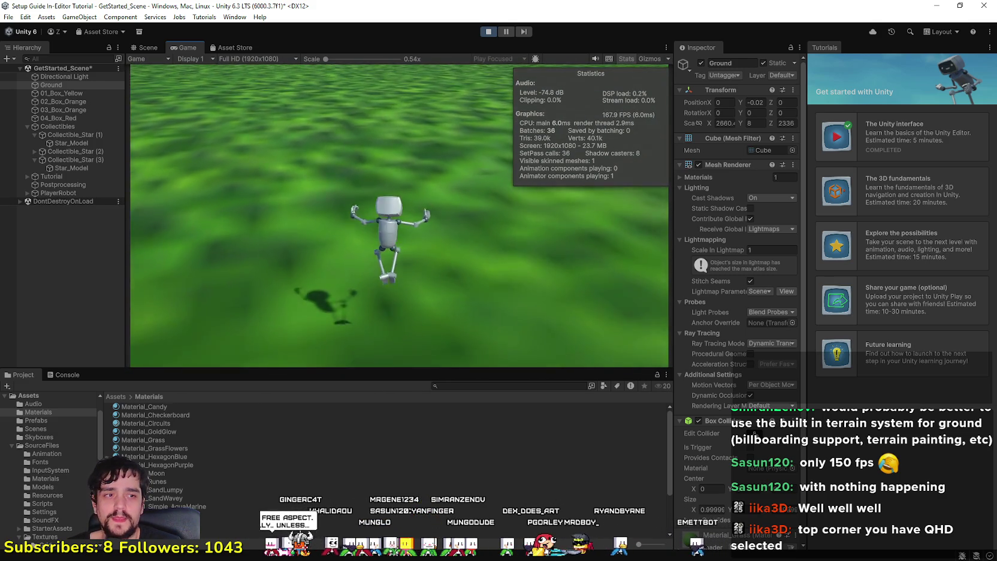
{"action": "key", "text": "space"}
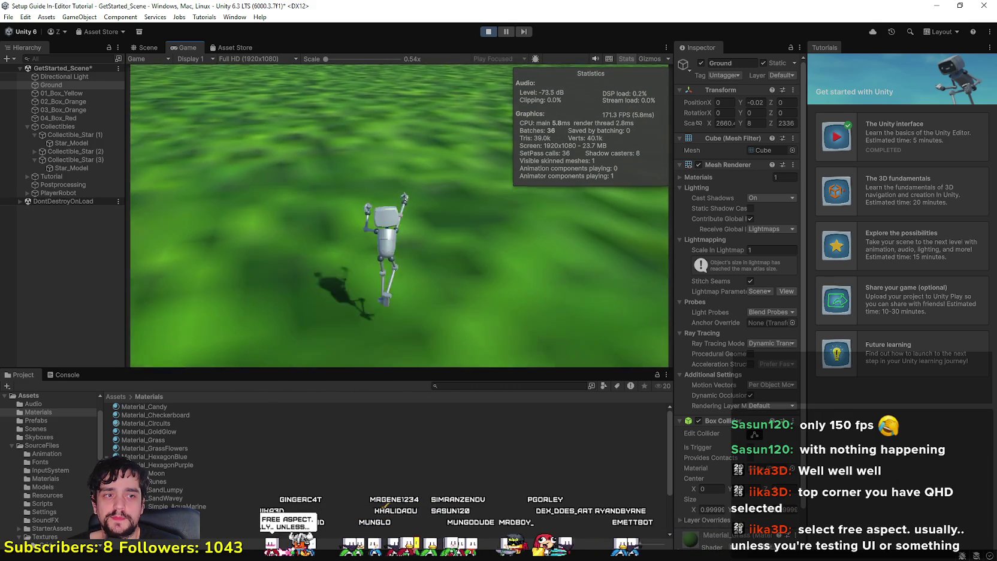
{"action": "key", "text": "space"}
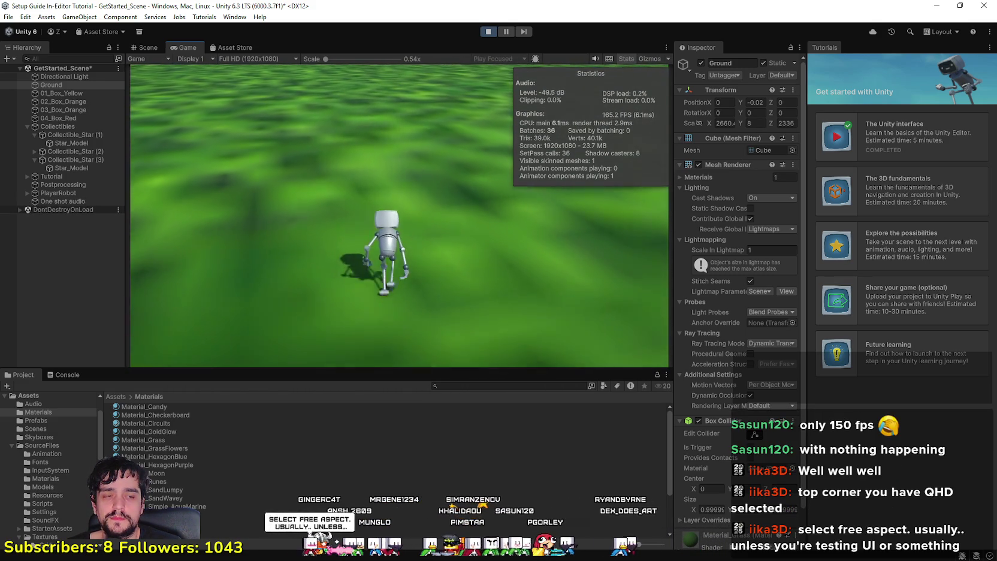
{"action": "key", "text": "space"}
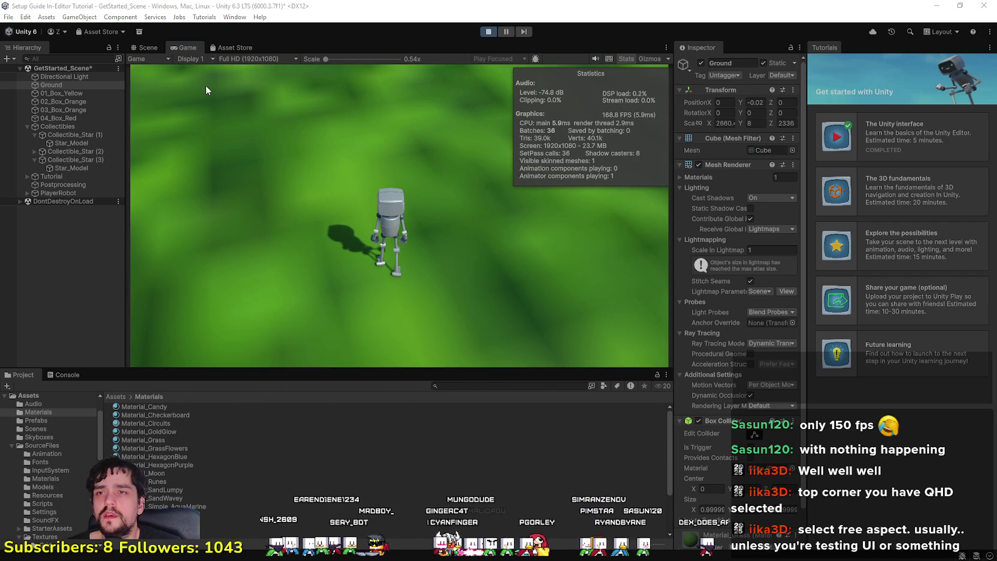
{"action": "left_click", "coordinate": [250, 58]}
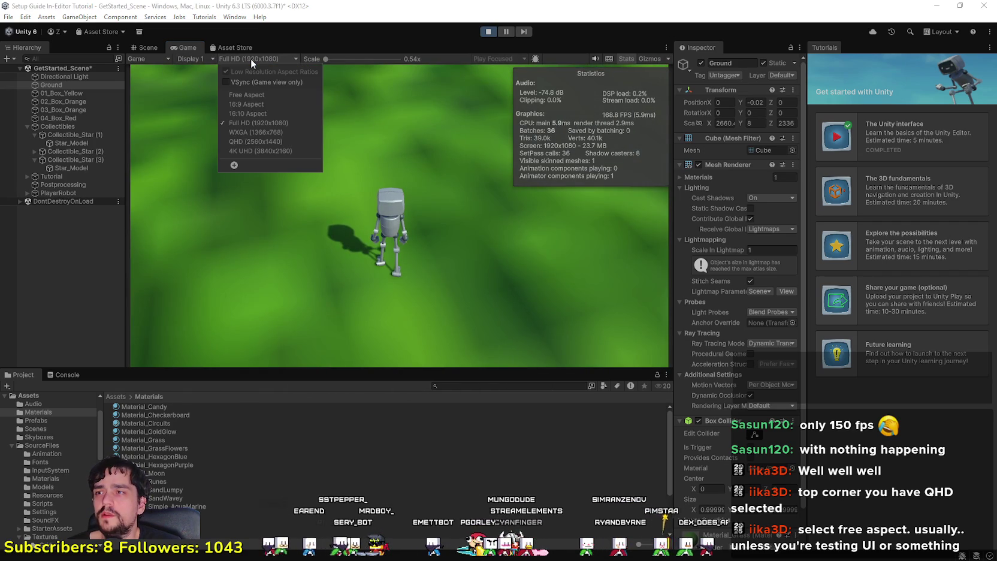
Switch the game view to Free Aspect, then stop Play mode.
{"action": "left_click", "coordinate": [274, 94]}
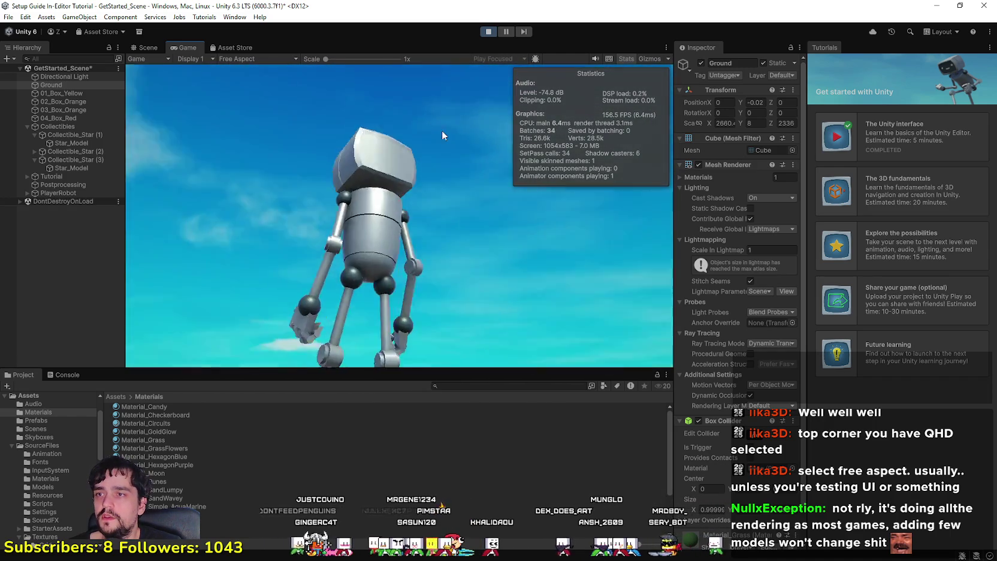
{"action": "left_click", "coordinate": [488, 32]}
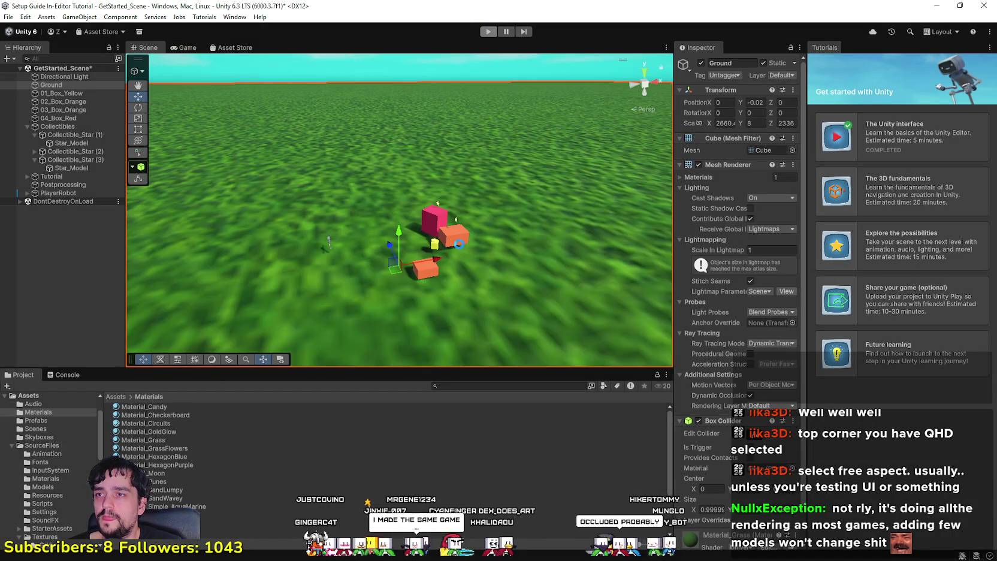
Fly the Scene camera toward the field and select 02_Box_Orange.
{"action": "left_click_drag", "start_coordinate": [436, 241], "coordinate": [452, 278]}
{"action": "key", "text": "w"}
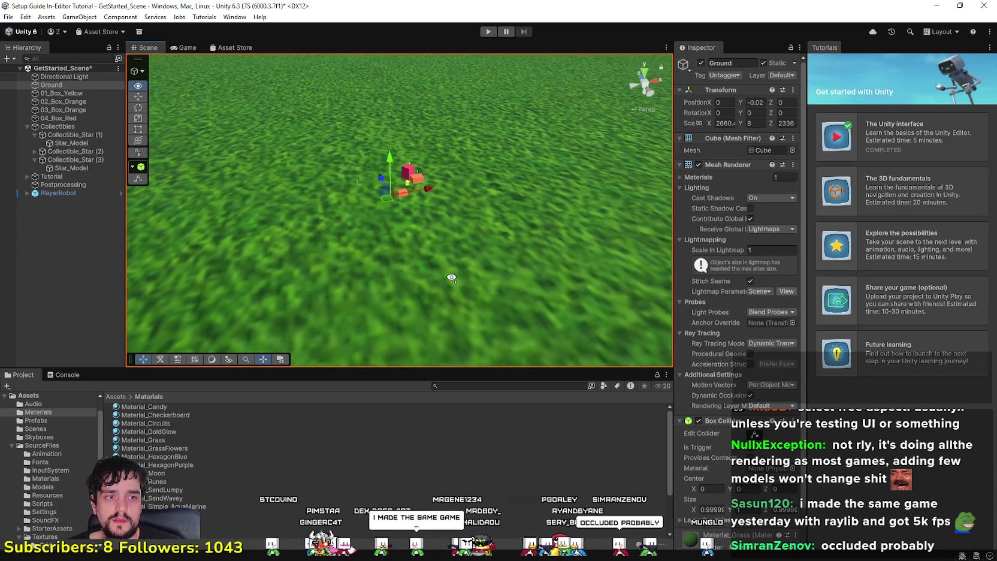
{"action": "mouse_move", "coordinate": [452, 277]}
{"action": "left_mouse_down"}
{"action": "mouse_move", "coordinate": [434, 193]}
{"action": "mouse_move", "coordinate": [349, 228]}
{"action": "mouse_move", "coordinate": [400, 218]}
{"action": "mouse_move", "coordinate": [377, 204]}
{"action": "left_mouse_up"}
{"action": "left_click", "coordinate": [349, 227]}
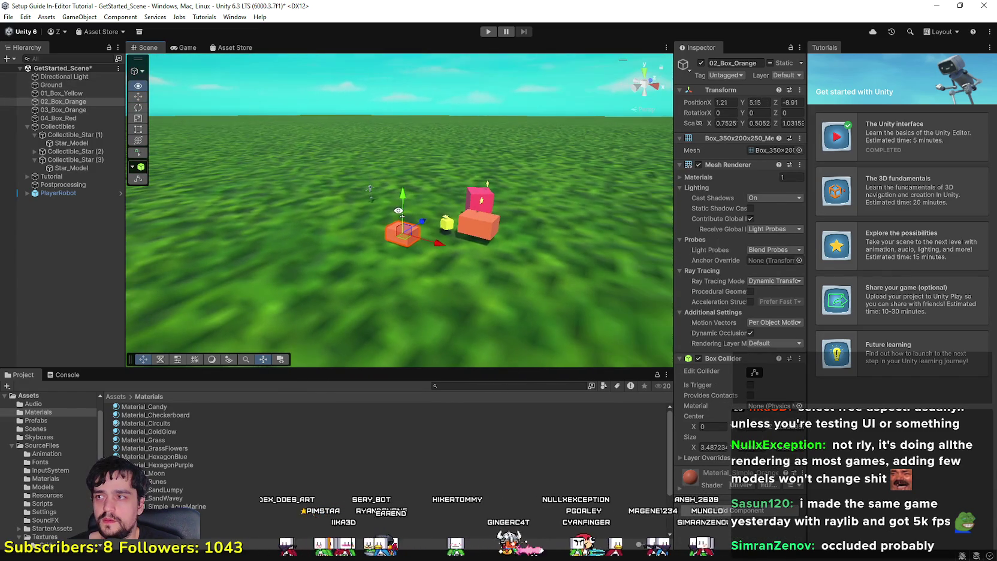
Make two copies of the box, one moved along Z and one along X, and stretch one to Y scale 9.46.
{"action": "key", "text": "ctrl+d"}
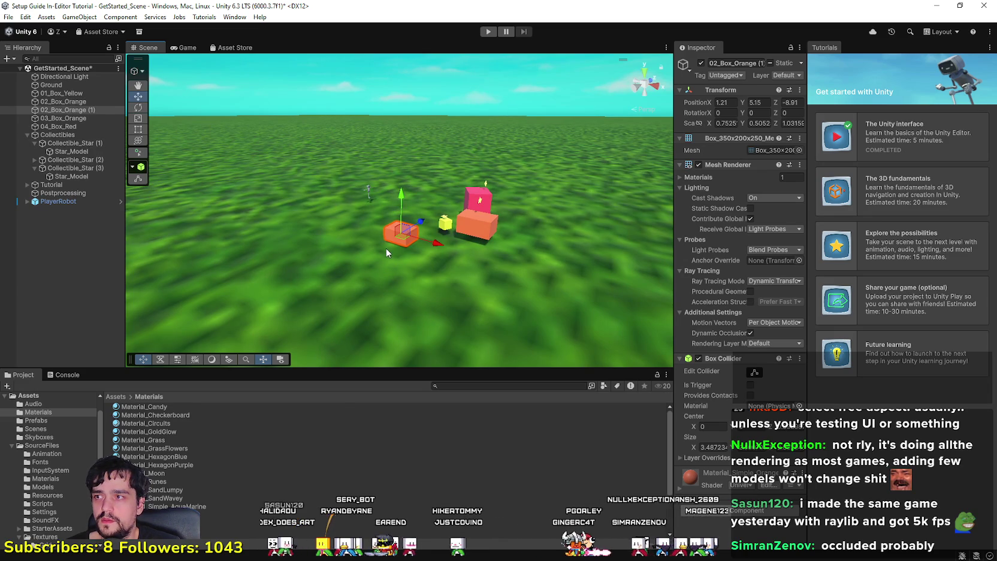
{"action": "left_click_drag", "start_coordinate": [420, 223], "coordinate": [370, 232]}
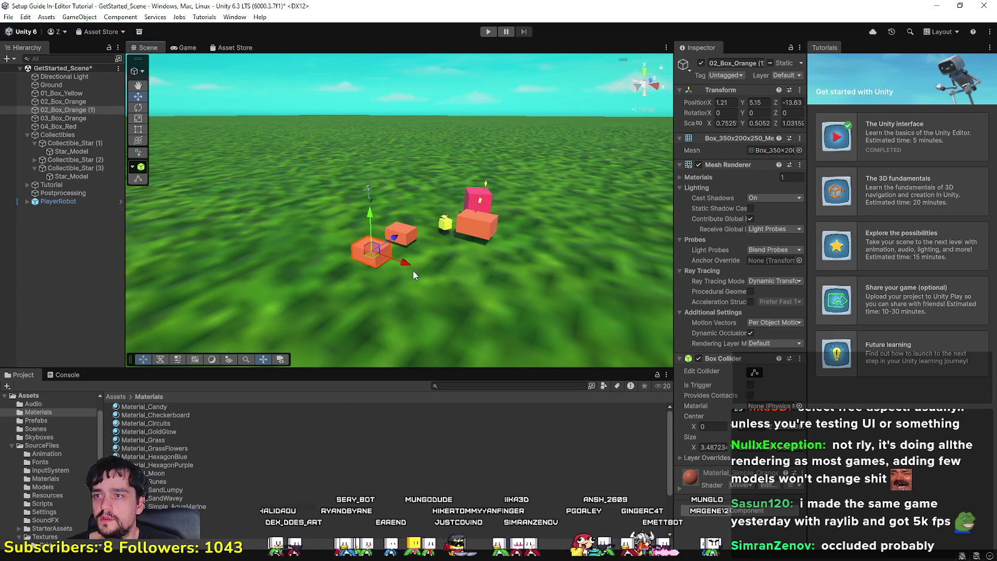
{"action": "key", "text": "ctrl+d"}
{"action": "left_click_drag", "start_coordinate": [412, 267], "coordinate": [484, 246]}
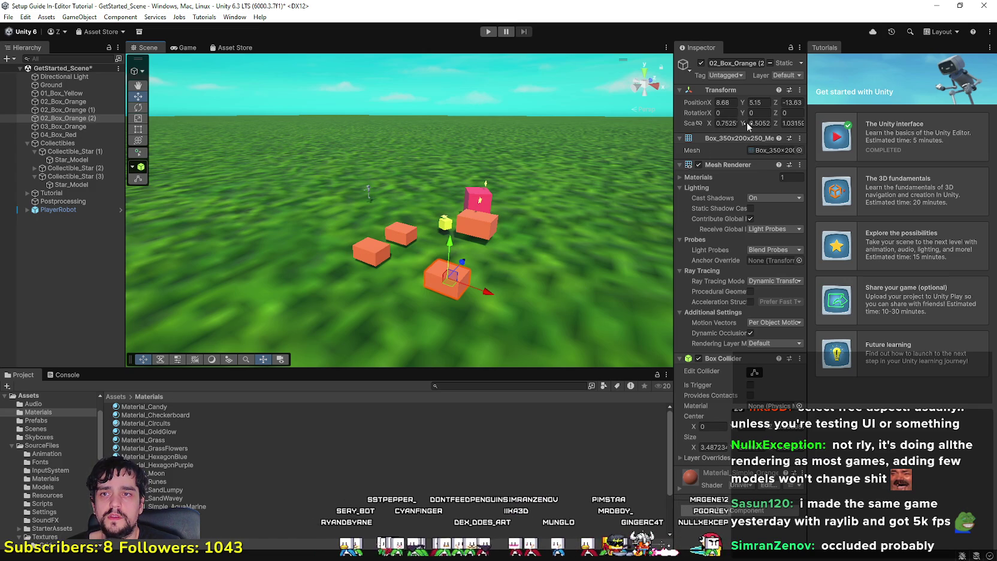
{"action": "left_click_drag", "start_coordinate": [745, 124], "coordinate": [904, 142]}
Raise the pillar onto the ground and add a copy farther along X.
{"action": "left_click_drag", "start_coordinate": [450, 247], "coordinate": [459, 95]}
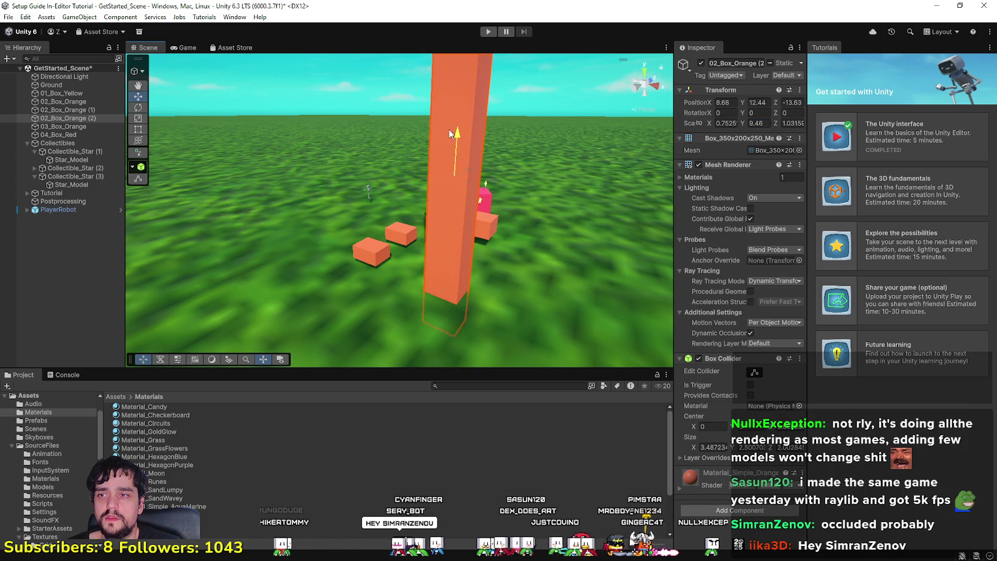
{"action": "scroll", "coordinate": [434, 316], "scroll_direction": "down", "scroll_amount": 5}
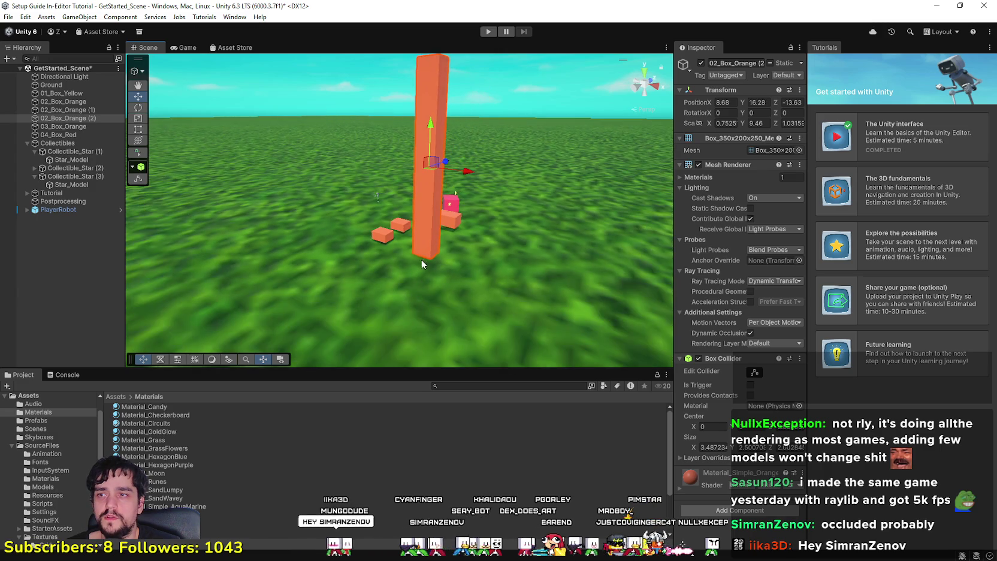
{"action": "key", "text": "ctrl+d"}
{"action": "key", "text": "ctrl+d"}
{"action": "left_click_drag", "start_coordinate": [468, 174], "coordinate": [566, 181]}
{"action": "mouse_move", "coordinate": [529, 147]}
{"action": "left_mouse_down"}
{"action": "mouse_move", "coordinate": [443, 161]}
{"action": "mouse_move", "coordinate": [479, 108]}
{"action": "left_mouse_up"}
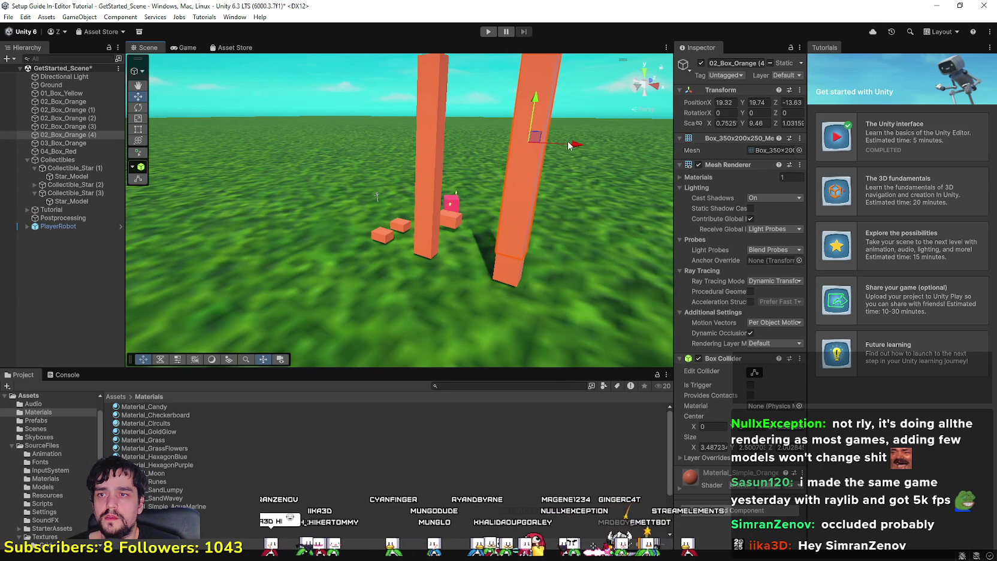
Slide pillar 02_Box_Orange (3) along Z, then select pillars (1) and (2).
{"action": "mouse_move", "coordinate": [559, 140]}
{"action": "left_mouse_down"}
{"action": "mouse_move", "coordinate": [421, 170]}
{"action": "mouse_move", "coordinate": [261, 182]}
{"action": "left_mouse_up"}
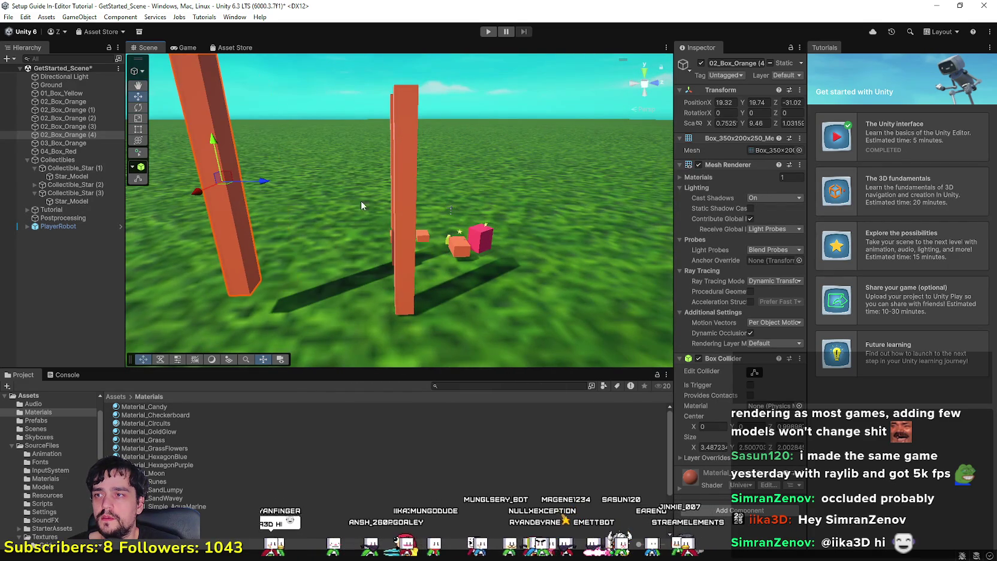
{"action": "left_click", "coordinate": [412, 213]}
{"action": "left_click_drag", "start_coordinate": [445, 210], "coordinate": [612, 190]}
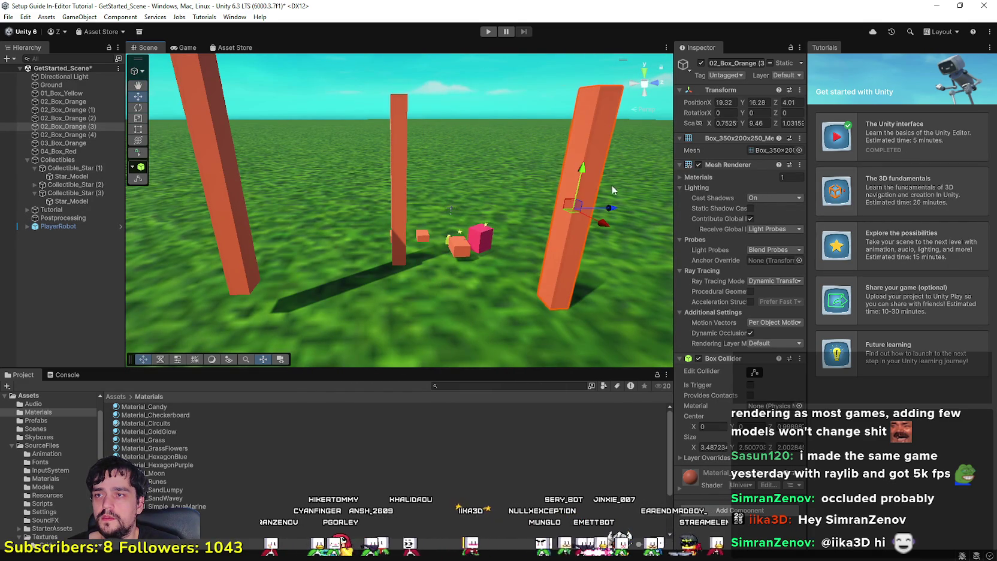
{"action": "scroll", "coordinate": [462, 223], "scroll_direction": "down", "scroll_amount": 5}
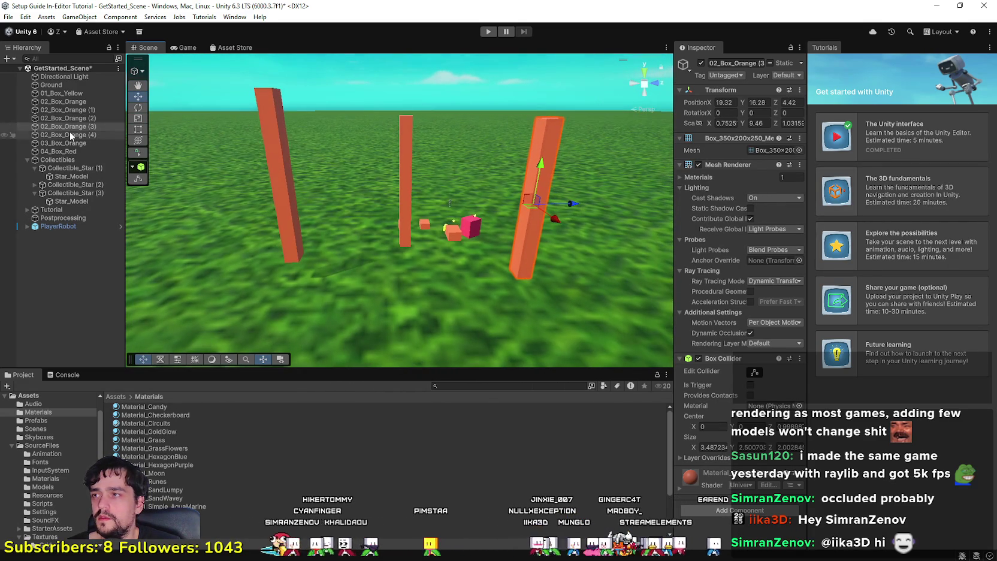
{"action": "left_click", "coordinate": [75, 109]}
{"action": "left_click", "coordinate": [75, 118], "text": "ctrl"}
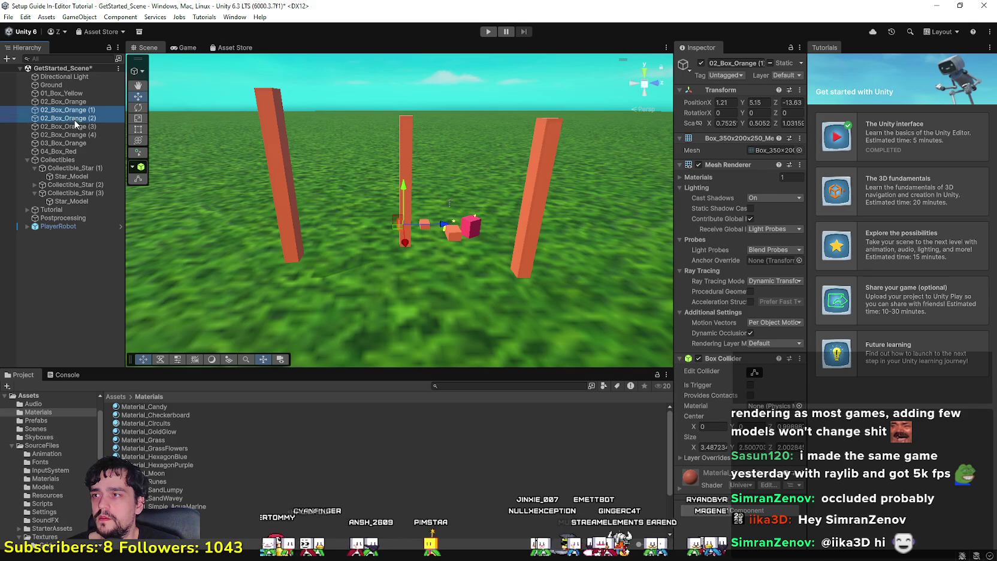
Add pillars (3) and (4) to the selection and duplicate all four pillars.
{"action": "left_click", "coordinate": [76, 127], "text": "ctrl"}
{"action": "left_click", "coordinate": [90, 135], "text": "ctrl"}
{"action": "scroll", "coordinate": [369, 222], "scroll_direction": "down", "scroll_amount": 3}
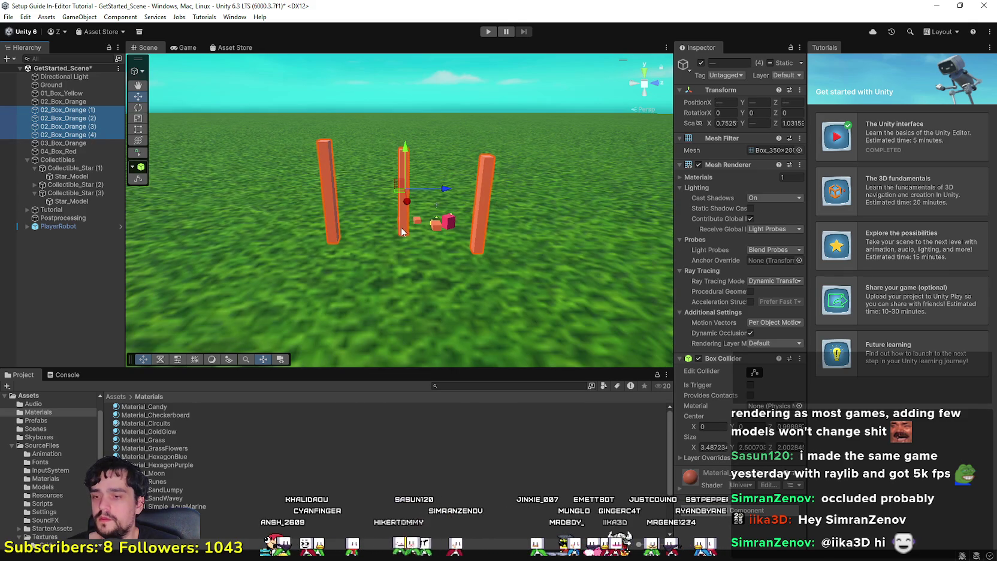
{"action": "key", "text": "ctrl+d"}
{"action": "scroll", "coordinate": [400, 216], "scroll_direction": "down", "scroll_amount": 2}
{"action": "scroll", "coordinate": [407, 209], "scroll_direction": "up", "scroll_amount": 3}
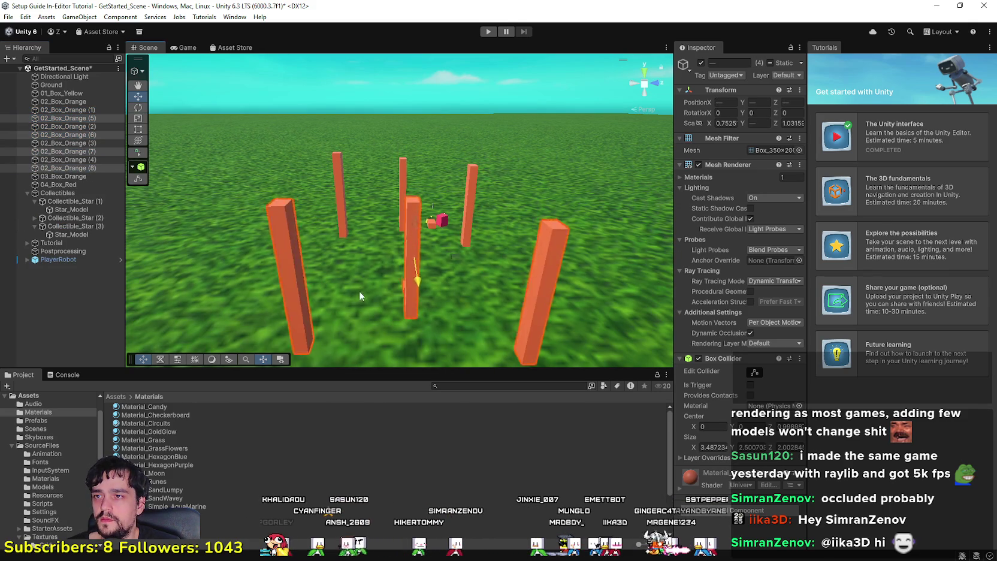
{"action": "mouse_move", "coordinate": [512, 263]}
{"action": "left_mouse_down"}
{"action": "mouse_move", "coordinate": [425, 272]}
{"action": "mouse_move", "coordinate": [522, 296]}
{"action": "mouse_move", "coordinate": [456, 188]}
{"action": "mouse_move", "coordinate": [339, 160]}
{"action": "mouse_move", "coordinate": [584, 128]}
{"action": "mouse_move", "coordinate": [603, 149]}
{"action": "mouse_move", "coordinate": [406, 123]}
{"action": "mouse_move", "coordinate": [273, 129]}
{"action": "mouse_move", "coordinate": [285, 124]}
{"action": "left_mouse_up"}
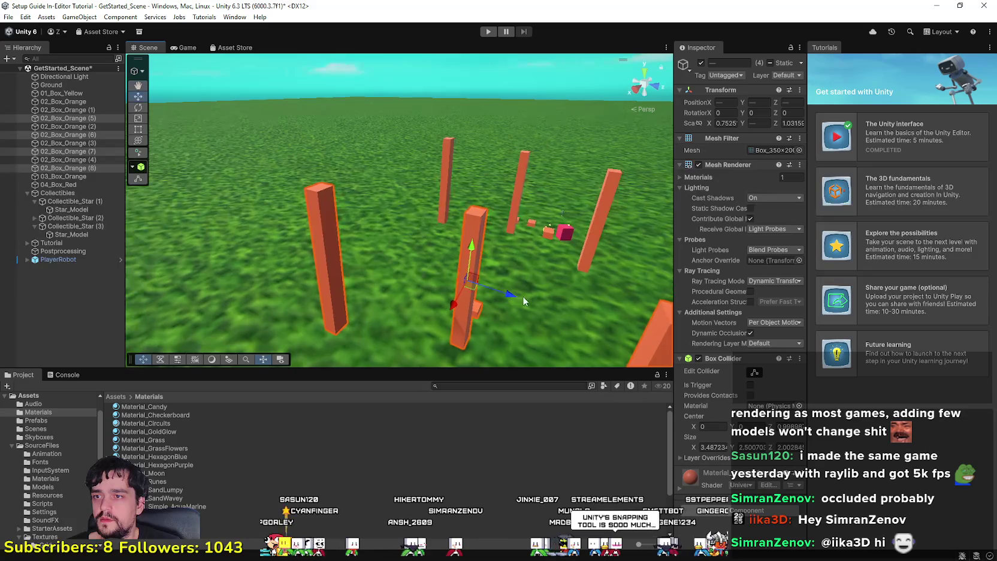
Make further copies of the pillar group, moving them right and closer.
{"action": "key", "text": "ctrl+d"}
{"action": "key", "text": "ctrl+d"}
{"action": "key", "text": "ctrl+d"}
{"action": "key", "text": "ctrl+d"}
{"action": "key", "text": "ctrl+d"}
{"action": "key", "text": "w"}
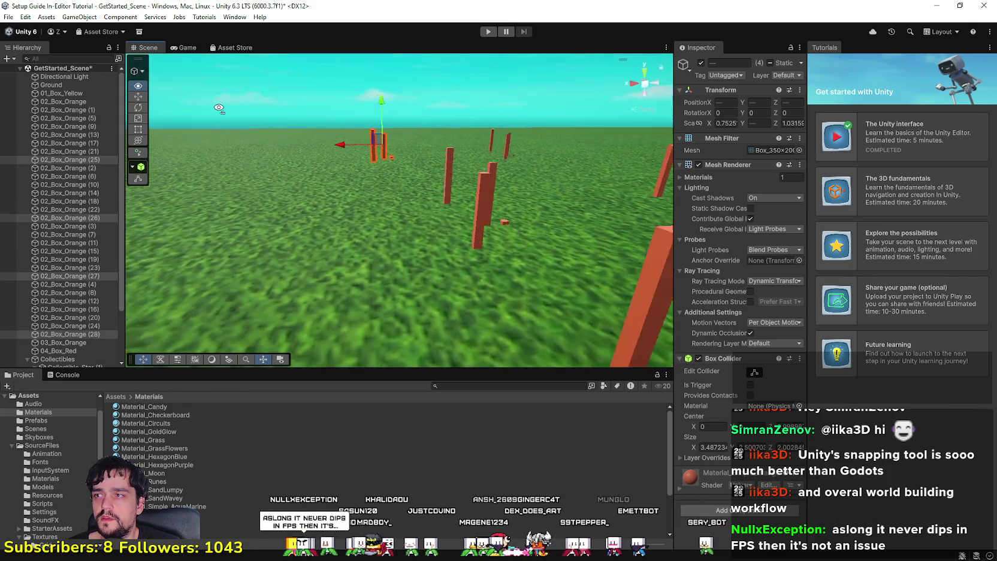
{"action": "mouse_move", "coordinate": [319, 130]}
{"action": "left_mouse_down"}
{"action": "mouse_move", "coordinate": [438, 175]}
{"action": "mouse_move", "coordinate": [227, 171]}
{"action": "mouse_move", "coordinate": [278, 211]}
{"action": "left_mouse_up"}
{"action": "key", "text": "ctrl+d"}
{"action": "key", "text": "f"}
{"action": "key", "text": "ctrl+d"}
{"action": "key", "text": "ctrl+d"}
{"action": "scroll", "coordinate": [515, 258], "scroll_direction": "down", "scroll_amount": 10}
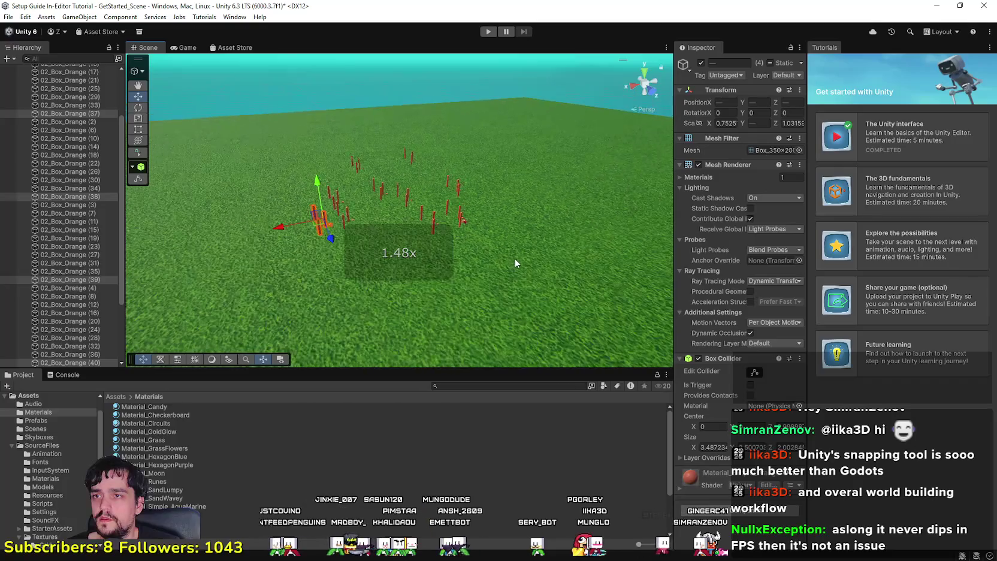
Select every orange box from 02_Box_Orange down to 03_Box_Orange and duplicate them.
{"action": "left_click_drag", "start_coordinate": [467, 276], "coordinate": [452, 278]}
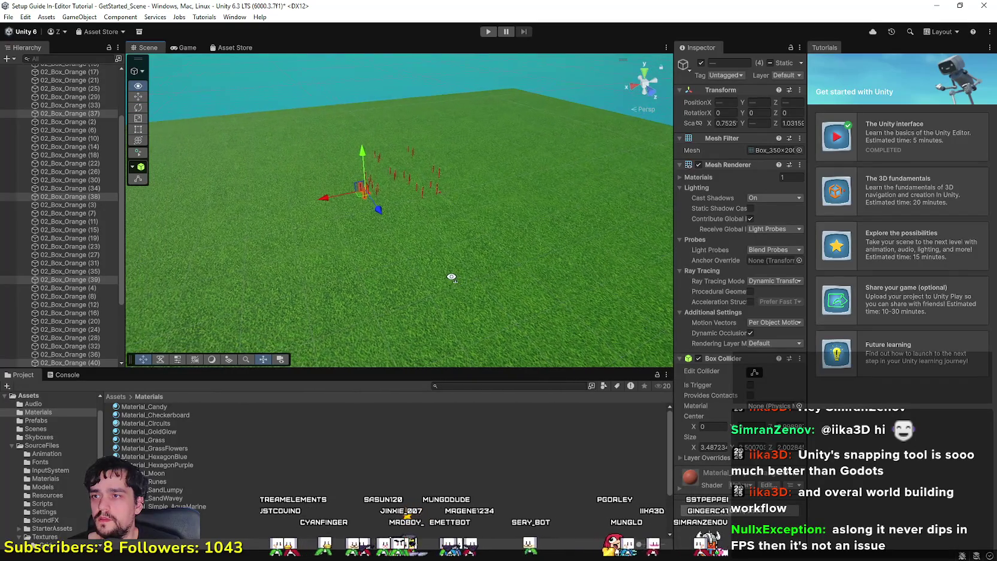
{"action": "scroll", "coordinate": [67, 234], "scroll_direction": "up", "scroll_amount": 3}
{"action": "left_click", "coordinate": [76, 117]}
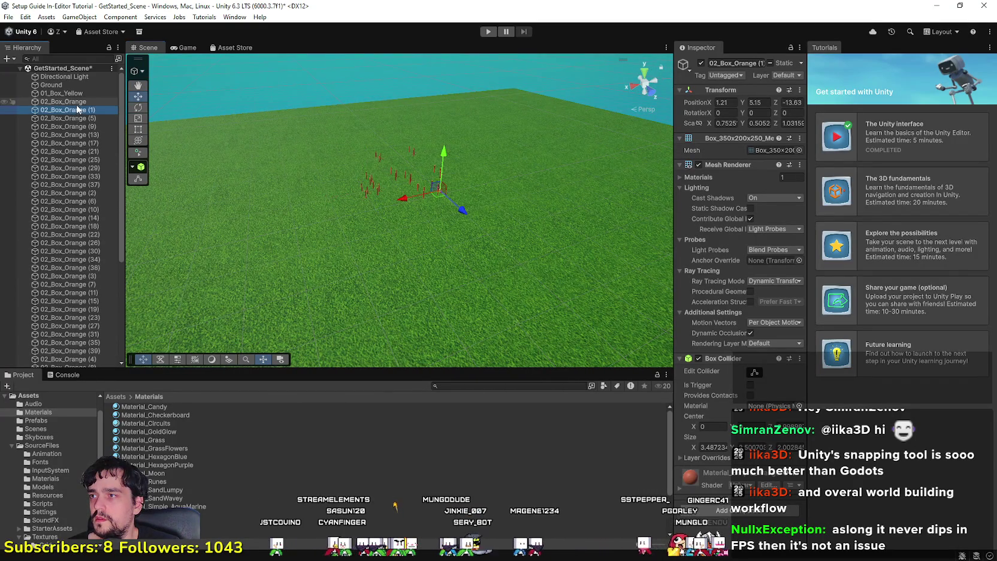
{"action": "scroll", "coordinate": [83, 240], "scroll_direction": "down", "scroll_amount": 5}
{"action": "left_click", "coordinate": [89, 303], "text": "ctrl"}
{"action": "scroll", "coordinate": [90, 269], "scroll_direction": "up", "scroll_amount": 5}
{"action": "left_click", "coordinate": [79, 95]}
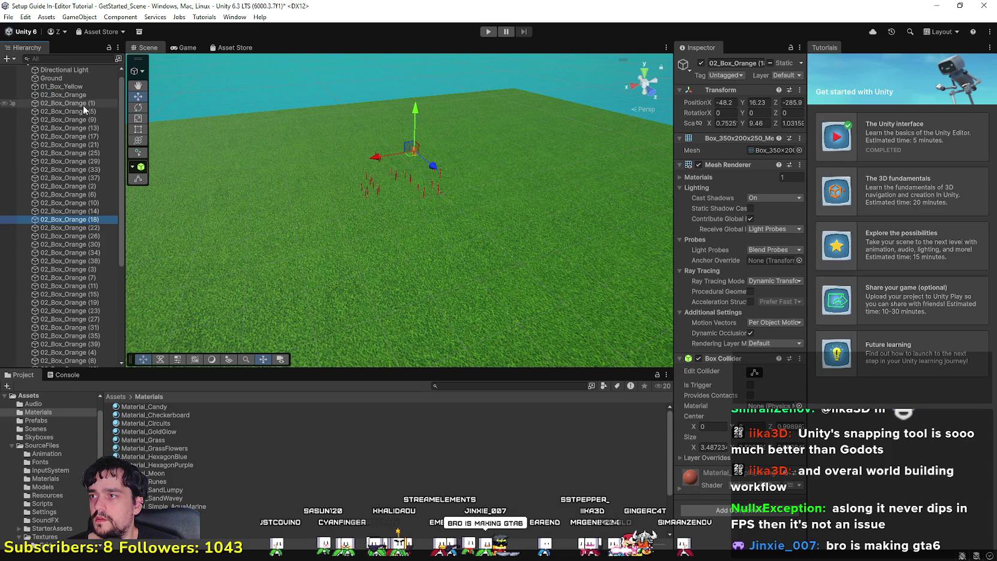
{"action": "scroll", "coordinate": [82, 267], "scroll_direction": "down", "scroll_amount": 6}
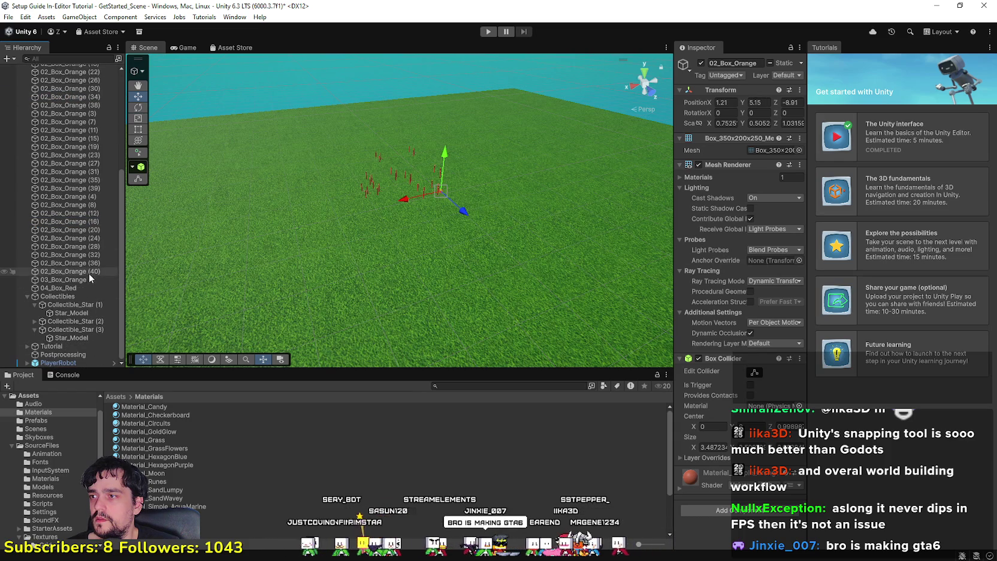
{"action": "left_click", "coordinate": [90, 280], "text": "shift"}
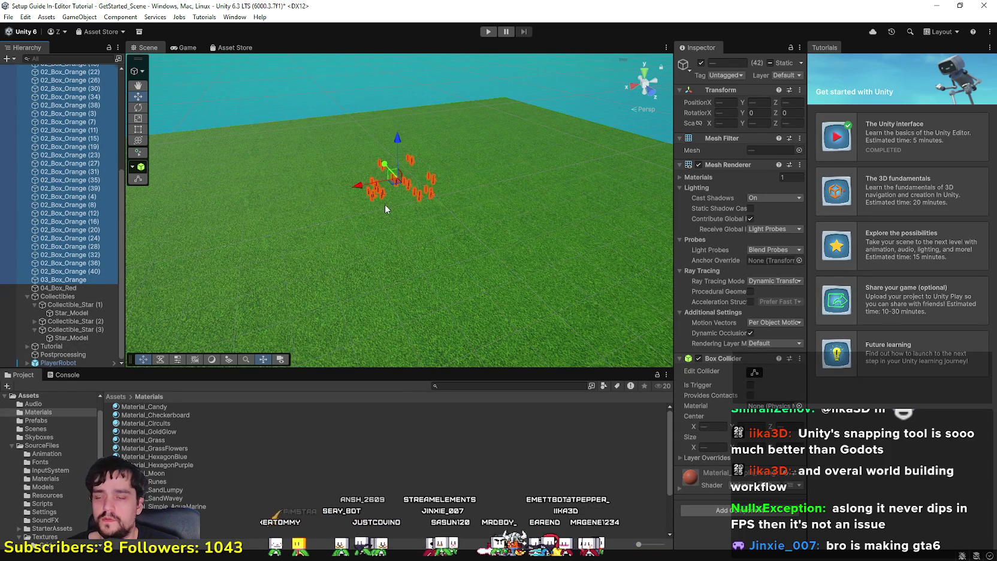
{"action": "key", "text": "ctrl+d"}
Duplicate the boxes repeatedly, spreading copies left, to the far side and right.
{"action": "left_click_drag", "start_coordinate": [359, 186], "coordinate": [251, 205]}
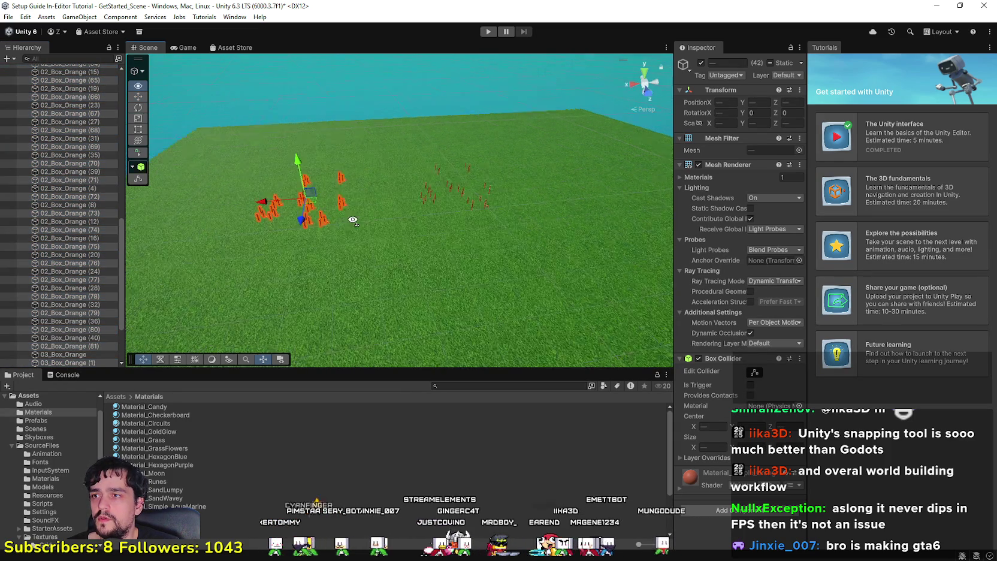
{"action": "key", "text": "ctrl+d"}
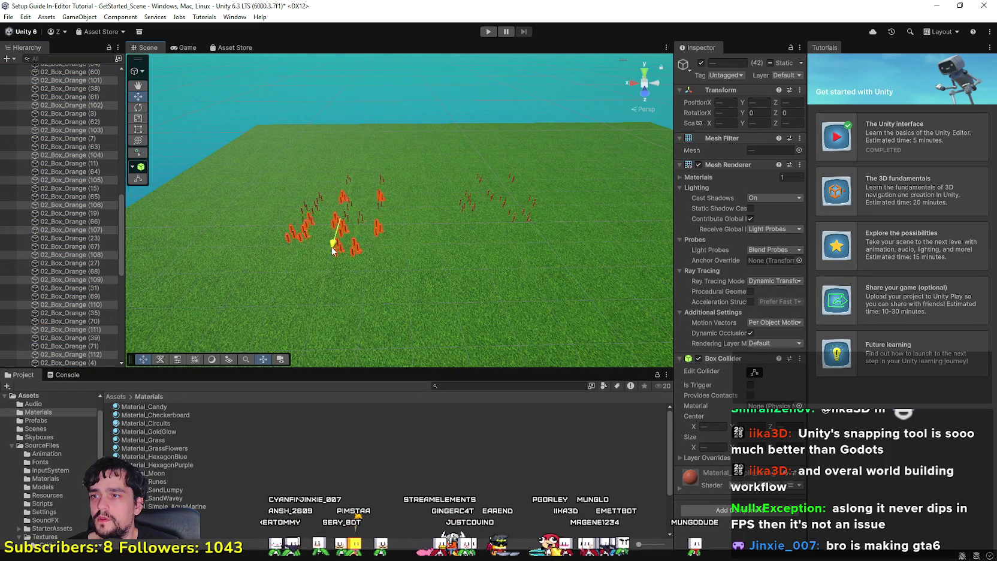
{"action": "left_click_drag", "start_coordinate": [402, 253], "coordinate": [357, 310]}
{"action": "key", "text": "ctrl+d"}
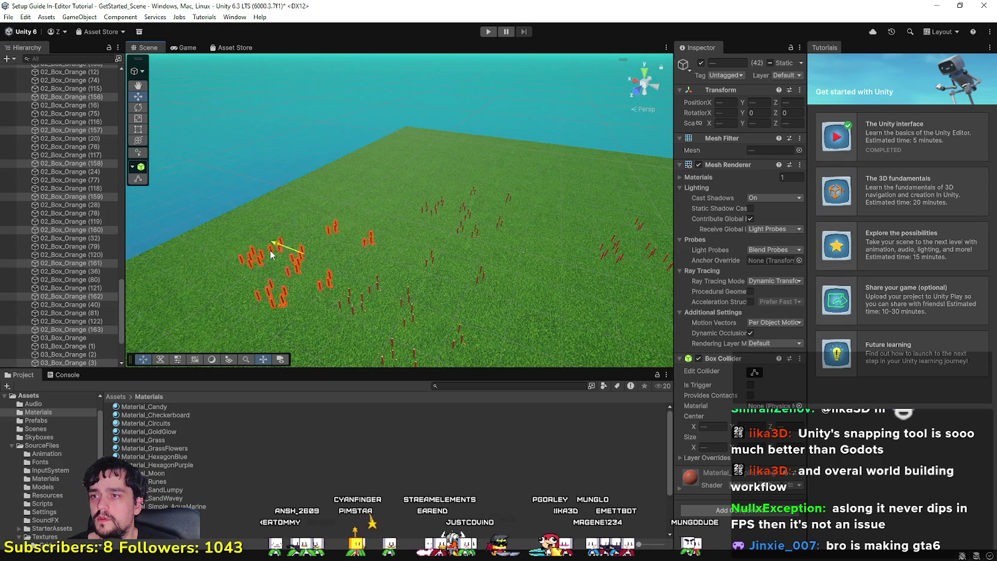
{"action": "key", "text": "ctrl+d"}
{"action": "left_click_drag", "start_coordinate": [283, 259], "coordinate": [385, 189]}
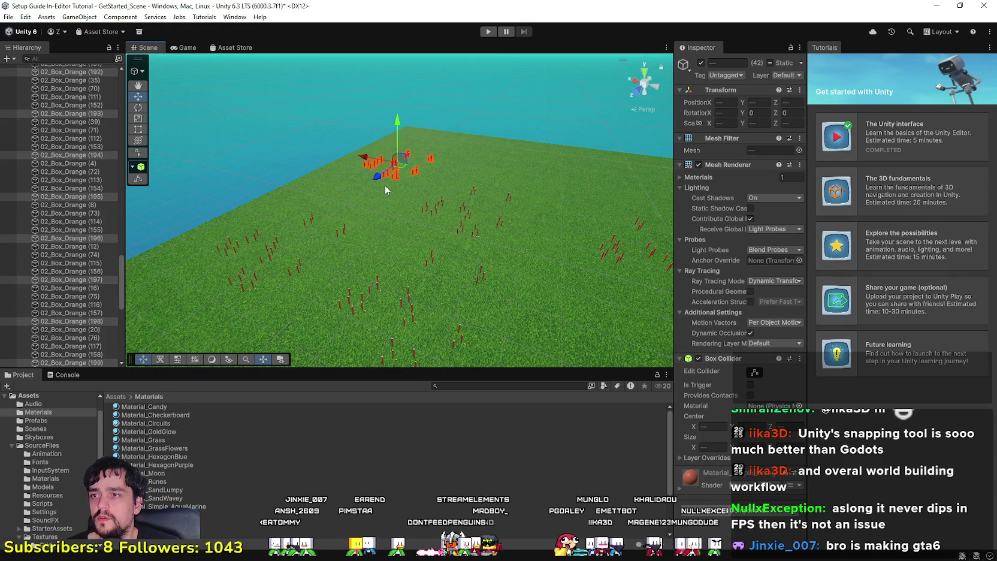
{"action": "key", "text": "ctrl+d"}
{"action": "mouse_move", "coordinate": [365, 155]}
{"action": "left_mouse_down"}
{"action": "mouse_move", "coordinate": [527, 192]}
{"action": "mouse_move", "coordinate": [497, 233]}
{"action": "mouse_move", "coordinate": [484, 201]}
{"action": "left_mouse_up"}
{"action": "key", "text": "ctrl+d"}
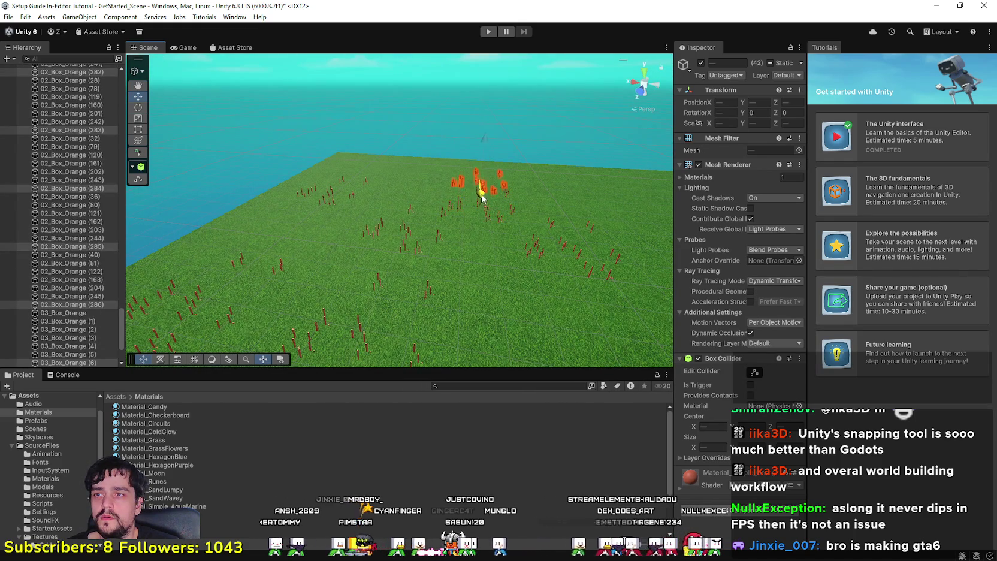
{"action": "key", "text": "ctrl+d"}
{"action": "mouse_move", "coordinate": [431, 174]}
{"action": "left_mouse_down"}
{"action": "mouse_move", "coordinate": [378, 170]}
{"action": "mouse_move", "coordinate": [516, 173]}
{"action": "left_mouse_up"}
Keep duplicating, scattering copies toward the camera side and deeper into the field.
{"action": "key", "text": "ctrl+d"}
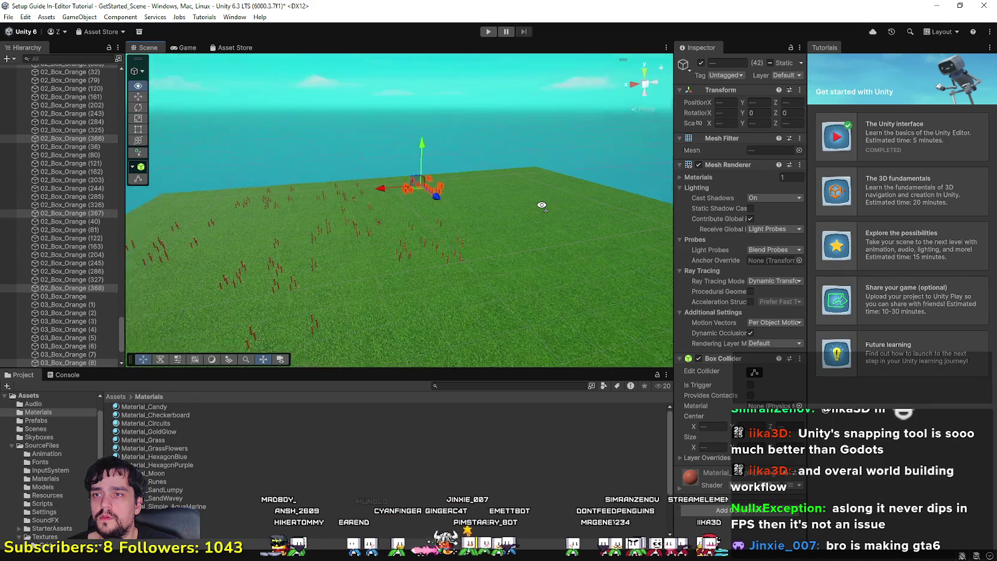
{"action": "key", "text": "ctrl+d"}
{"action": "mouse_move", "coordinate": [430, 204]}
{"action": "left_mouse_down"}
{"action": "mouse_move", "coordinate": [473, 231]}
{"action": "mouse_move", "coordinate": [463, 214]}
{"action": "mouse_move", "coordinate": [479, 217]}
{"action": "left_mouse_up"}
{"action": "key", "text": "ctrl+d"}
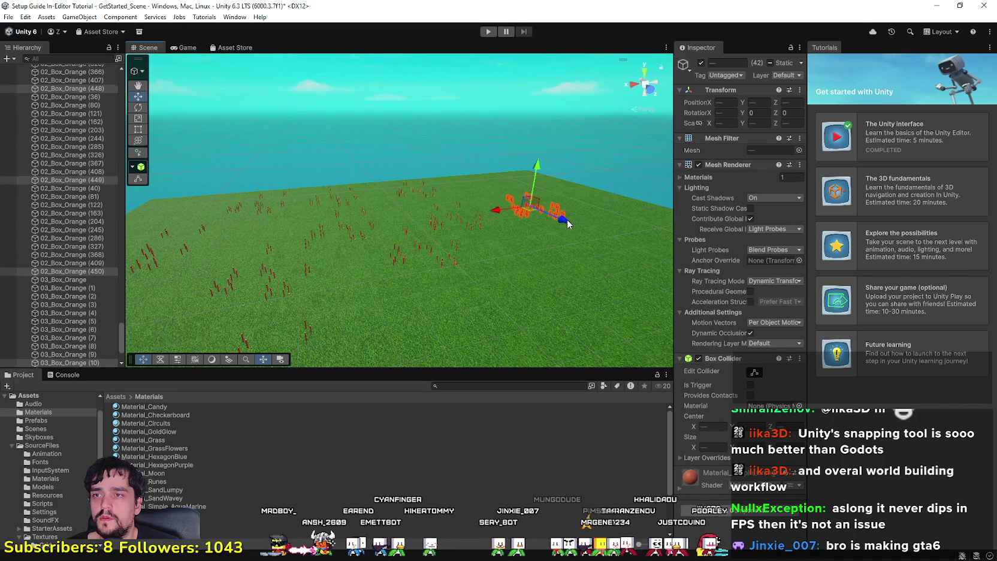
{"action": "key", "text": "ctrl+d"}
{"action": "left_click_drag", "start_coordinate": [566, 223], "coordinate": [522, 202]}
{"action": "key", "text": "ctrl+d"}
{"action": "left_click_drag", "start_coordinate": [441, 188], "coordinate": [500, 182]}
{"action": "key", "text": "ctrl+d"}
{"action": "mouse_move", "coordinate": [570, 190]}
{"action": "left_mouse_down"}
{"action": "mouse_move", "coordinate": [631, 216]}
{"action": "mouse_move", "coordinate": [601, 243]}
{"action": "mouse_move", "coordinate": [479, 210]}
{"action": "mouse_move", "coordinate": [539, 217]}
{"action": "left_mouse_up"}
Fill the near edge of the field with more copies, then select 01_Box_Yellow.
{"action": "key", "text": "ctrl+d"}
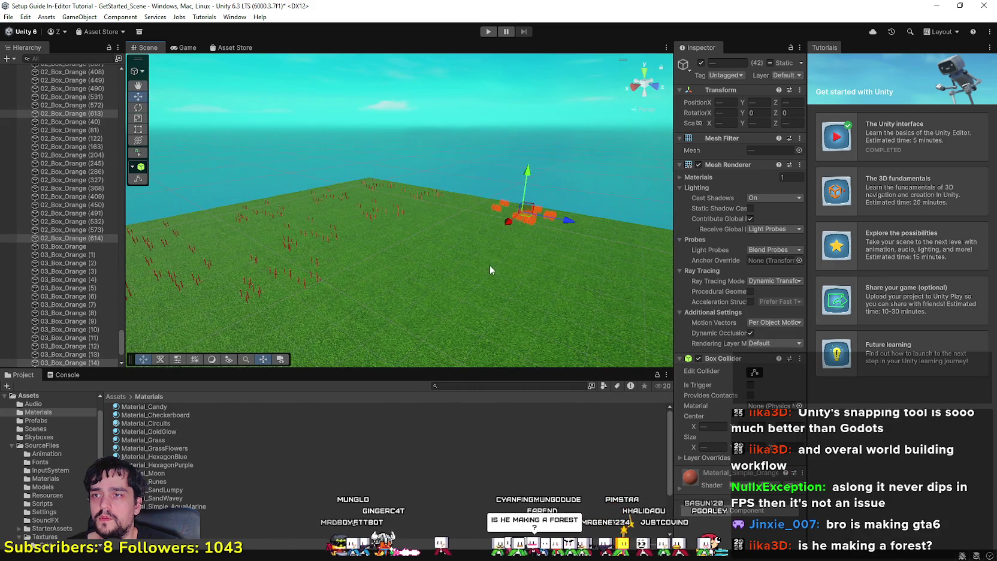
{"action": "key", "text": "f"}
{"action": "key", "text": "ctrl+d"}
{"action": "mouse_move", "coordinate": [409, 230]}
{"action": "left_mouse_down"}
{"action": "mouse_move", "coordinate": [384, 278]}
{"action": "mouse_move", "coordinate": [449, 280]}
{"action": "mouse_move", "coordinate": [477, 300]}
{"action": "mouse_move", "coordinate": [483, 248]}
{"action": "mouse_move", "coordinate": [590, 240]}
{"action": "left_mouse_up"}
{"action": "key", "text": "ctrl+d"}
{"action": "key", "text": "ctrl+d"}
{"action": "key", "text": "ctrl+d"}
{"action": "key", "text": "ctrl+d"}
{"action": "key", "text": "f"}
{"action": "mouse_move", "coordinate": [411, 250]}
{"action": "left_mouse_down"}
{"action": "mouse_move", "coordinate": [452, 305]}
{"action": "mouse_move", "coordinate": [502, 338]}
{"action": "mouse_move", "coordinate": [433, 319]}
{"action": "mouse_move", "coordinate": [238, 326]}
{"action": "mouse_move", "coordinate": [242, 285]}
{"action": "mouse_move", "coordinate": [198, 239]}
{"action": "left_mouse_up"}
{"action": "key", "text": "ctrl+d"}
{"action": "scroll", "coordinate": [65, 140], "scroll_direction": "up", "scroll_amount": 5}
{"action": "scroll", "coordinate": [64, 140], "scroll_direction": "up", "scroll_amount": 10}
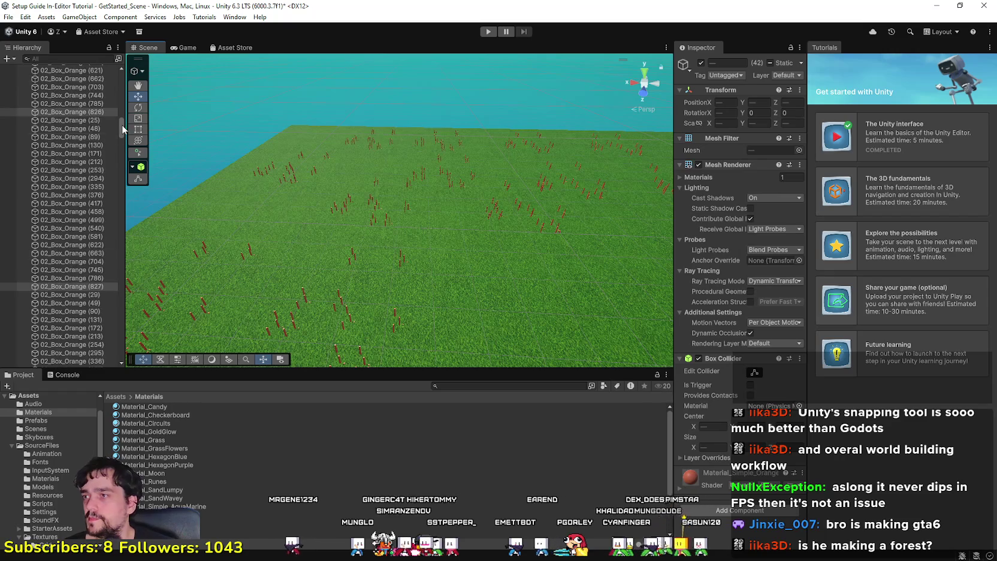
{"action": "left_click", "coordinate": [86, 93]}
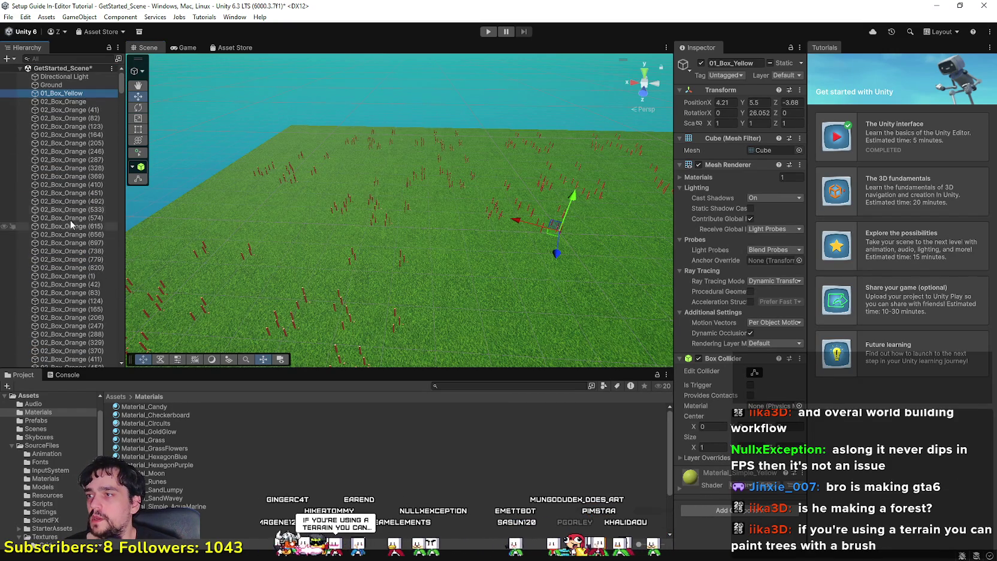
Duplicate all 883 boxes through 03_Box_Orange (20) and lift the copies off the field.
{"action": "left_click_drag", "start_coordinate": [122, 84], "coordinate": [143, 356]}
{"action": "left_click", "coordinate": [114, 280], "text": "shift"}
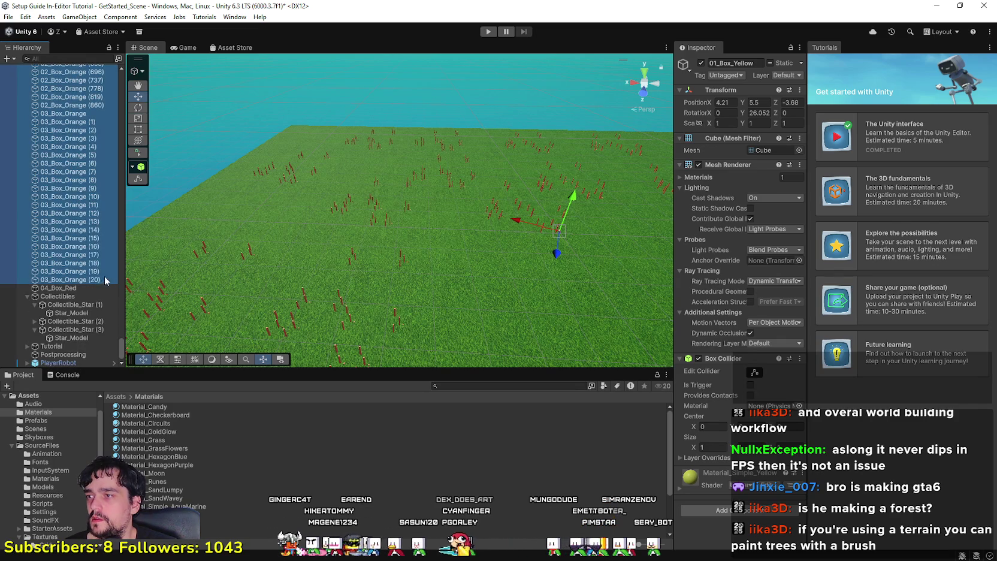
{"action": "key", "text": "ctrl+d"}
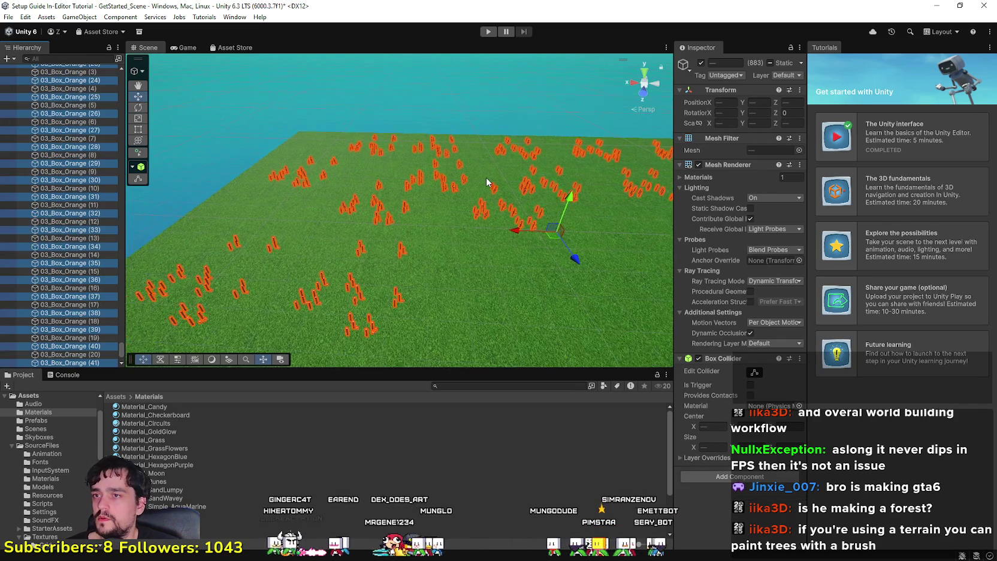
{"action": "scroll", "coordinate": [496, 251], "scroll_direction": "down", "scroll_amount": 6}
{"action": "scroll", "coordinate": [458, 262], "scroll_direction": "down", "scroll_amount": 5}
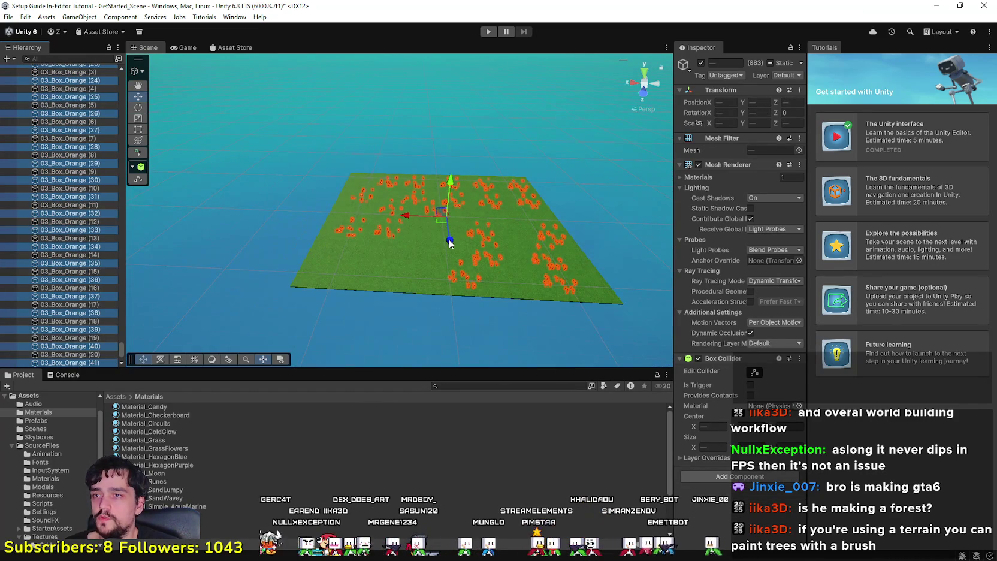
{"action": "left_click_drag", "start_coordinate": [451, 243], "coordinate": [446, 100]}
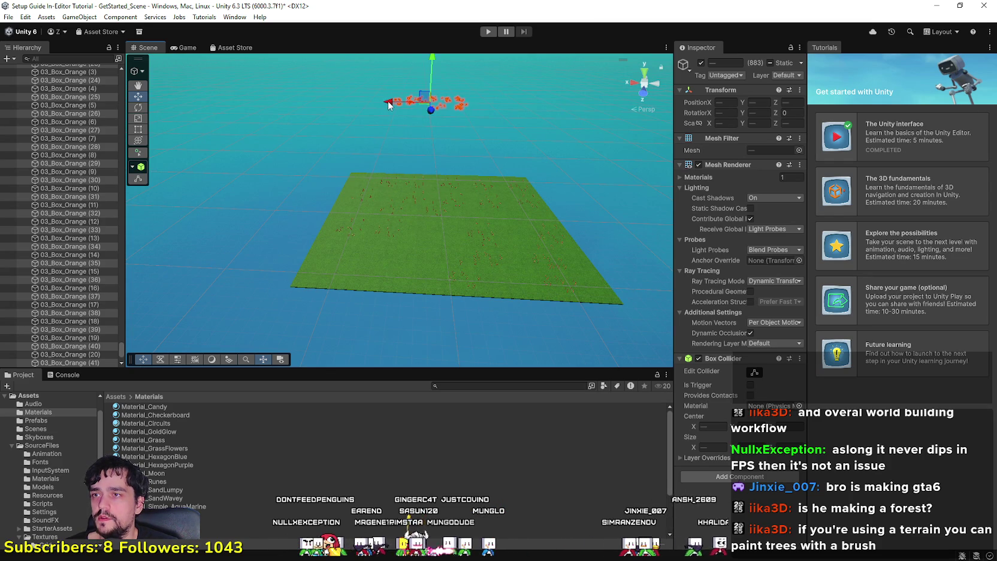
Make more copies of the raised boxes, shift them left, and enter Play mode.
{"action": "key", "text": "ctrl+d"}
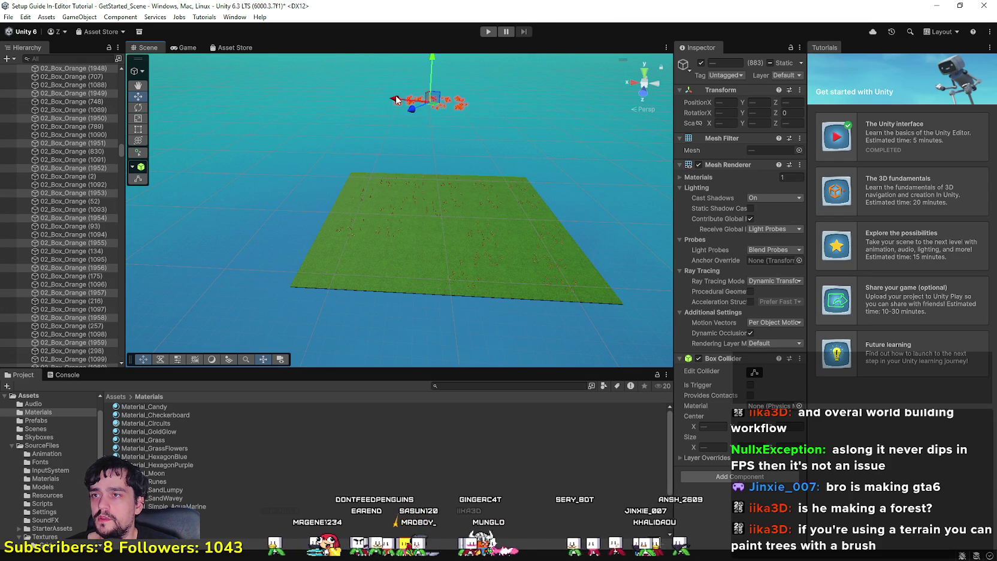
{"action": "left_click_drag", "start_coordinate": [395, 102], "coordinate": [374, 107]}
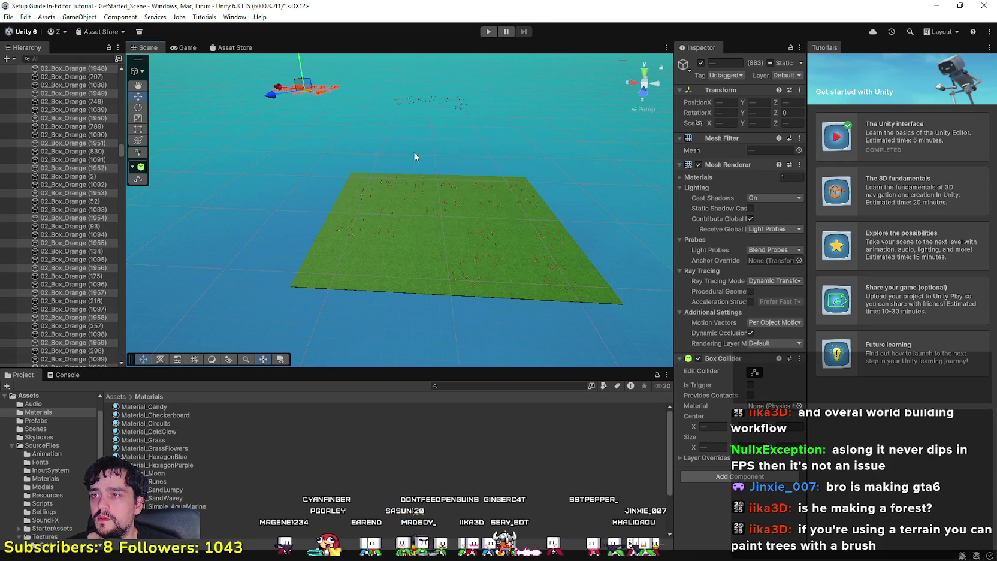
{"action": "key", "text": "ctrl+d"}
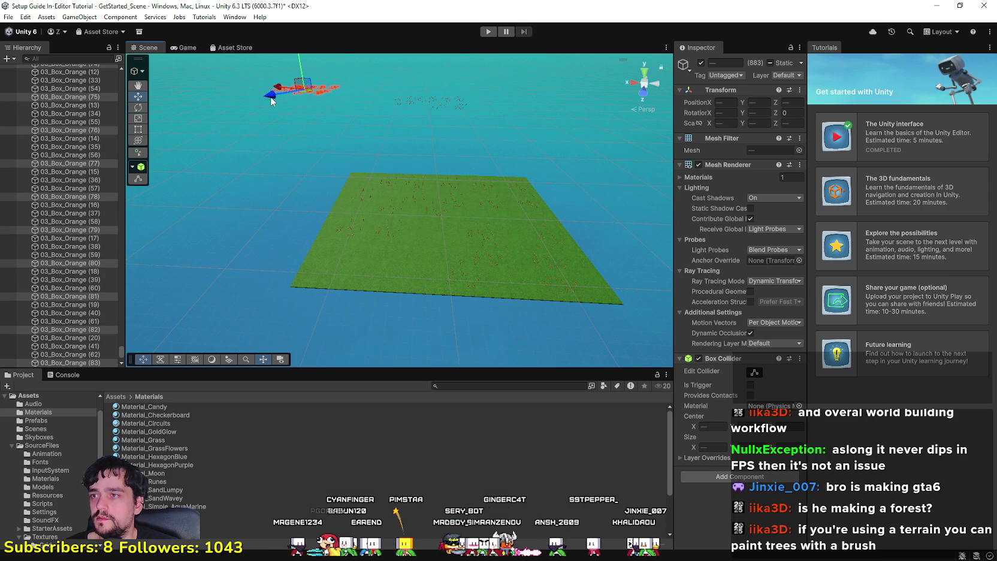
{"action": "mouse_move", "coordinate": [204, 160]}
{"action": "left_mouse_down"}
{"action": "mouse_move", "coordinate": [361, 171]}
{"action": "mouse_move", "coordinate": [293, 157]}
{"action": "mouse_move", "coordinate": [322, 179]}
{"action": "mouse_move", "coordinate": [303, 166]}
{"action": "left_mouse_up"}
{"action": "key", "text": "ctrl+d"}
{"action": "left_click_drag", "start_coordinate": [450, 256], "coordinate": [520, 267]}
{"action": "left_click", "coordinate": [489, 32]}
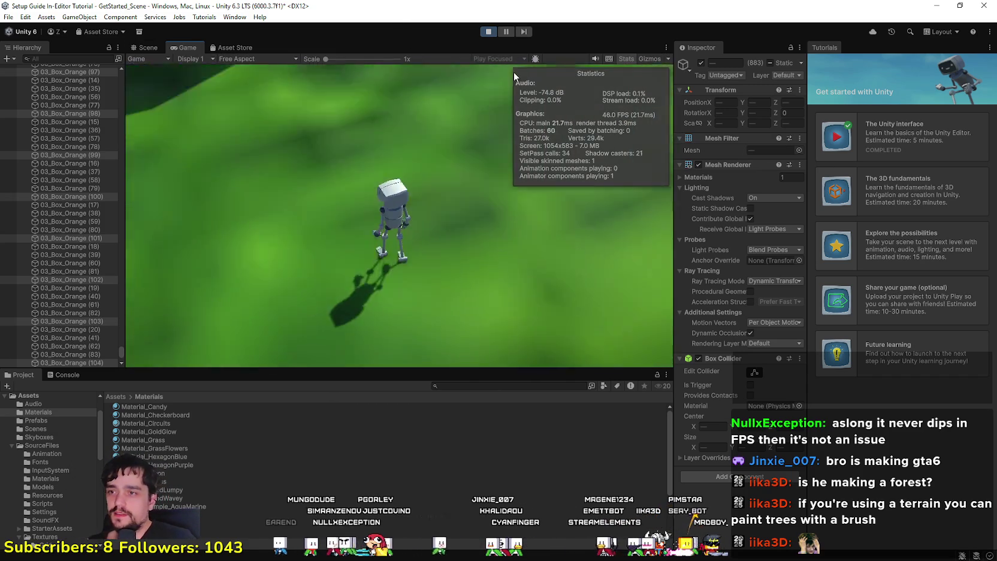
Run and jump the robot among the pillars with W, S and Space while FPS reaches about 83.2.
{"action": "key", "text": "w"}
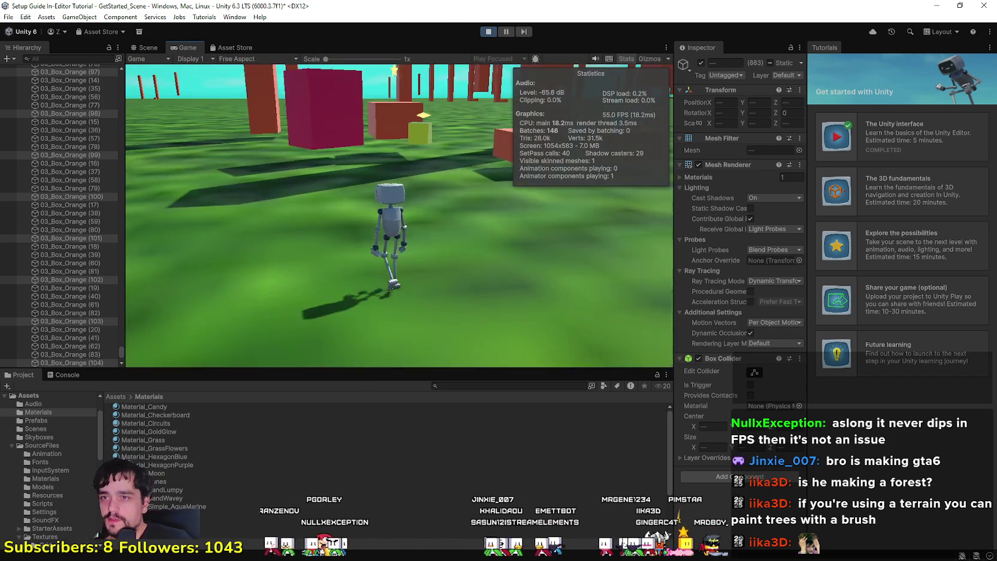
{"action": "key", "text": "w"}
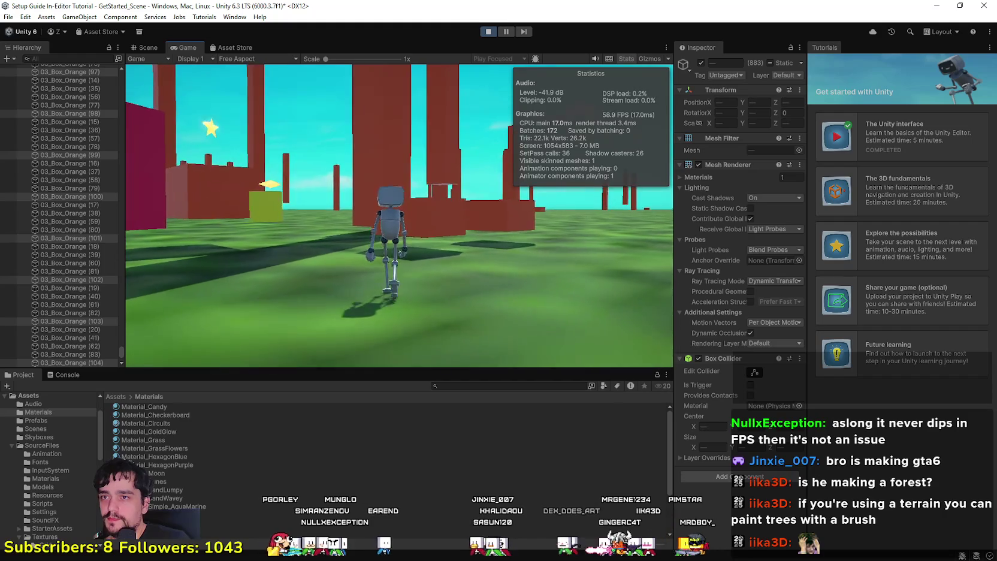
{"action": "key", "text": "space"}
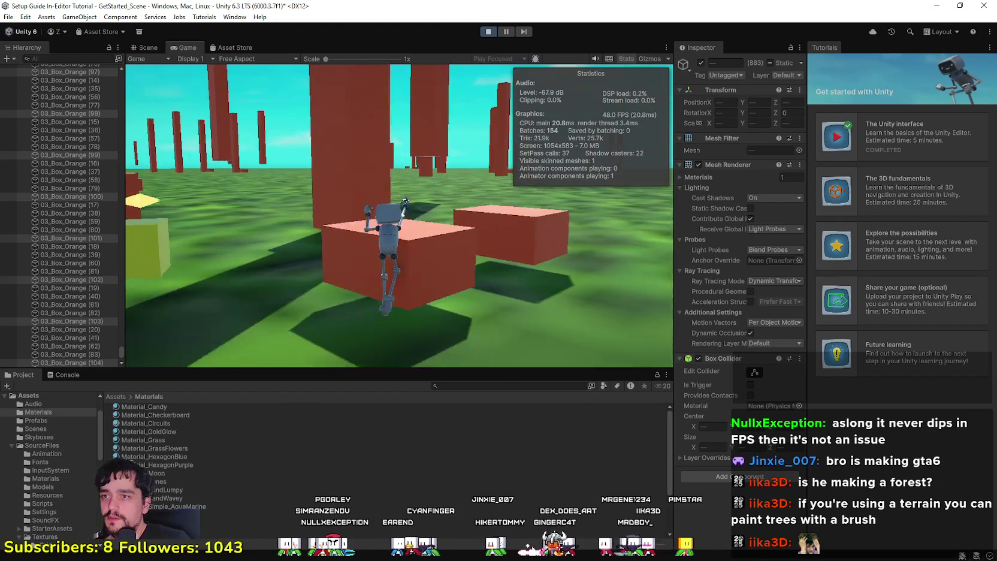
{"action": "key", "text": "s"}
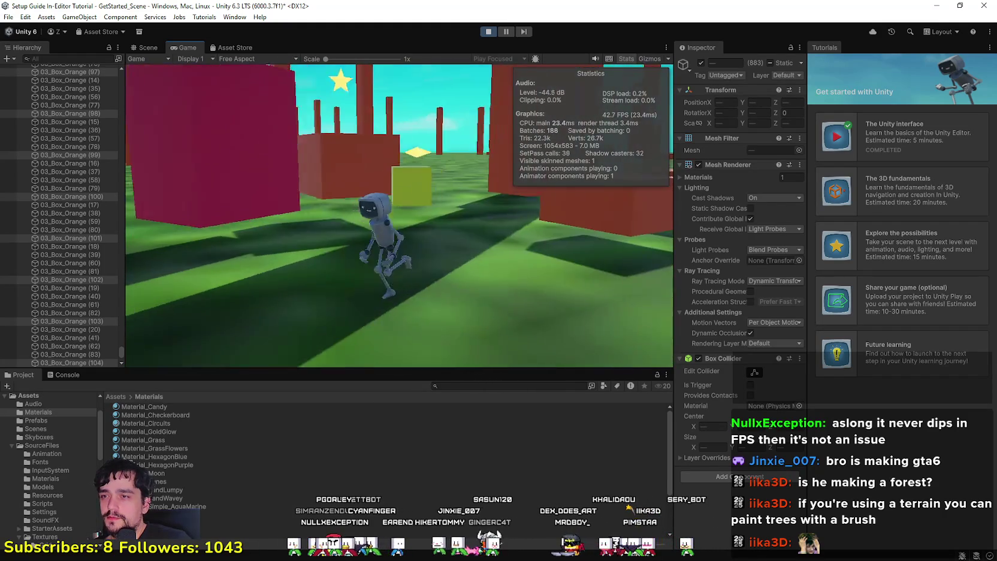
{"action": "key", "text": "w"}
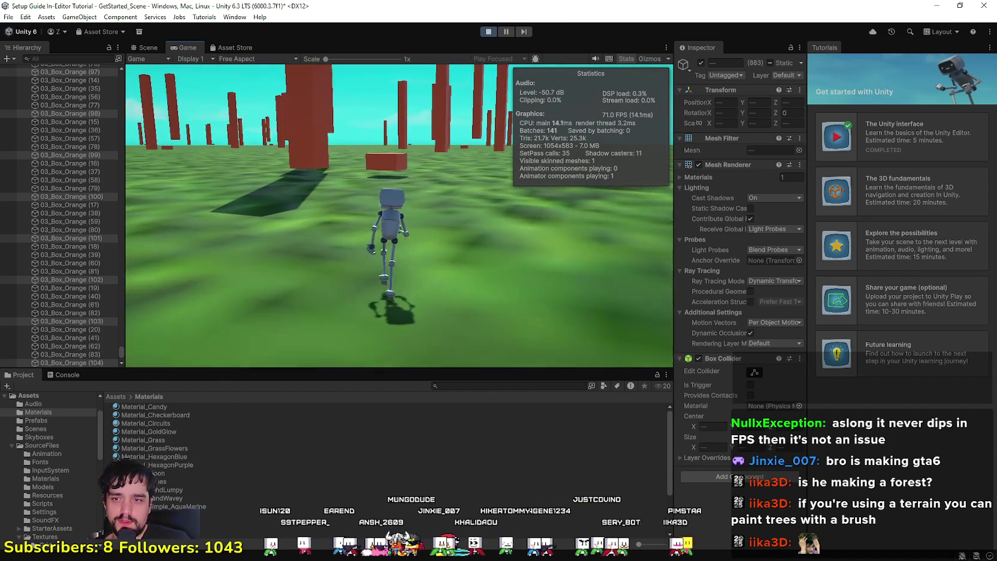
{"action": "key", "text": "w"}
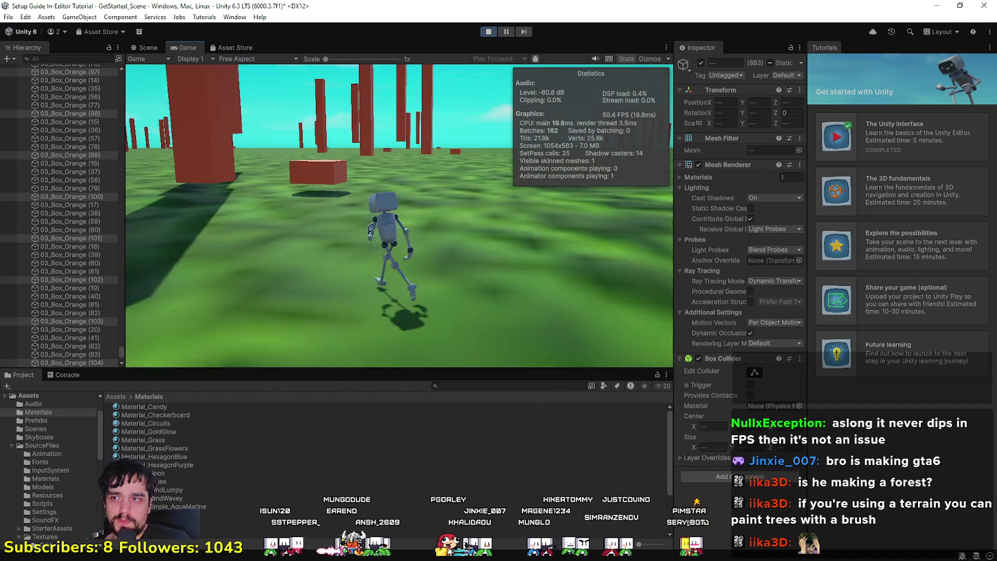
{"action": "key", "text": "w"}
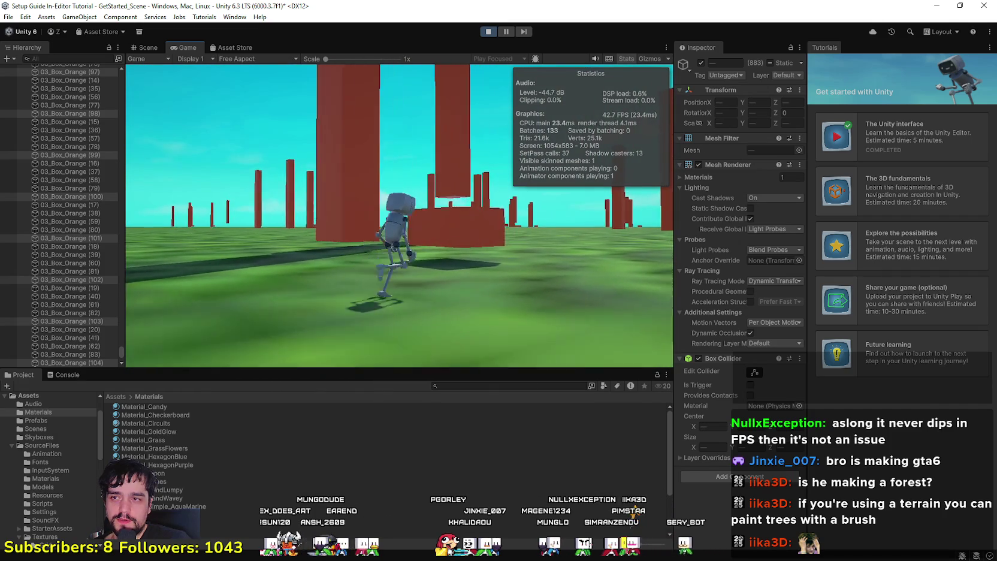
{"action": "key", "text": "w"}
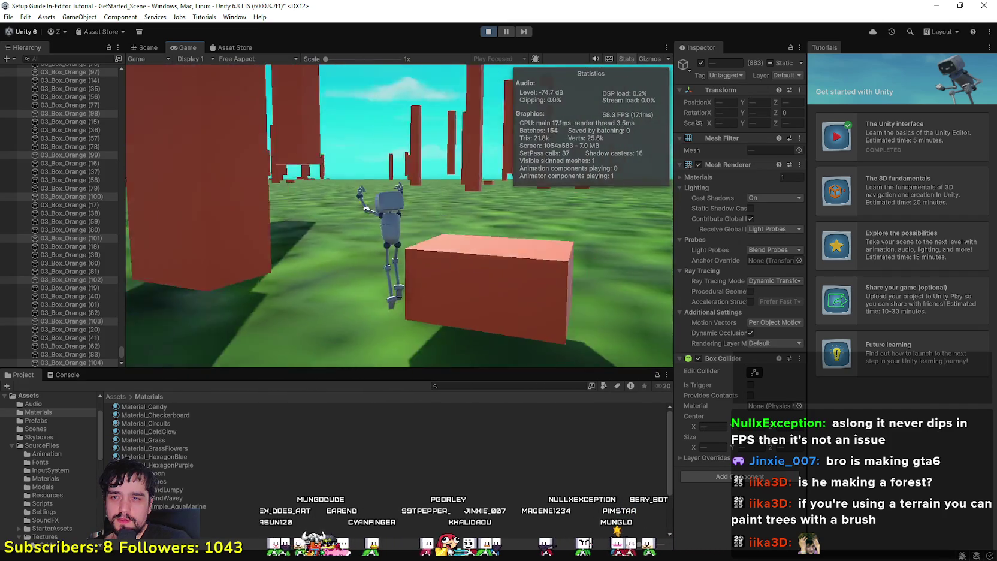
{"action": "key", "text": "w"}
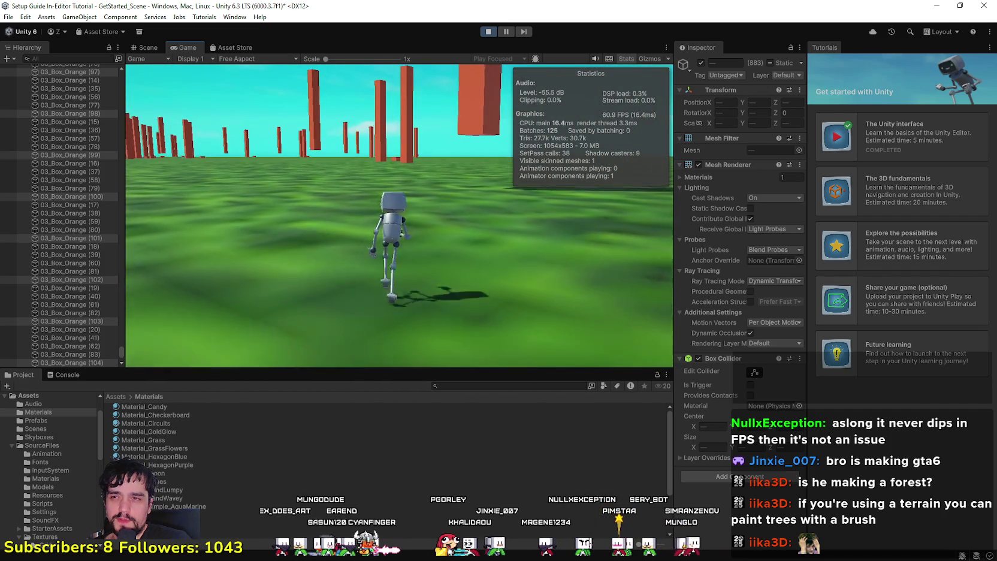
{"action": "key", "text": "w"}
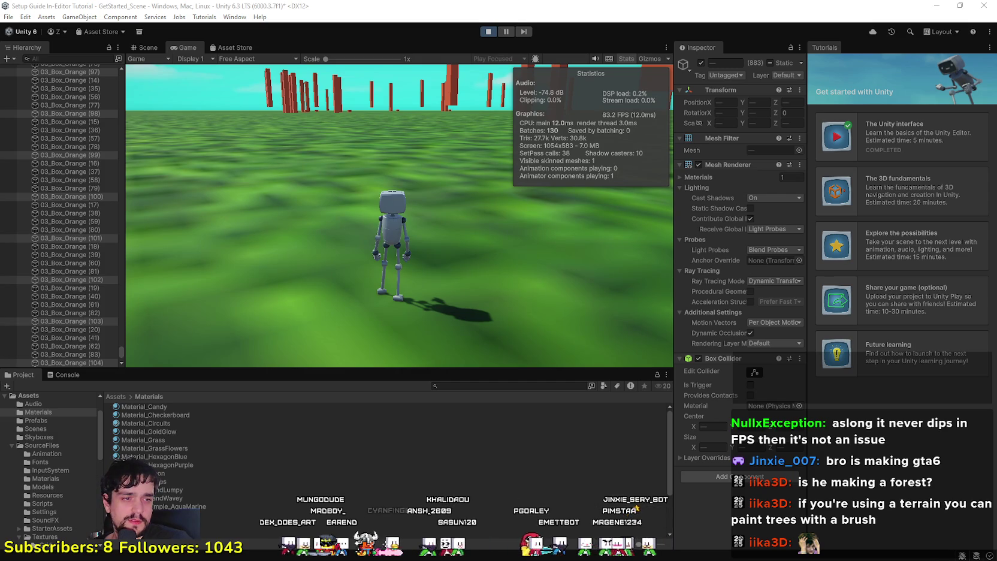
{"action": "key", "text": "ctrl+shift+Escape"}
Check Unity Editor's memory use (about 4.6 GB) in Task Manager, close it, and resume the game.
{"action": "left_click", "coordinate": [582, 361]}
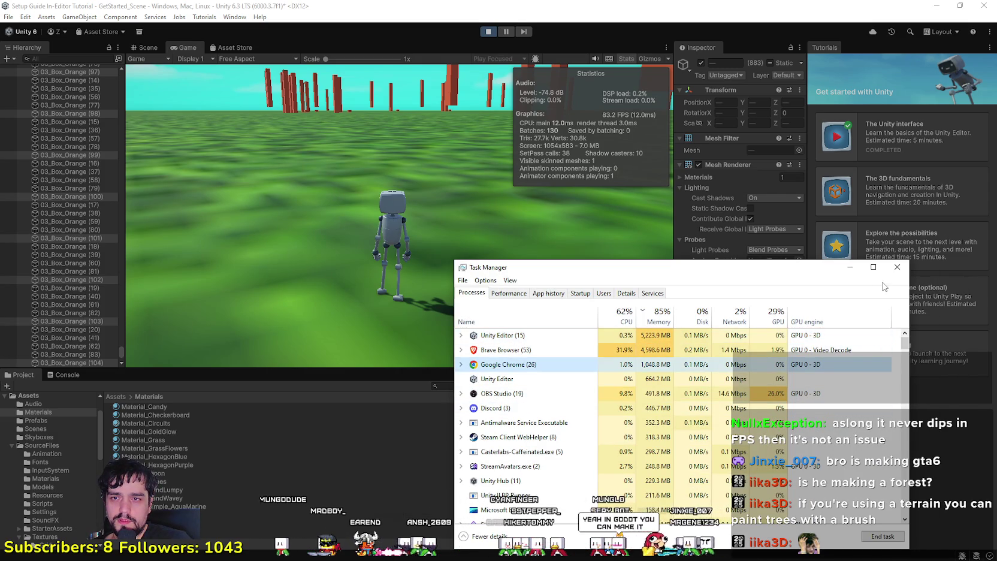
{"action": "left_click", "coordinate": [898, 267]}
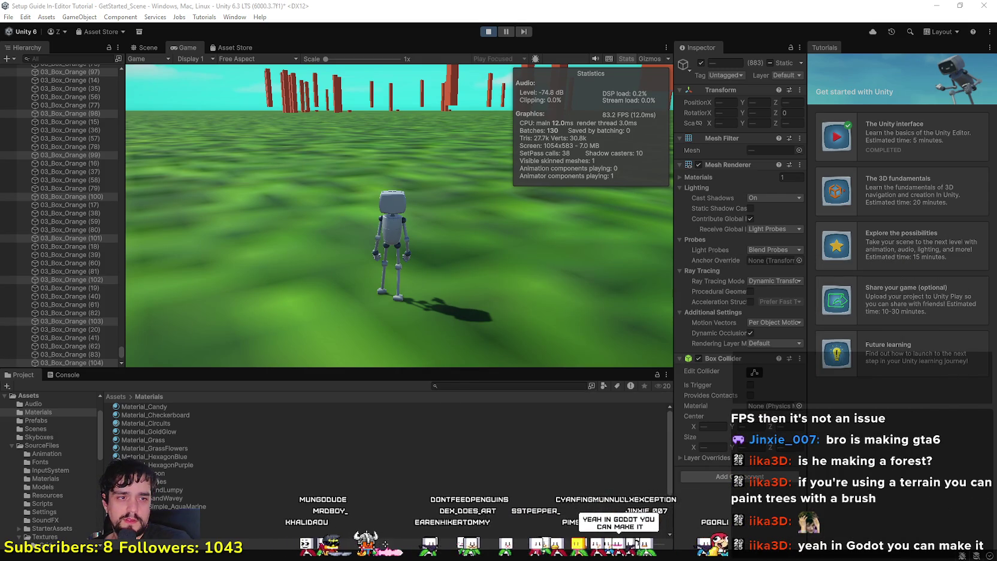
{"action": "key", "text": "ctrl+shift+Escape"}
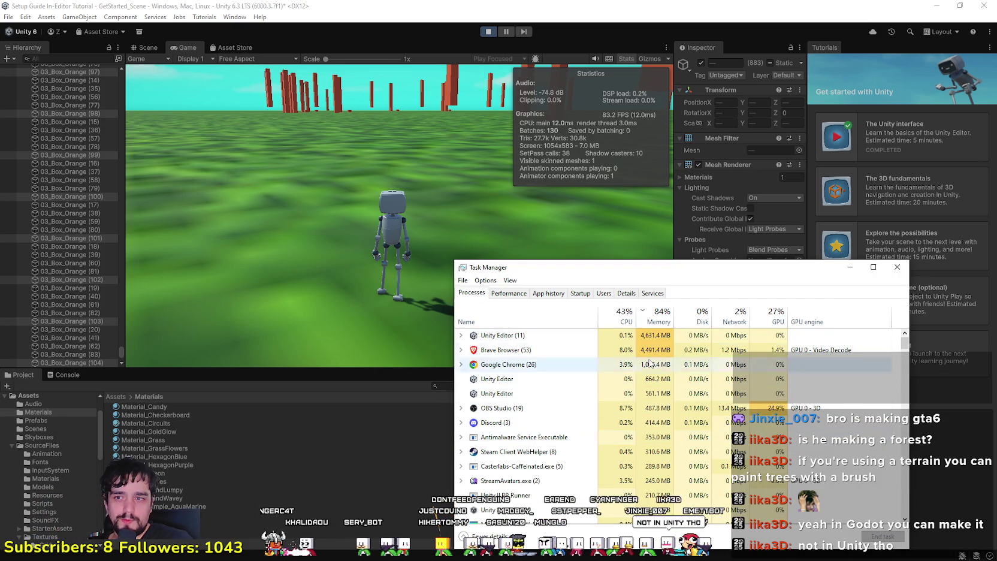
{"action": "left_click", "coordinate": [613, 394]}
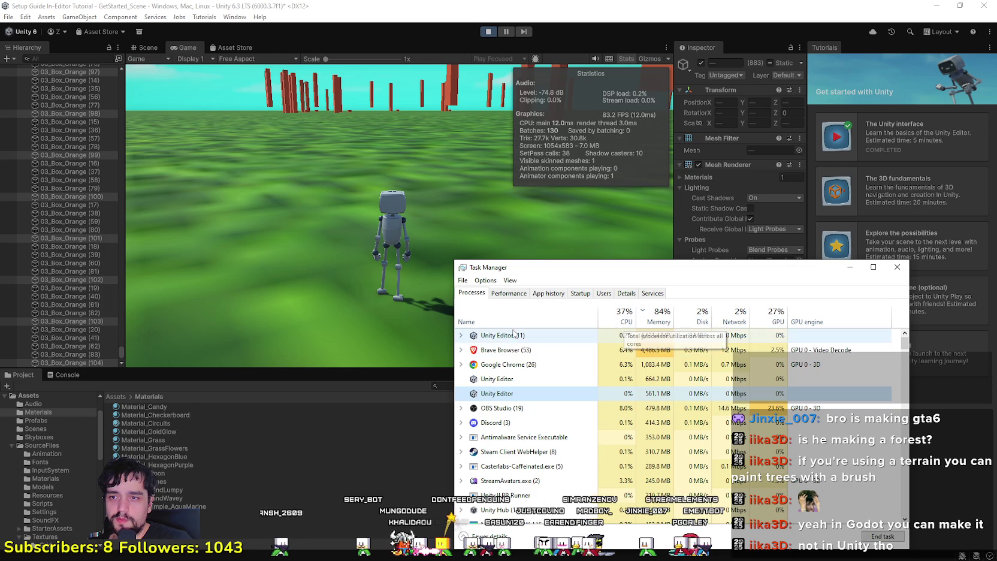
{"action": "left_click", "coordinate": [623, 335]}
{"action": "left_click", "coordinate": [896, 268]}
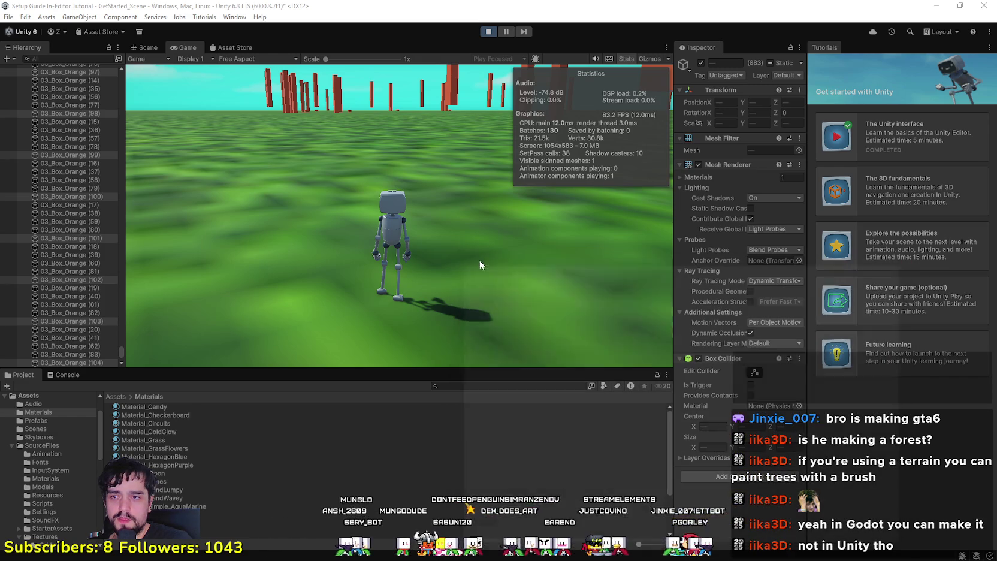
{"action": "left_click", "coordinate": [482, 261]}
{"action": "key", "text": "w"}
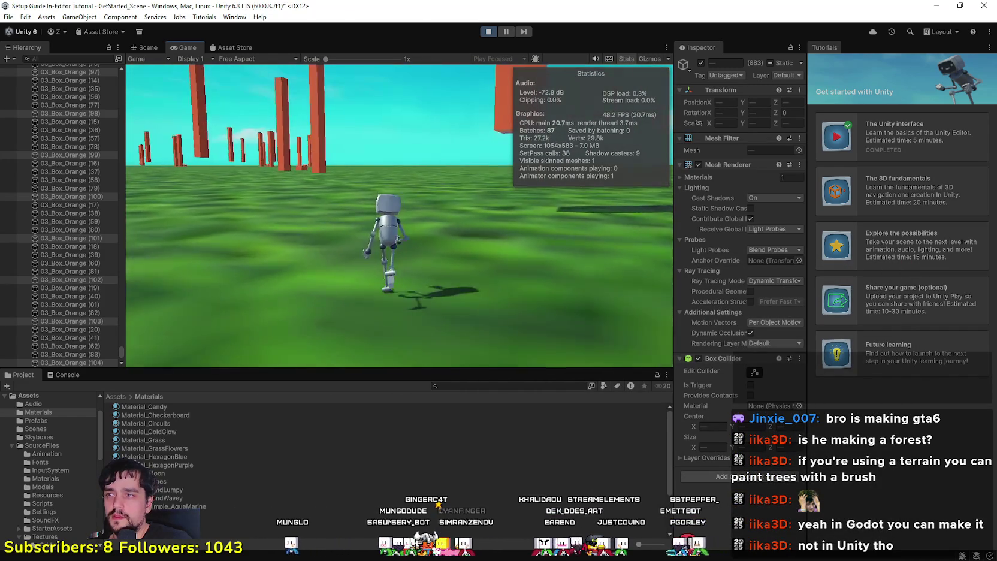
Turn the robot left, run toward the orange boxes and jump onto one.
{"action": "key", "text": "a"}
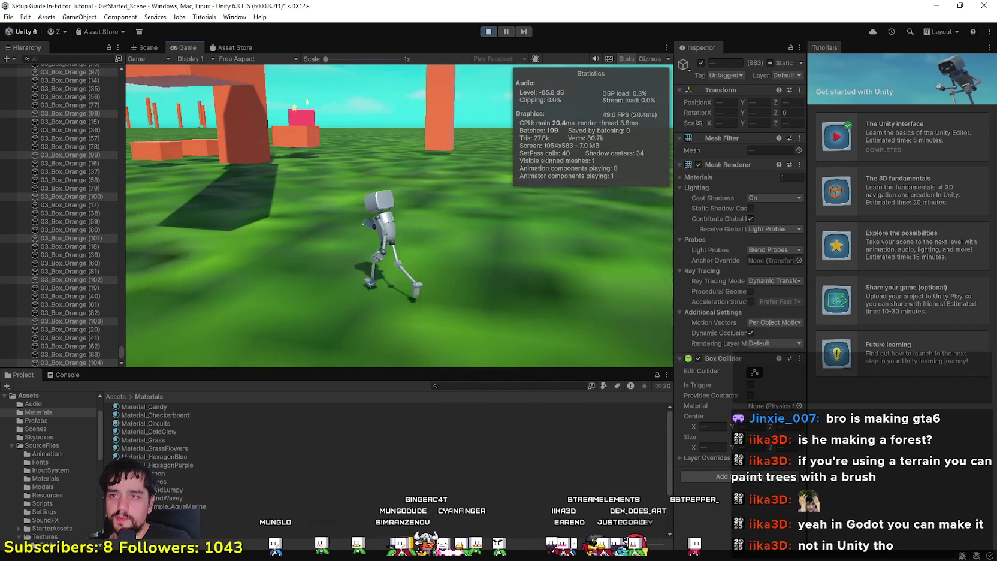
{"action": "key", "text": "w"}
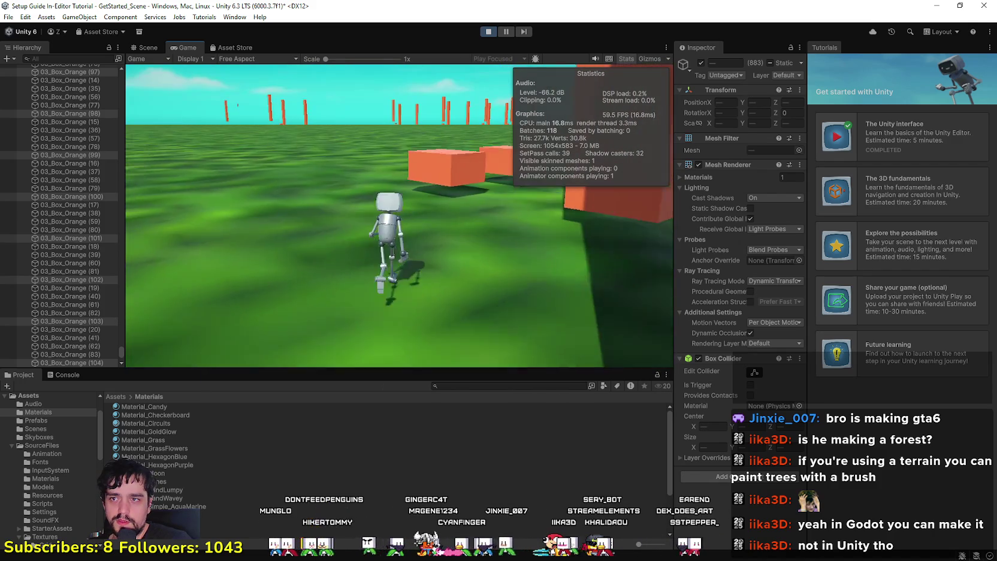
{"action": "key", "text": "space"}
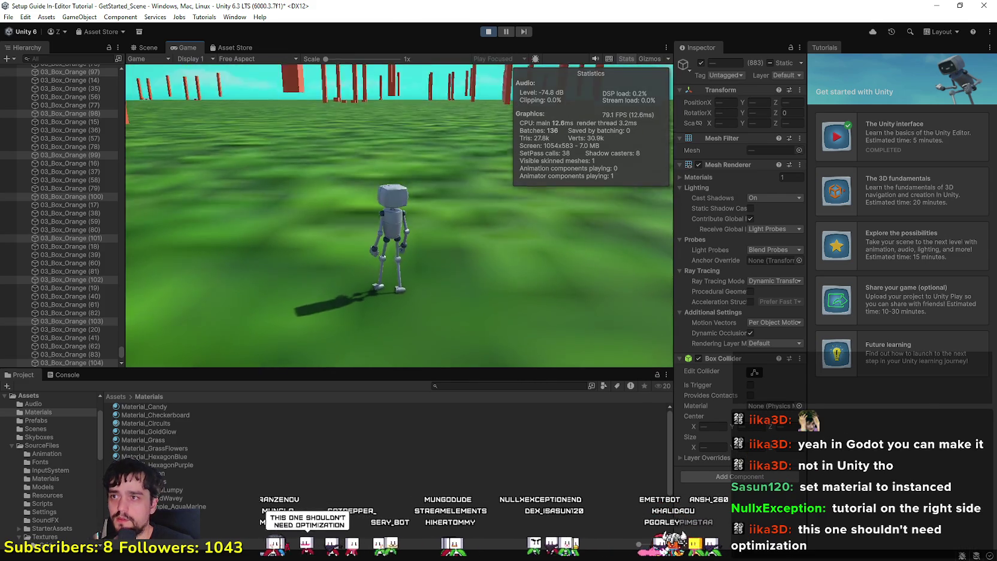
Stop Play mode, select 03_Box_Orange (60), and dismiss its Shader dropdown unchanged.
{"action": "left_click", "coordinate": [492, 32]}
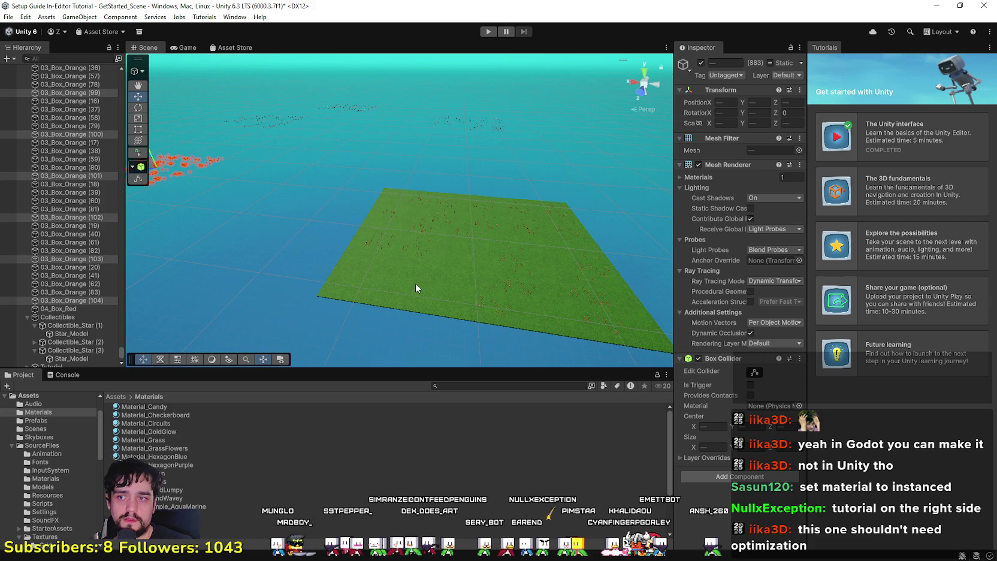
{"action": "left_click", "coordinate": [84, 202]}
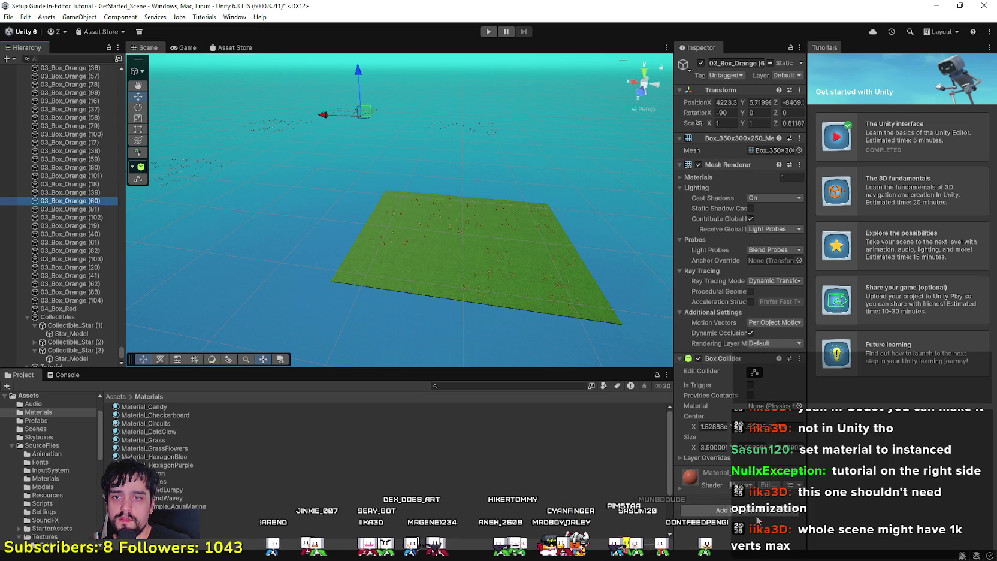
{"action": "left_click", "coordinate": [743, 486]}
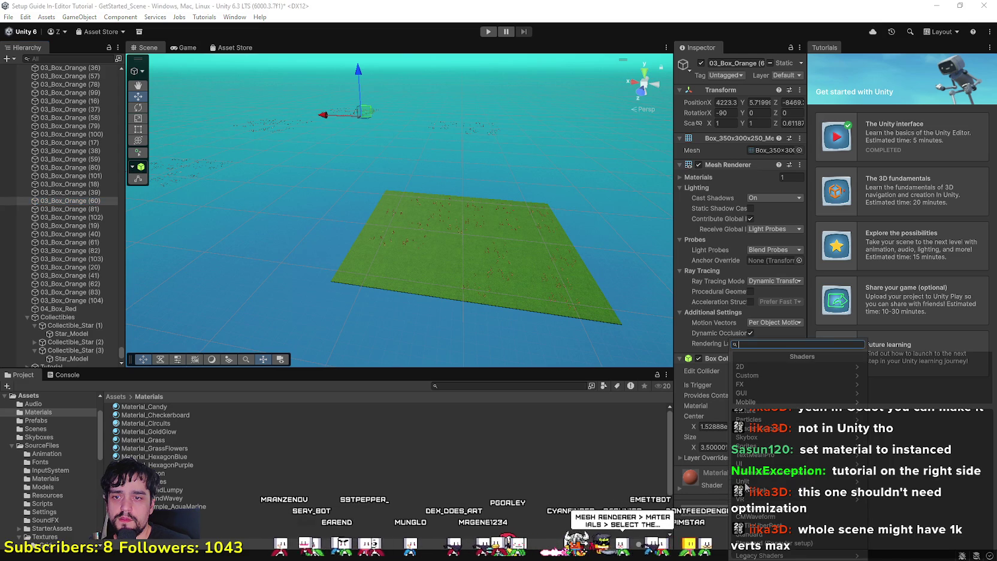
{"action": "left_click", "coordinate": [899, 473]}
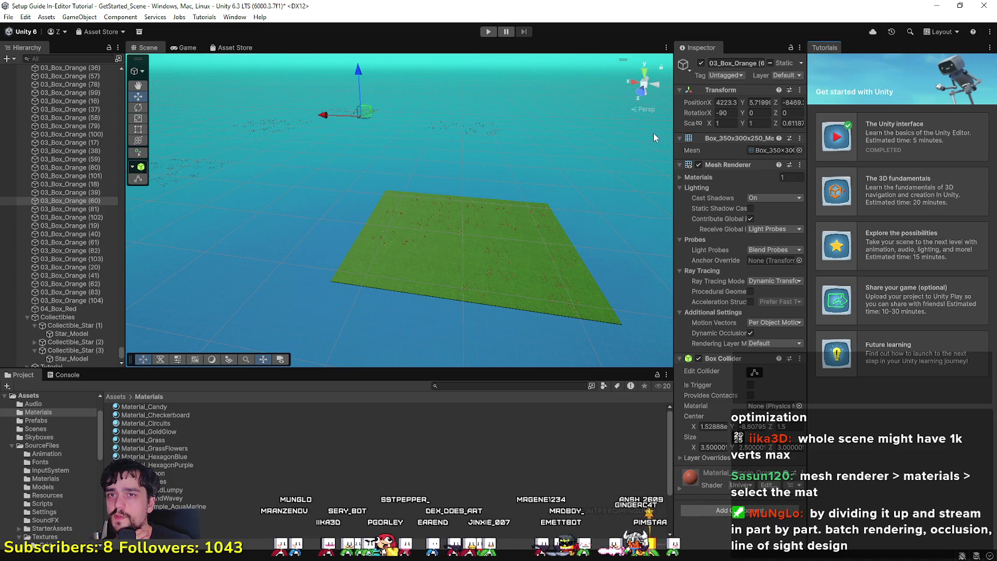
{"action": "left_click", "coordinate": [70, 18]}
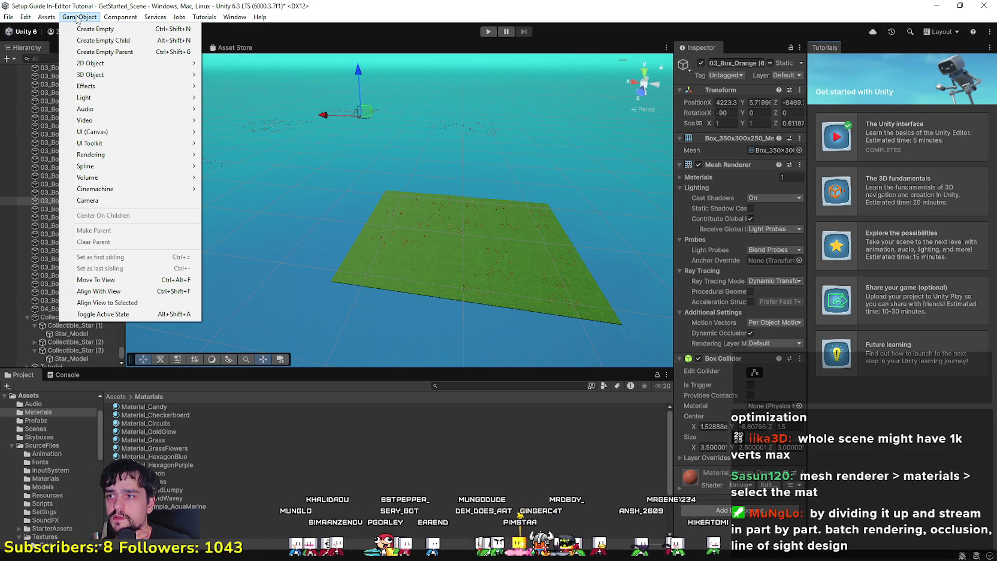
{"action": "mouse_move", "coordinate": [128, 22]}
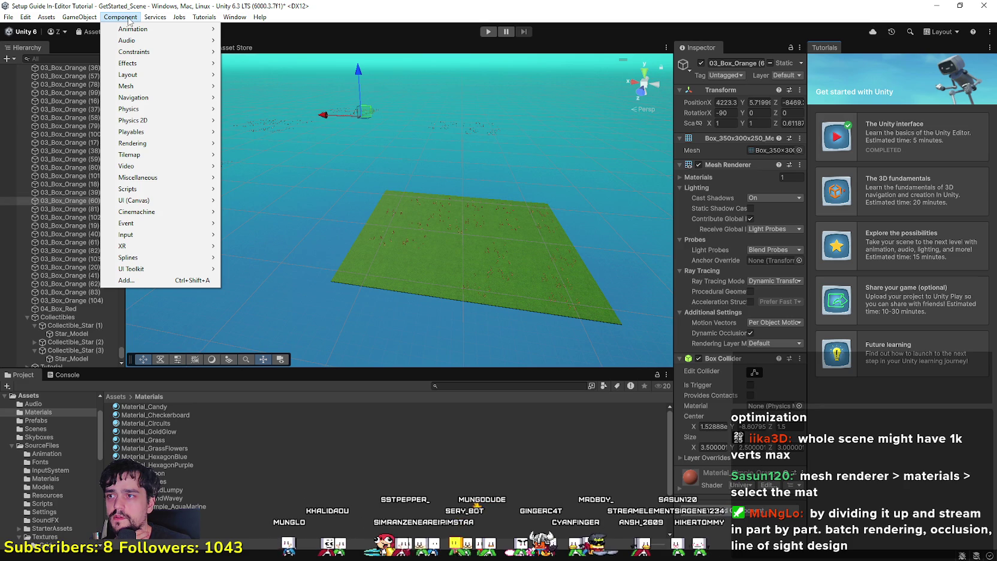
{"action": "mouse_move", "coordinate": [209, 88]}
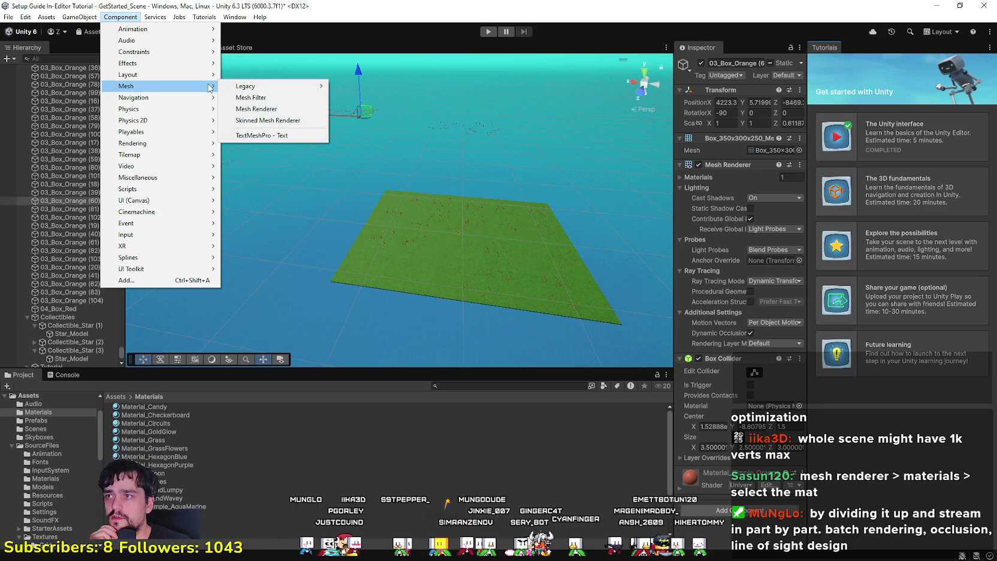
{"action": "left_click", "coordinate": [309, 109]}
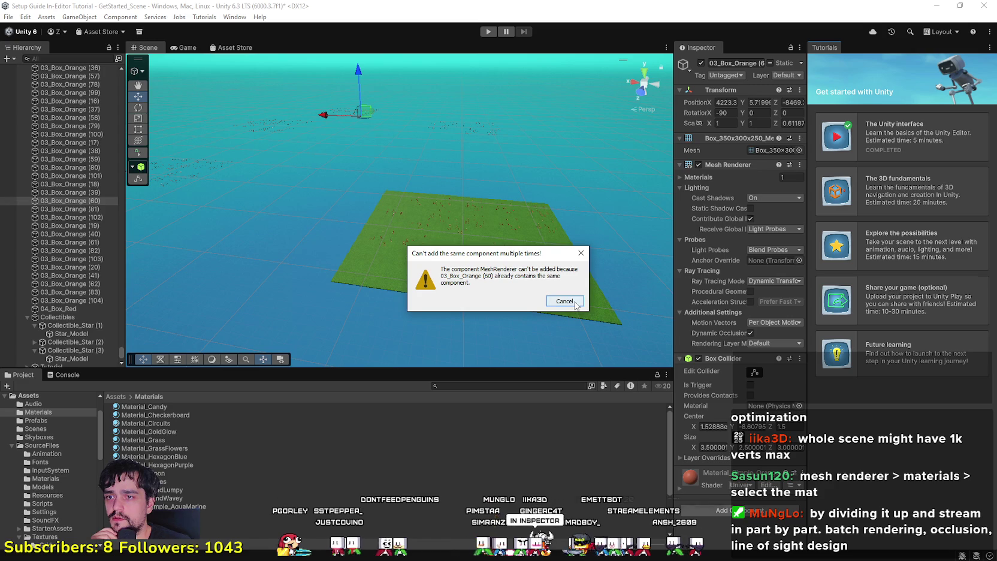
{"action": "left_click", "coordinate": [566, 301]}
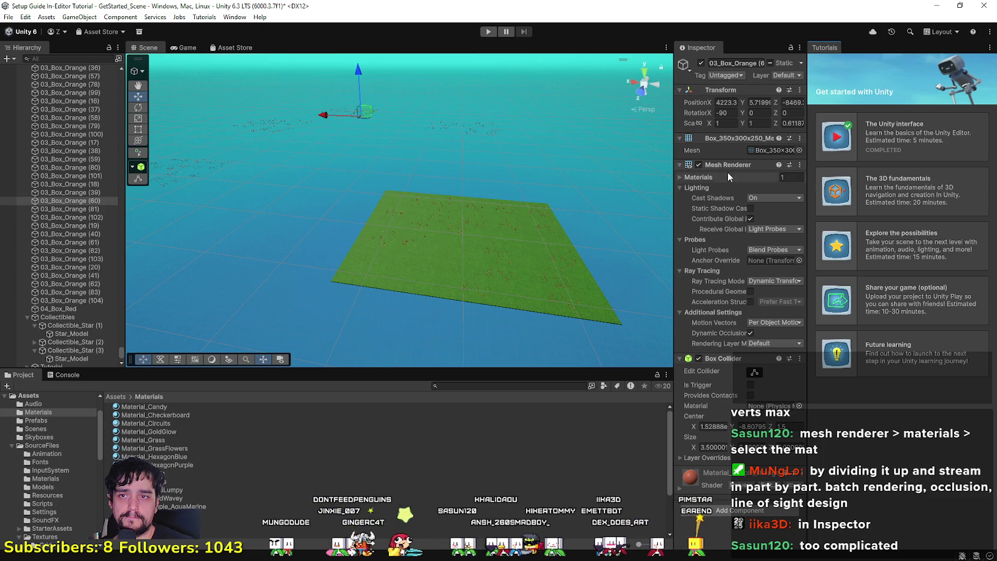
In the Mesh Renderer, expand Materials and collapse the Lighting, Probes and Ray Tracing sections.
{"action": "left_click", "coordinate": [680, 164]}
{"action": "left_click", "coordinate": [680, 164]}
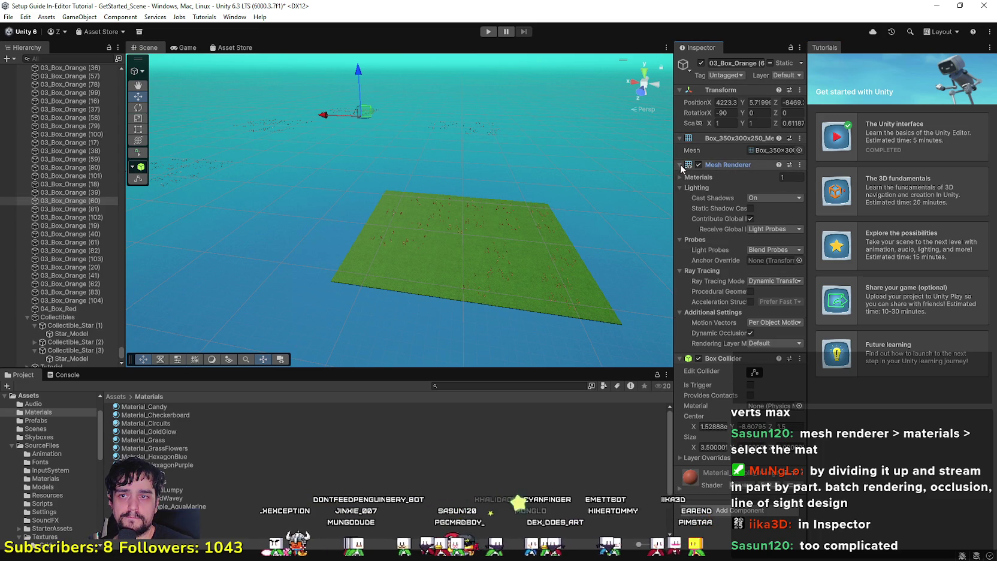
{"action": "left_click", "coordinate": [680, 178]}
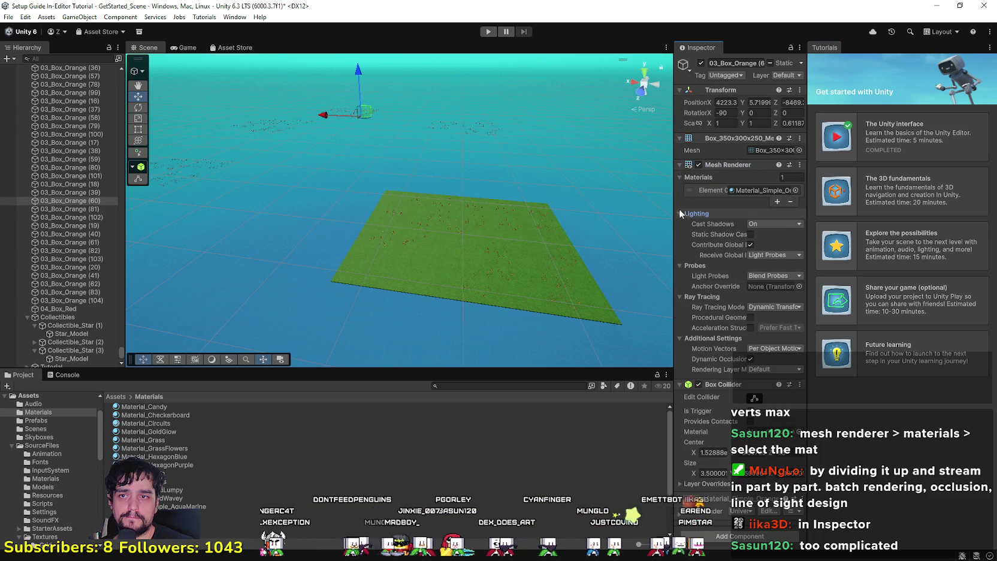
{"action": "left_click", "coordinate": [679, 213]}
{"action": "left_click", "coordinate": [680, 224]}
{"action": "left_click", "coordinate": [680, 233]}
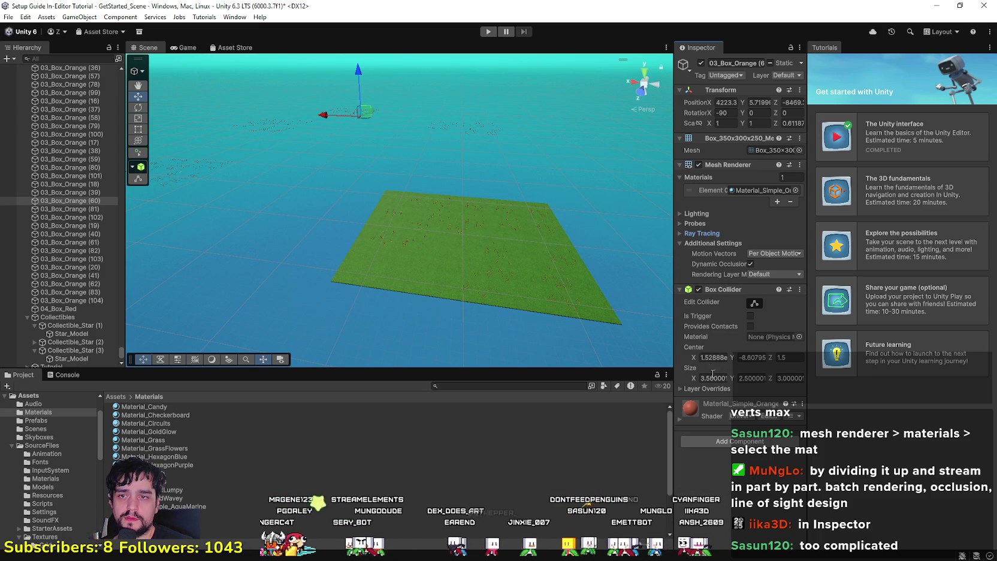
{"action": "left_click", "coordinate": [680, 234]}
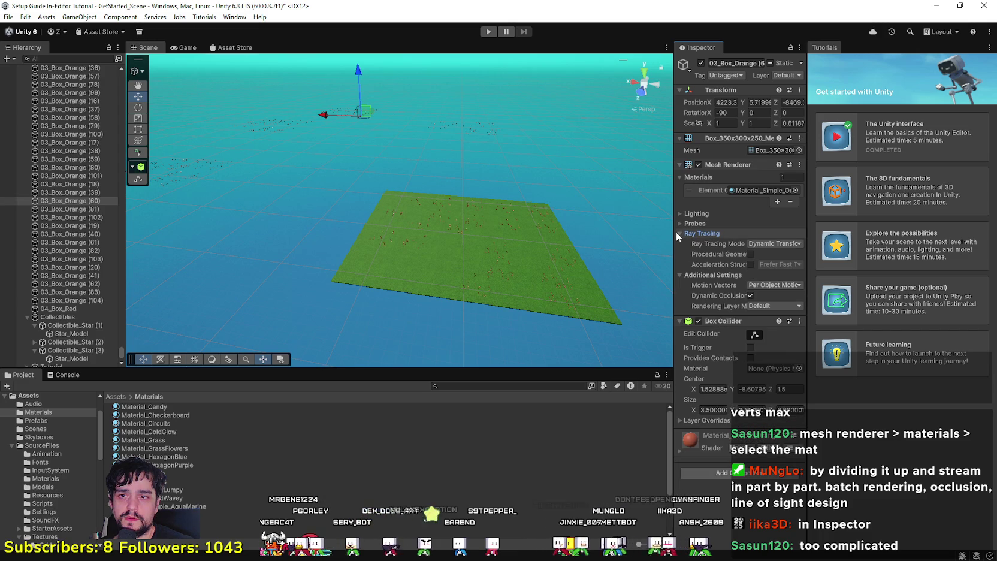
{"action": "left_click", "coordinate": [679, 234]}
Ping Material_Simple_Orange from the Element 0 field to find it in the Materials folder.
{"action": "left_click", "coordinate": [680, 224]}
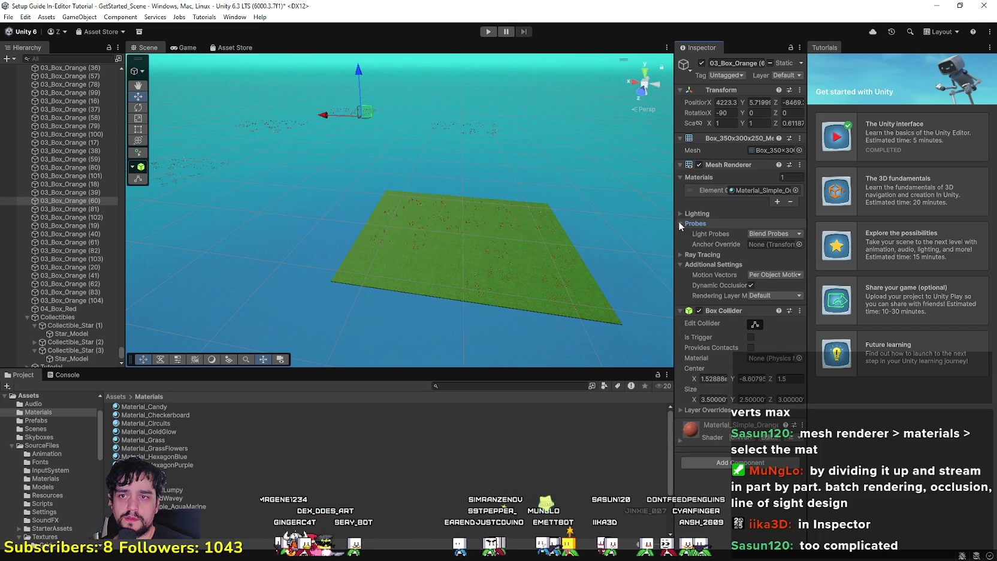
{"action": "left_click", "coordinate": [680, 224]}
{"action": "left_click", "coordinate": [738, 190]}
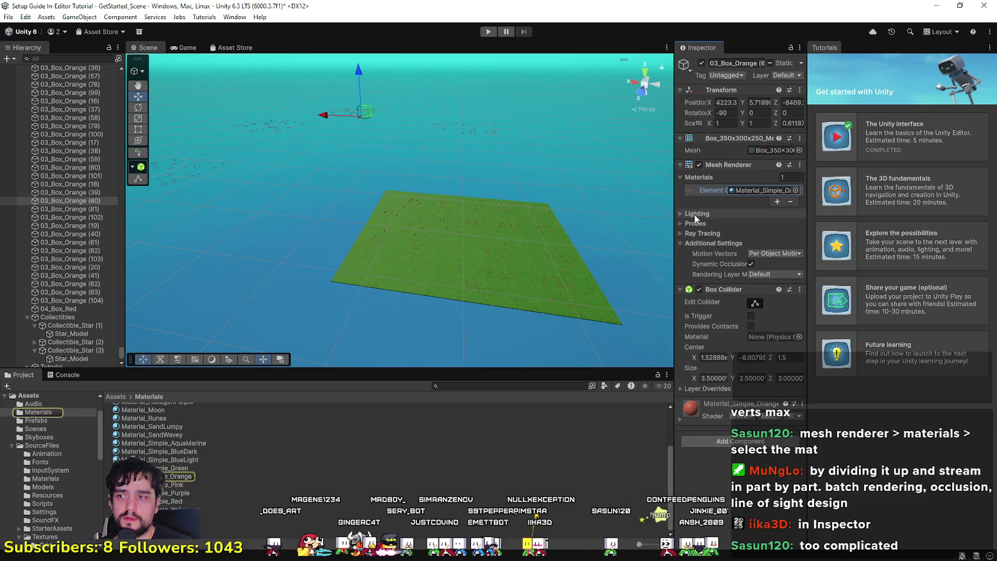
{"action": "left_click", "coordinate": [711, 179]}
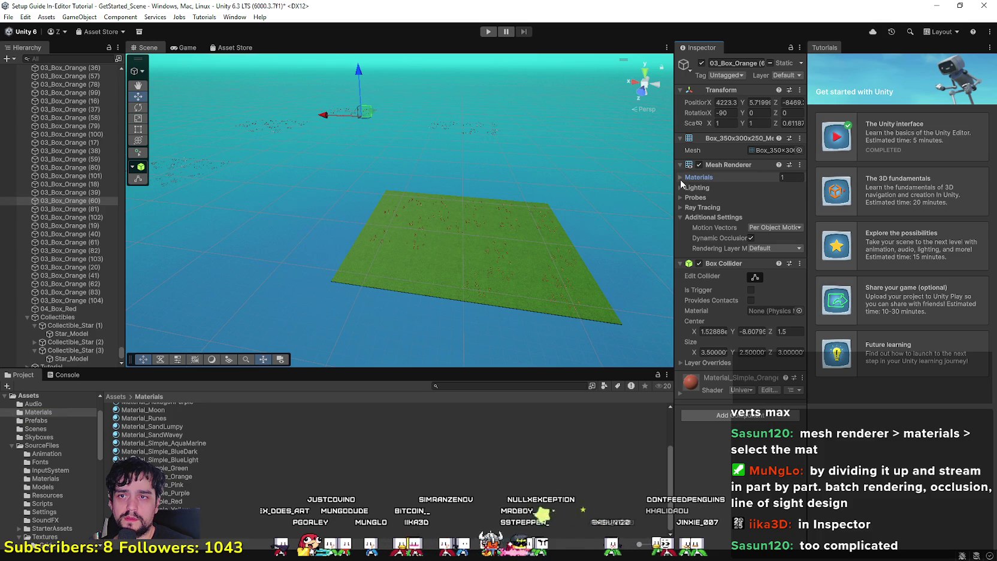
{"action": "left_click", "coordinate": [681, 177]}
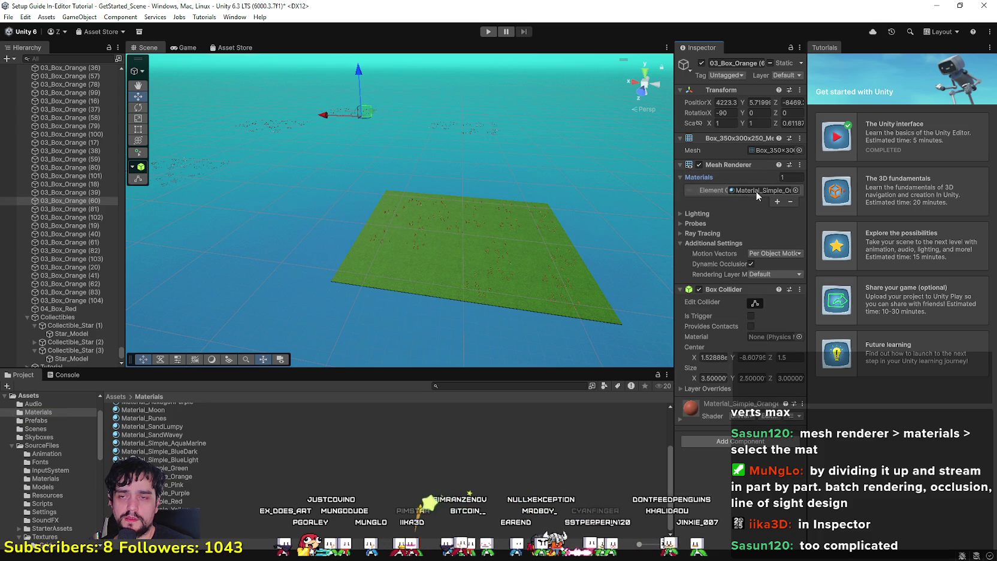
{"action": "left_click", "coordinate": [777, 189]}
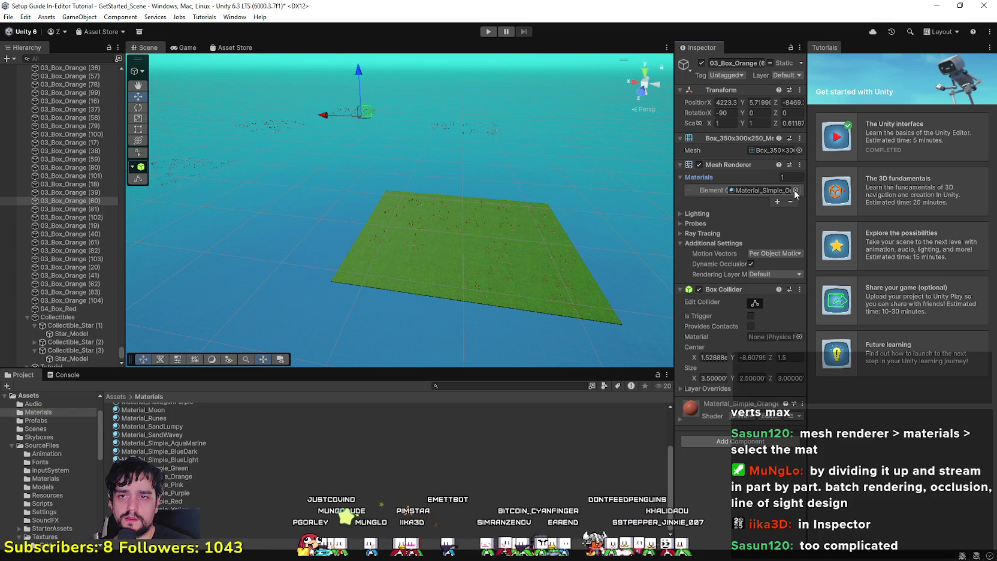
Open Material_Simple_Orange and review its options, keeping Render Face Front and Surface Type Opaque.
{"action": "double_click", "coordinate": [752, 189]}
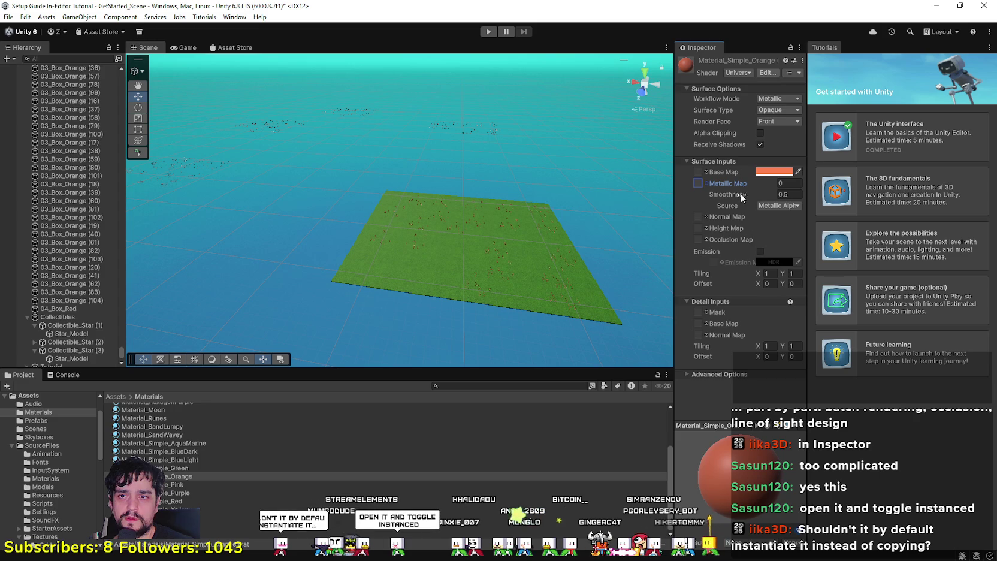
{"action": "left_click", "coordinate": [771, 123]}
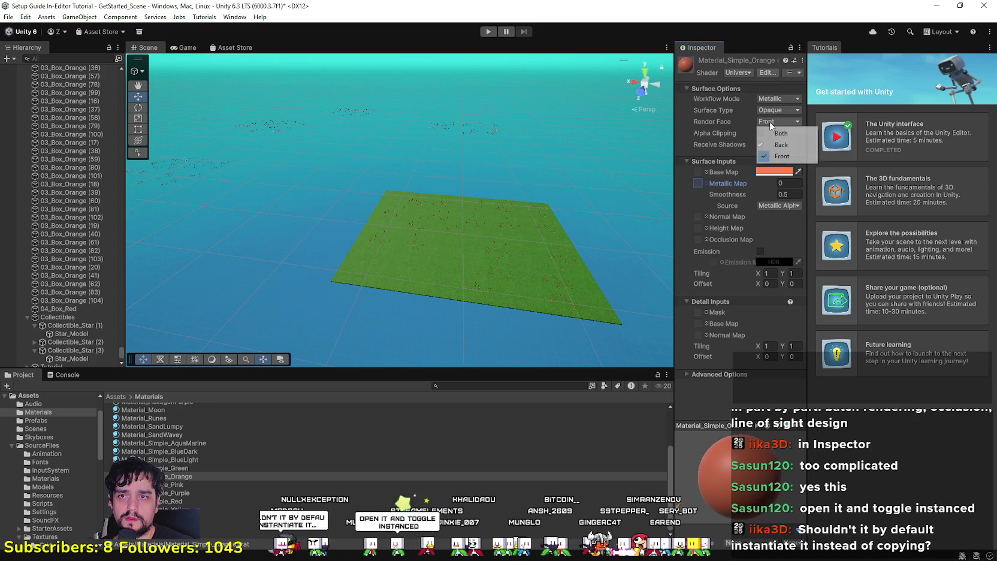
{"action": "left_click", "coordinate": [712, 131]}
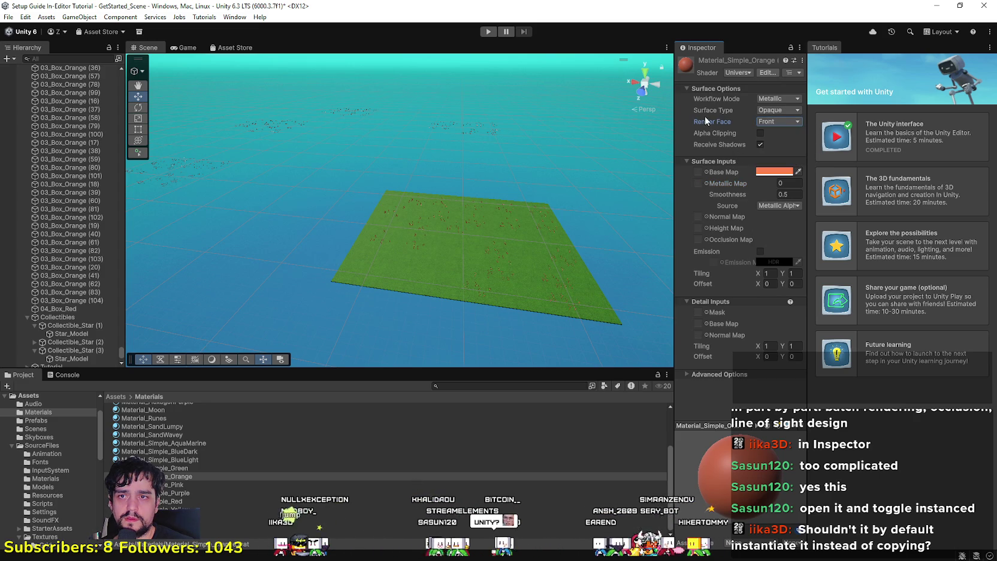
{"action": "left_click", "coordinate": [769, 109]}
{"action": "left_click", "coordinate": [774, 110]}
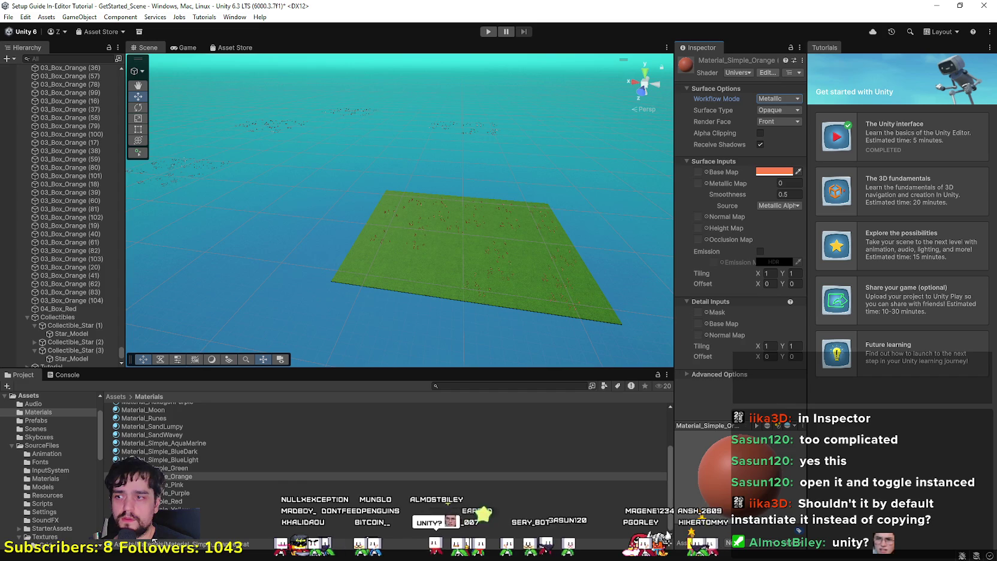
Reselect 03_Box_Orange (41), reopen its material, and review shader, render face, surface and workflow options unchanged.
{"action": "left_click", "coordinate": [70, 276]}
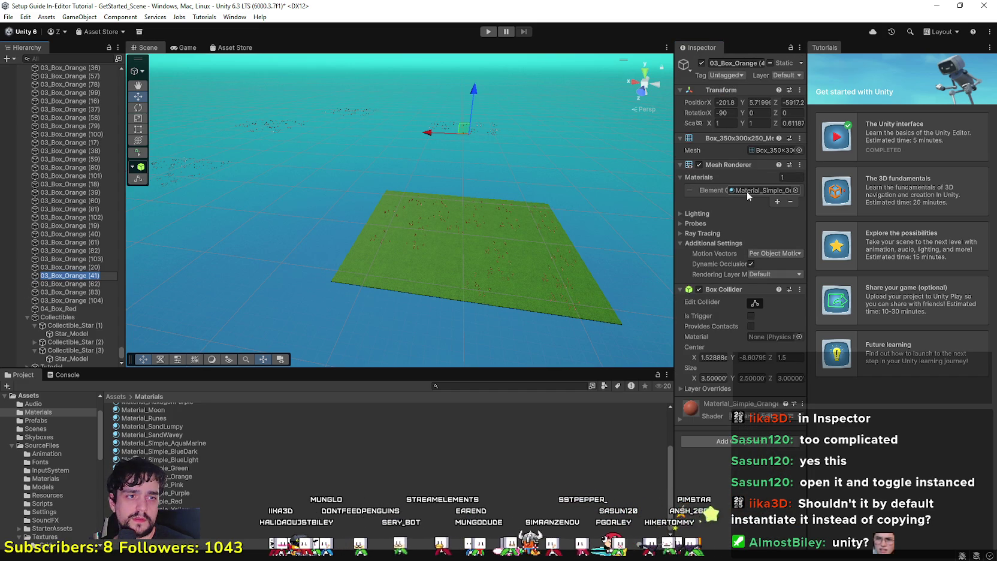
{"action": "double_click", "coordinate": [746, 191]}
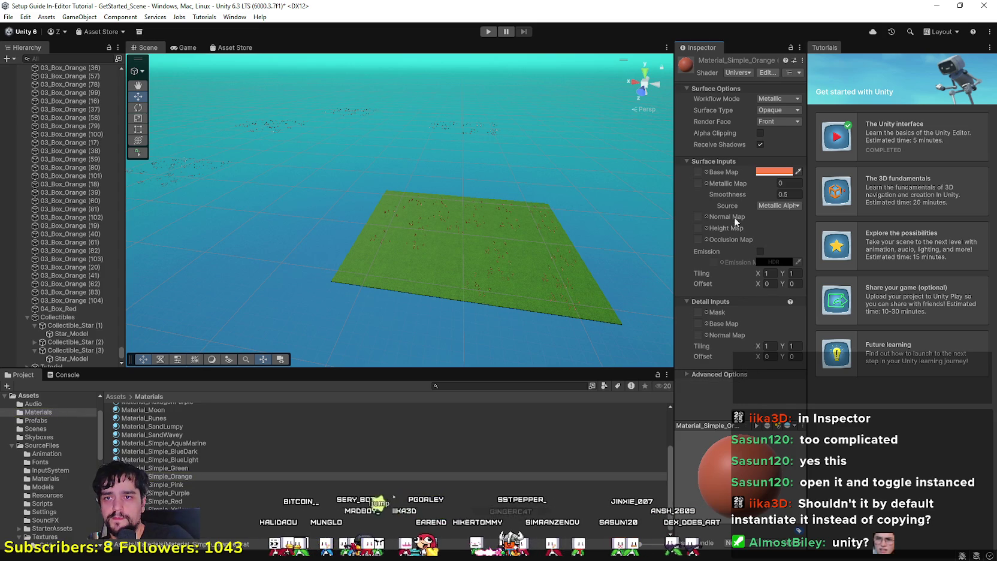
{"action": "left_click", "coordinate": [747, 73]}
{"action": "left_click", "coordinate": [712, 75]}
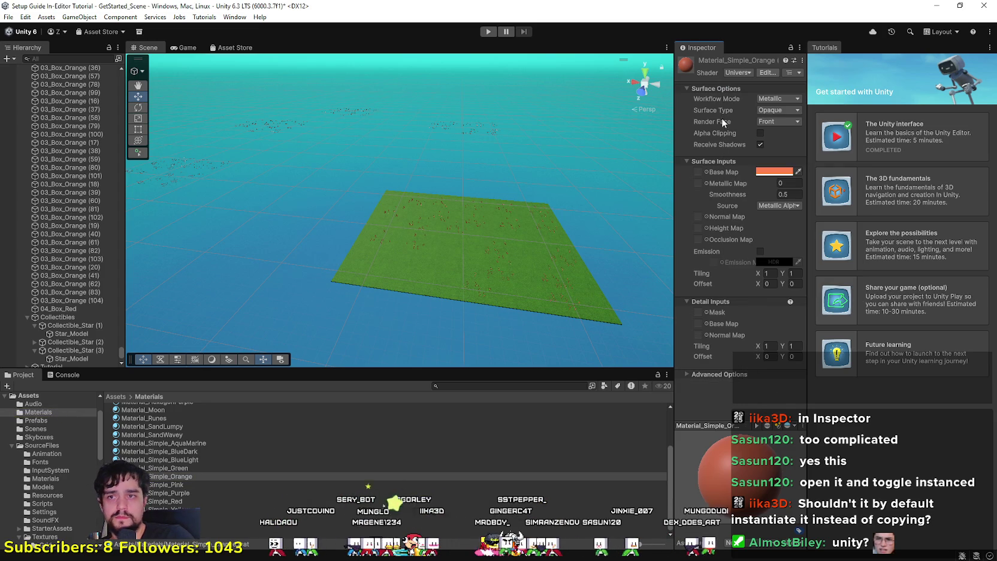
{"action": "left_click", "coordinate": [765, 123]}
{"action": "left_click", "coordinate": [771, 110]}
{"action": "left_click", "coordinate": [772, 99]}
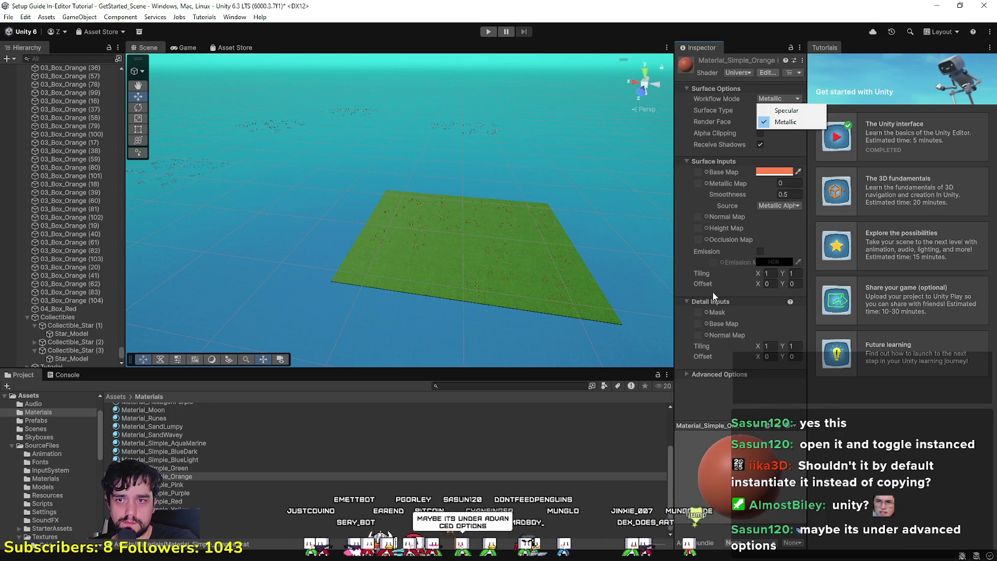
{"action": "left_click", "coordinate": [706, 381]}
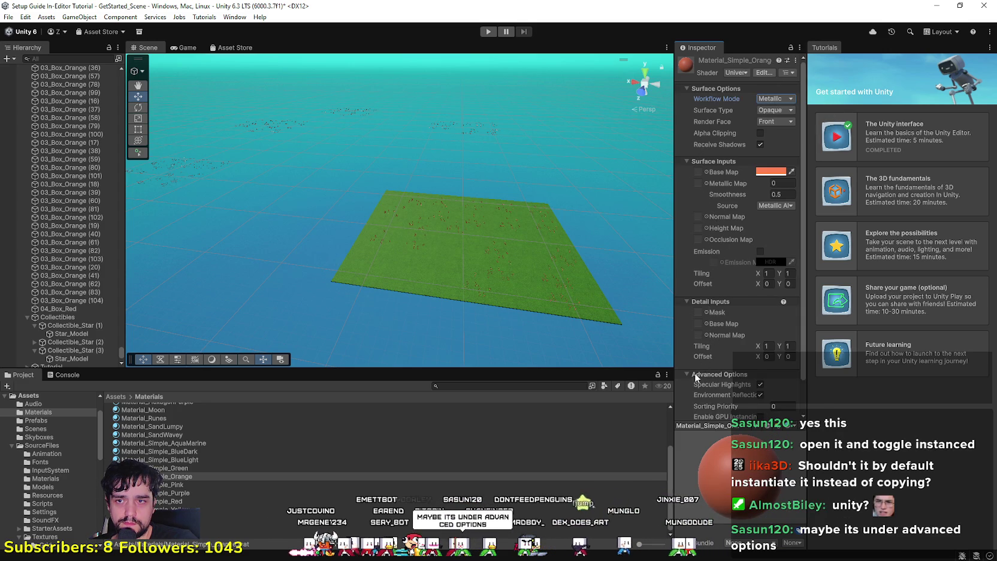
Expand the material's Advanced Options and zoom the Scene view toward the field.
{"action": "left_click", "coordinate": [699, 376]}
{"action": "scroll", "coordinate": [736, 406], "scroll_direction": "down", "scroll_amount": 1}
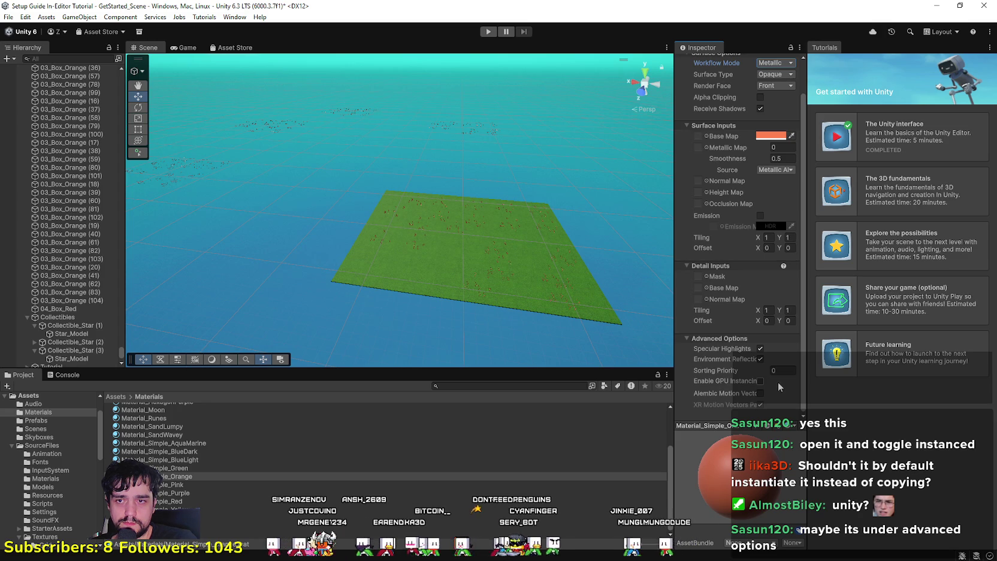
{"action": "scroll", "coordinate": [487, 294], "scroll_direction": "up", "scroll_amount": 5}
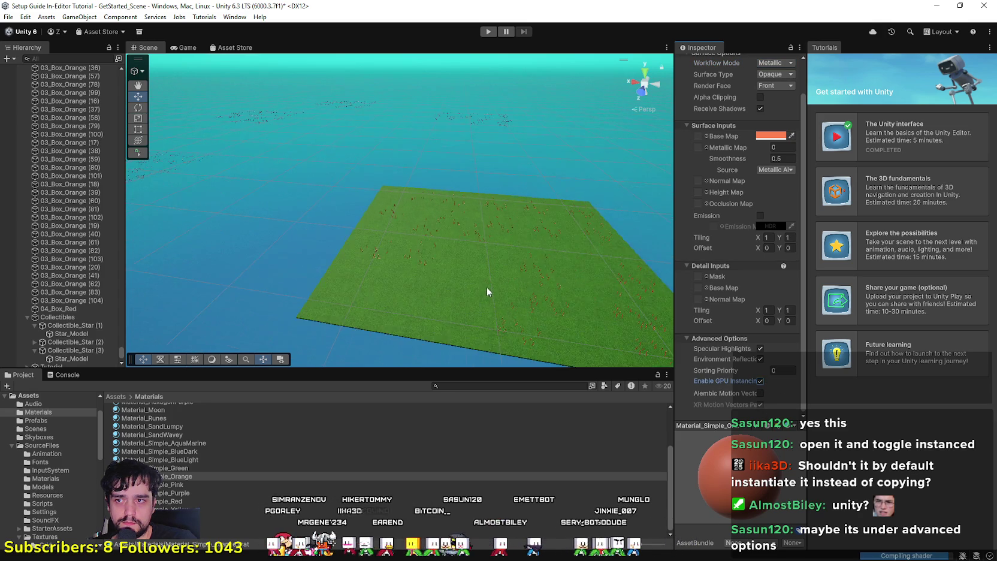
{"action": "scroll", "coordinate": [491, 289], "scroll_direction": "down", "scroll_amount": 2}
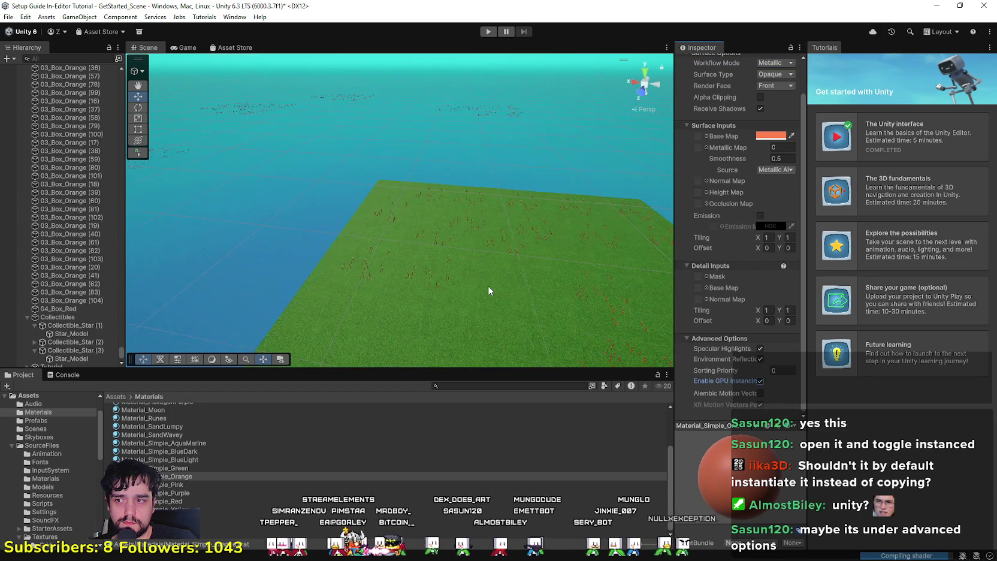
{"action": "scroll", "coordinate": [454, 292], "scroll_direction": "up", "scroll_amount": 5}
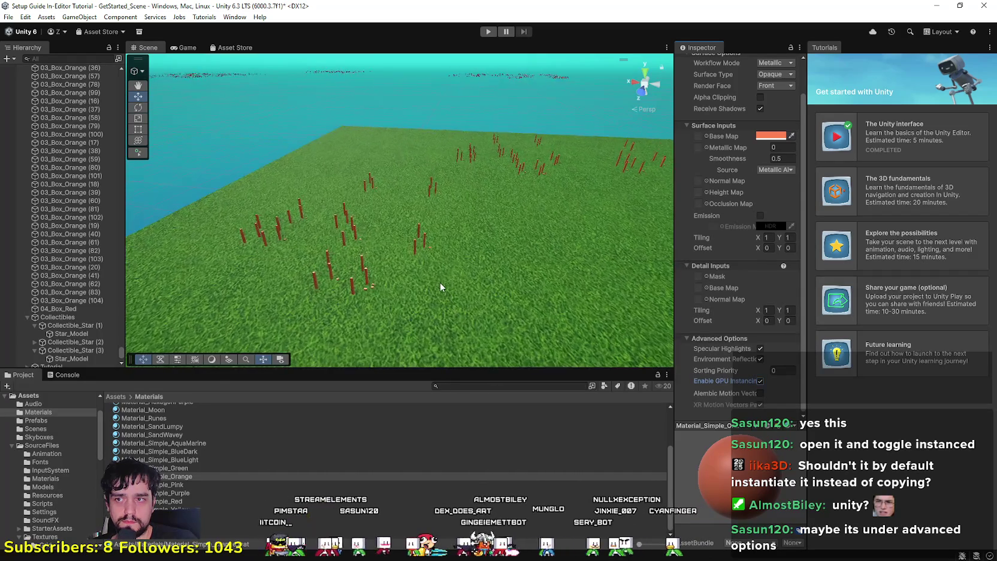
{"action": "scroll", "coordinate": [435, 298], "scroll_direction": "up", "scroll_amount": 2}
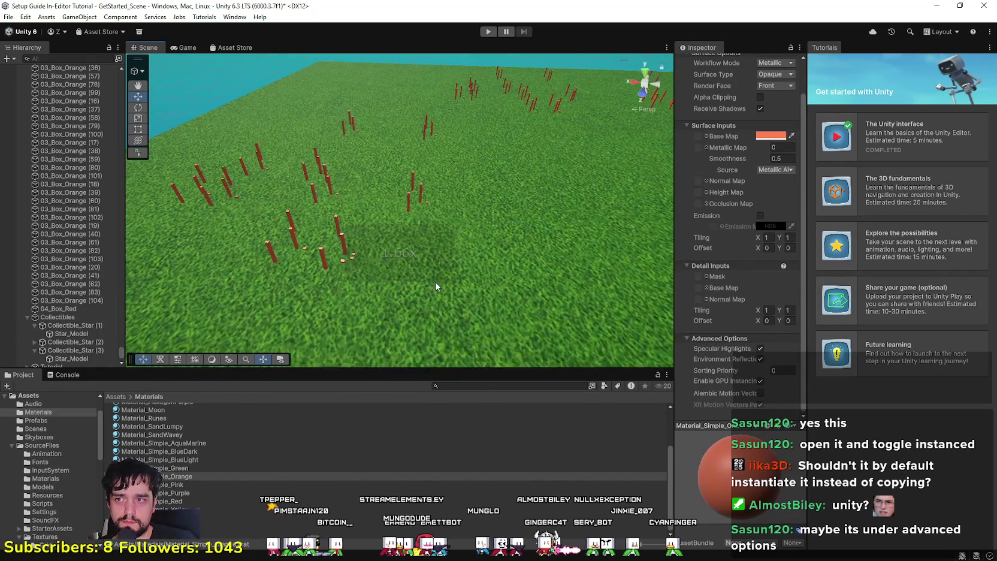
{"action": "scroll", "coordinate": [456, 294], "scroll_direction": "up", "scroll_amount": 2}
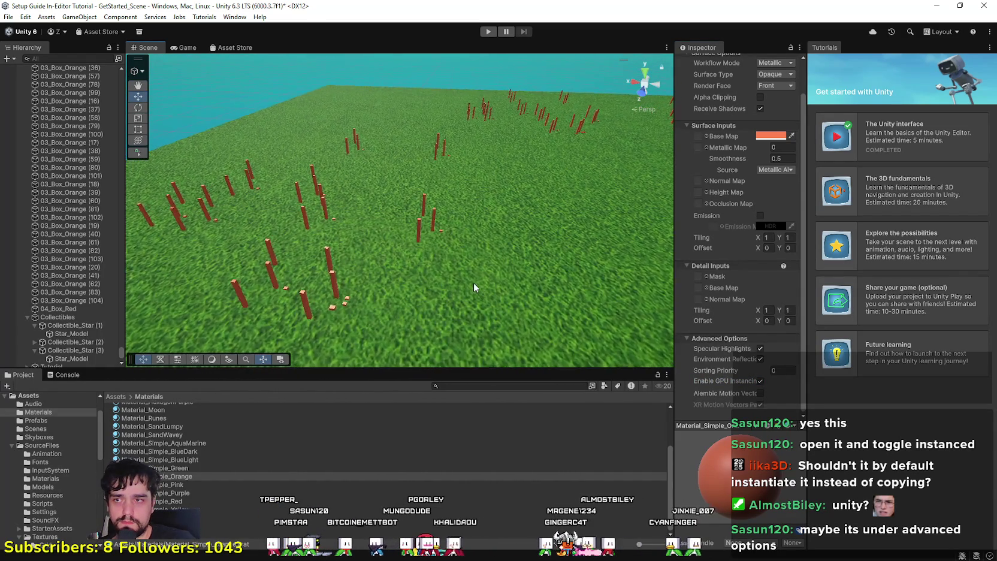
{"action": "scroll", "coordinate": [420, 287], "scroll_direction": "up", "scroll_amount": 1}
Fly the scene camera down to the orange posts, back away, and start Play mode.
{"action": "key", "text": "w"}
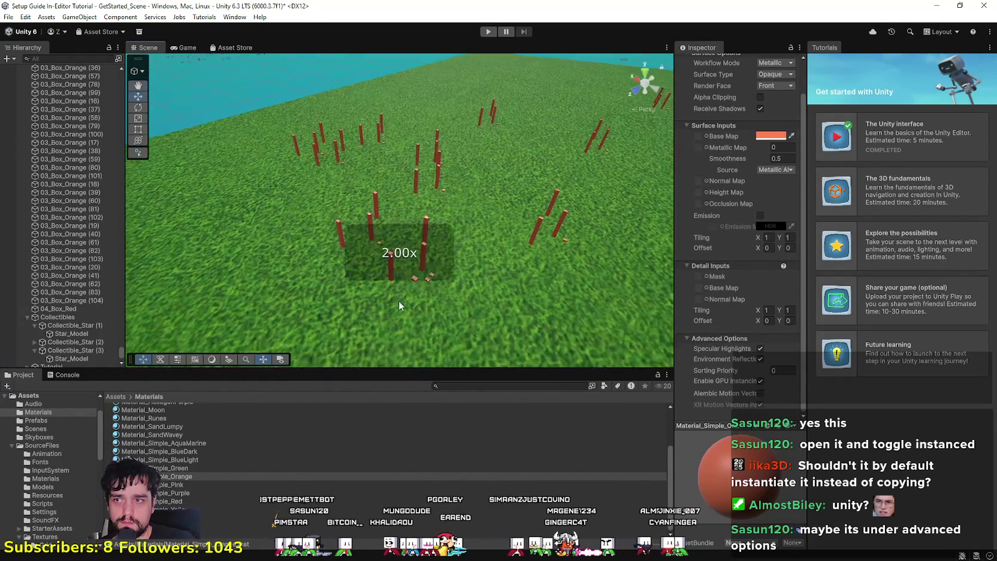
{"action": "key", "text": "w"}
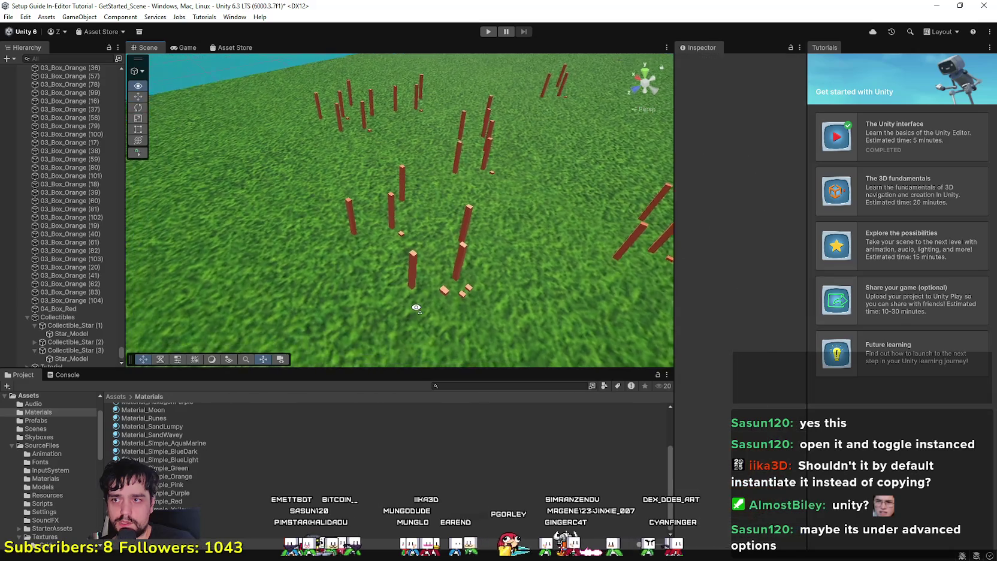
{"action": "key", "text": "w"}
{"action": "scroll", "coordinate": [457, 318], "scroll_direction": "up", "scroll_amount": 1}
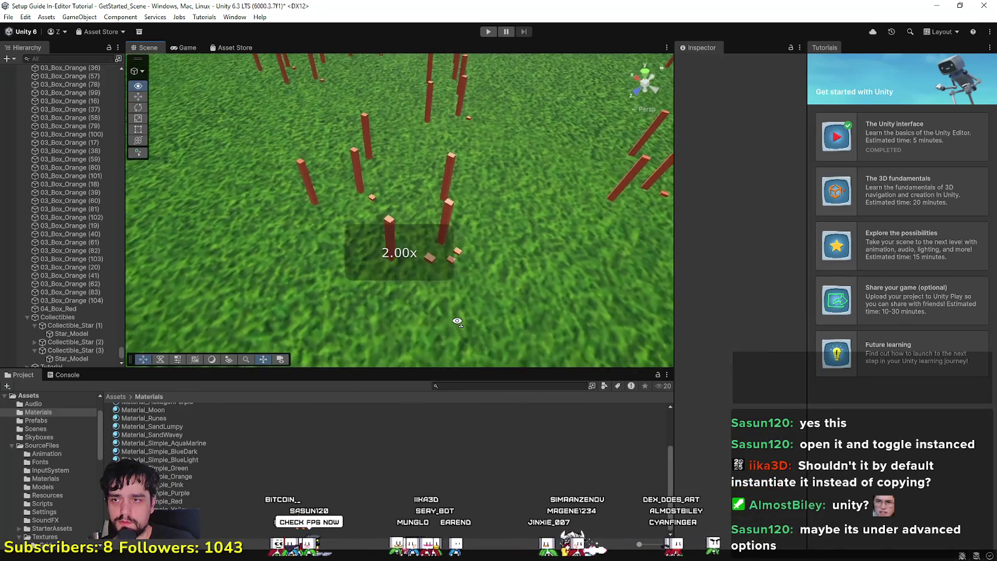
{"action": "scroll", "coordinate": [461, 315], "scroll_direction": "down", "scroll_amount": 1}
{"action": "scroll", "coordinate": [480, 315], "scroll_direction": "up", "scroll_amount": 1}
{"action": "key", "text": "s"}
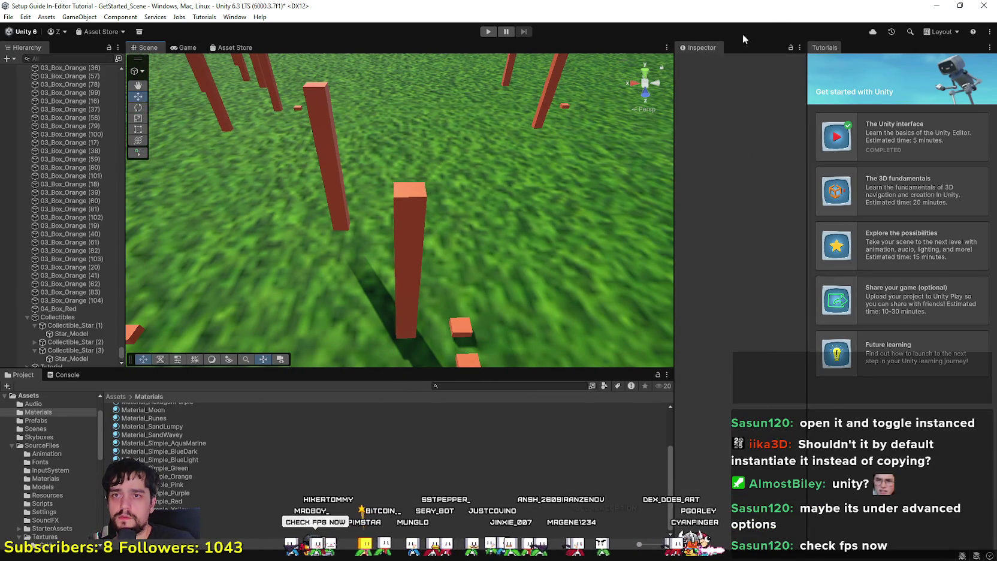
{"action": "left_click", "coordinate": [487, 31]}
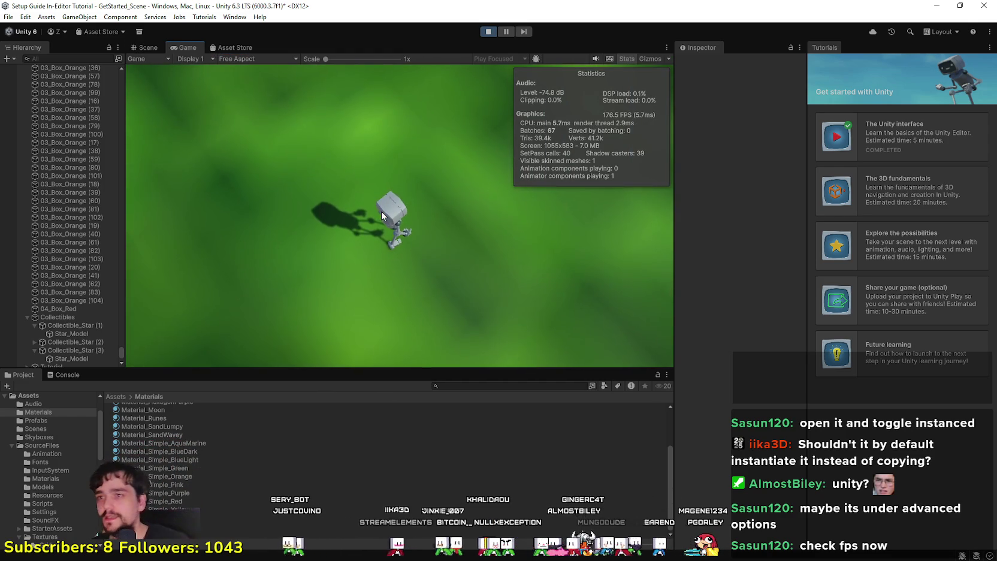
Walk the robot across the field, turning left and then right.
{"action": "key", "text": "w"}
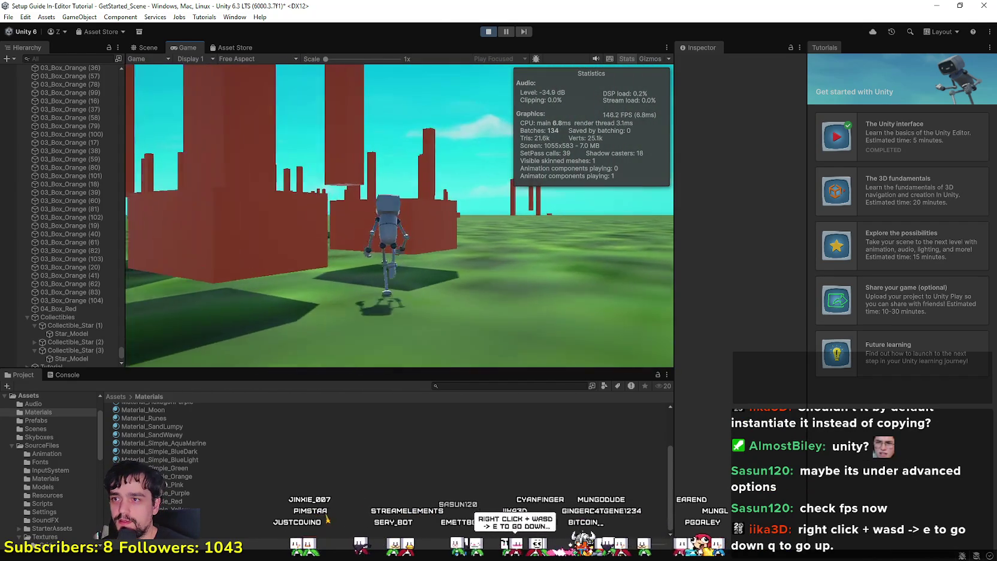
{"action": "key", "text": "a"}
{"action": "key", "text": "a"}
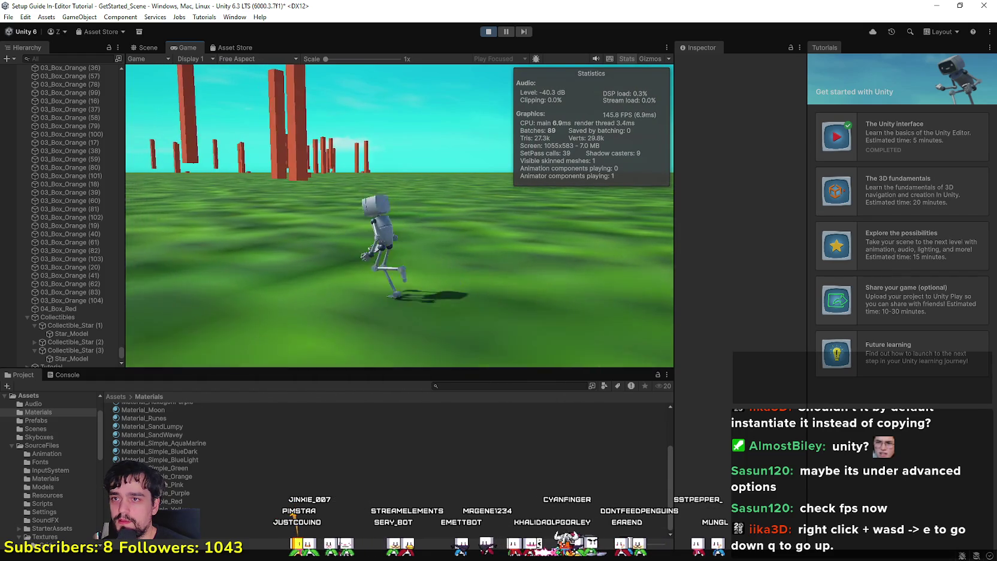
{"action": "key", "text": "d"}
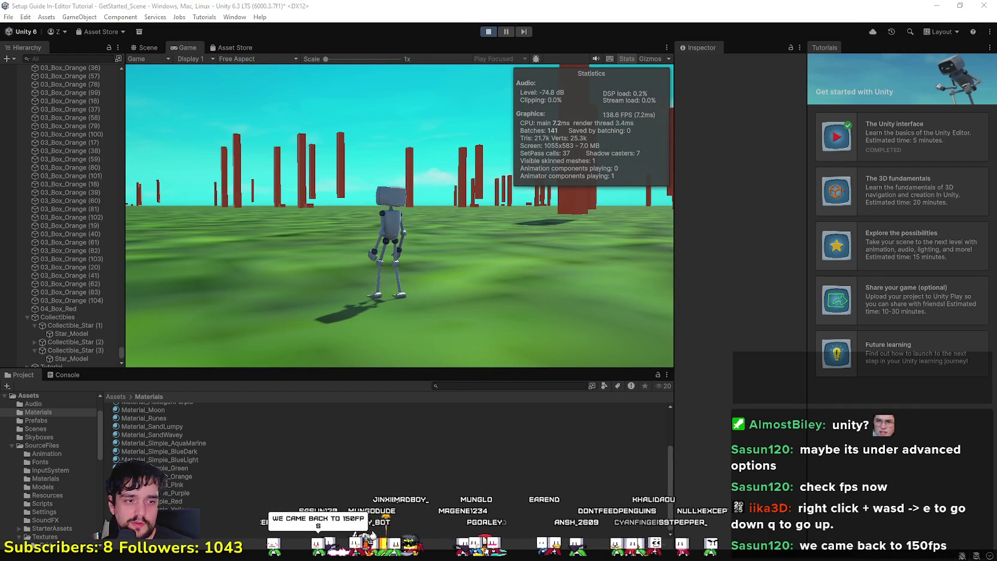
Check the Unity Editor process's resource use in Task Manager, then close it.
{"action": "key", "text": "ctrl+shift+Escape"}
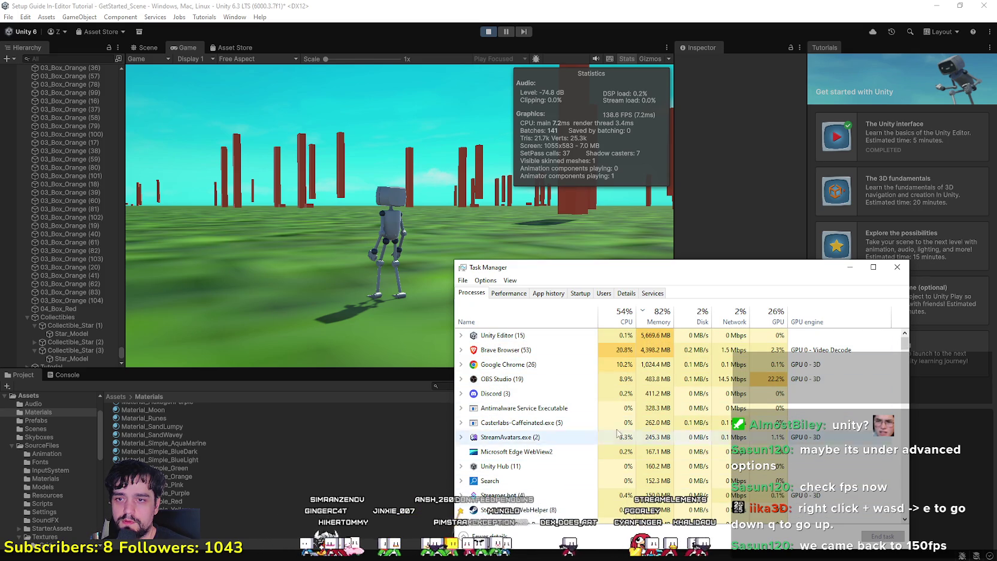
{"action": "left_click", "coordinate": [463, 336]}
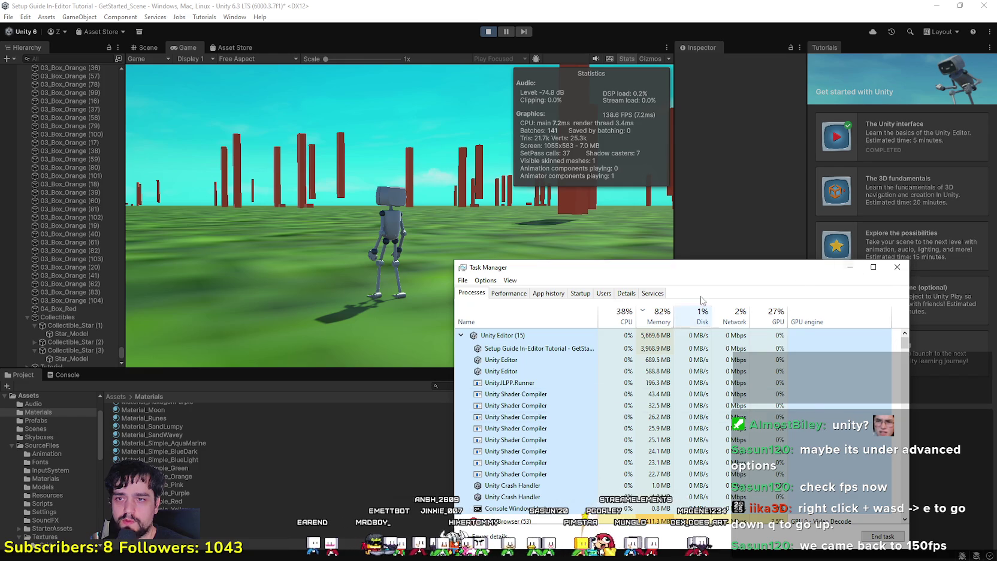
{"action": "left_click", "coordinate": [897, 267]}
Run the robot among the pillars with WASD, jump with Space, then stop Play mode.
{"action": "key", "text": "w"}
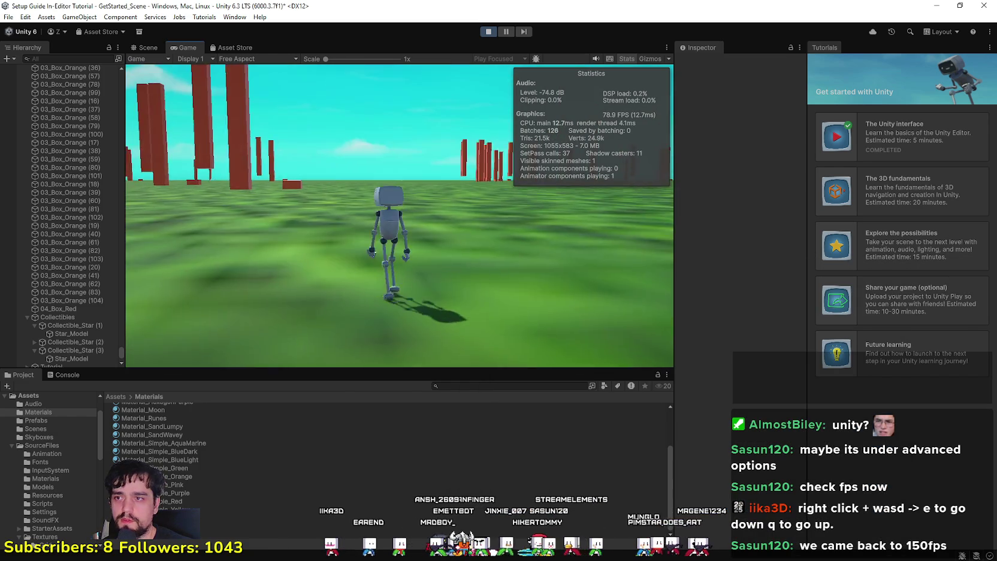
{"action": "key", "text": "d"}
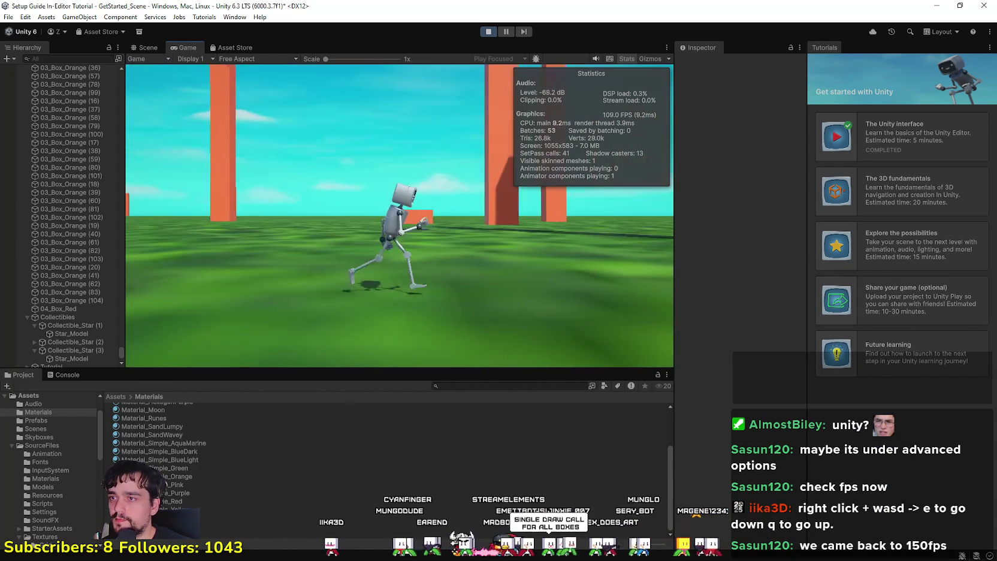
{"action": "key", "text": "w"}
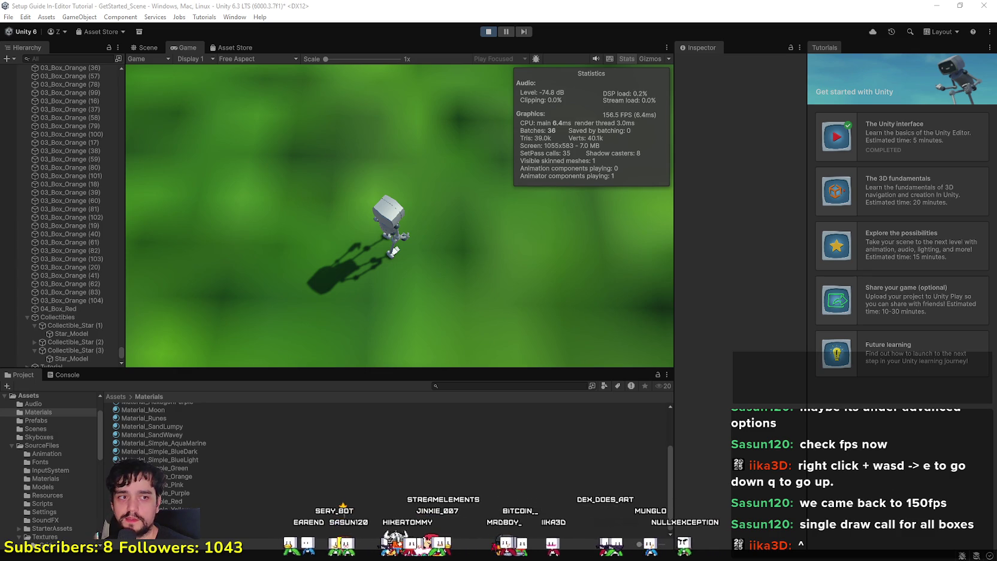
{"action": "key", "text": "w"}
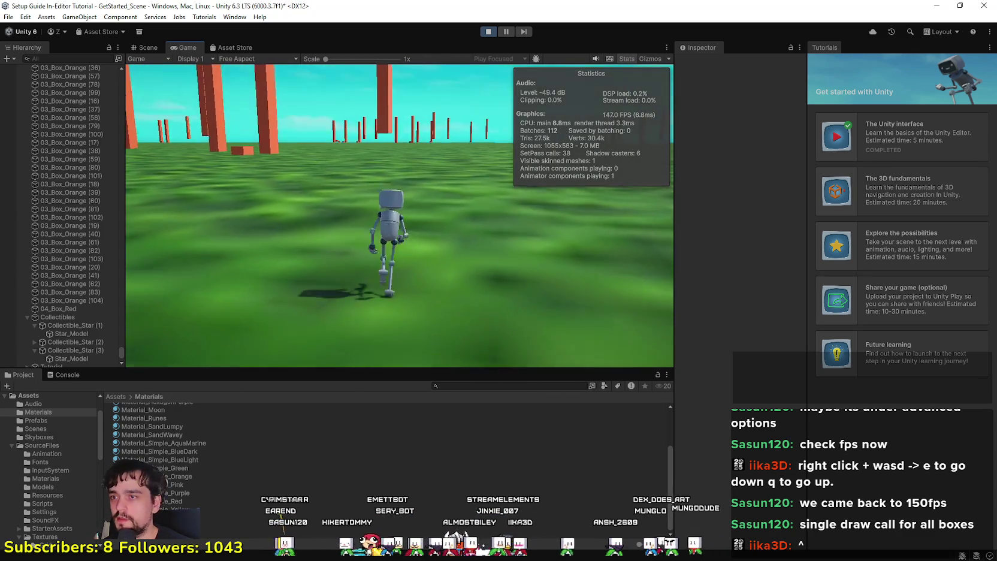
{"action": "key", "text": "a"}
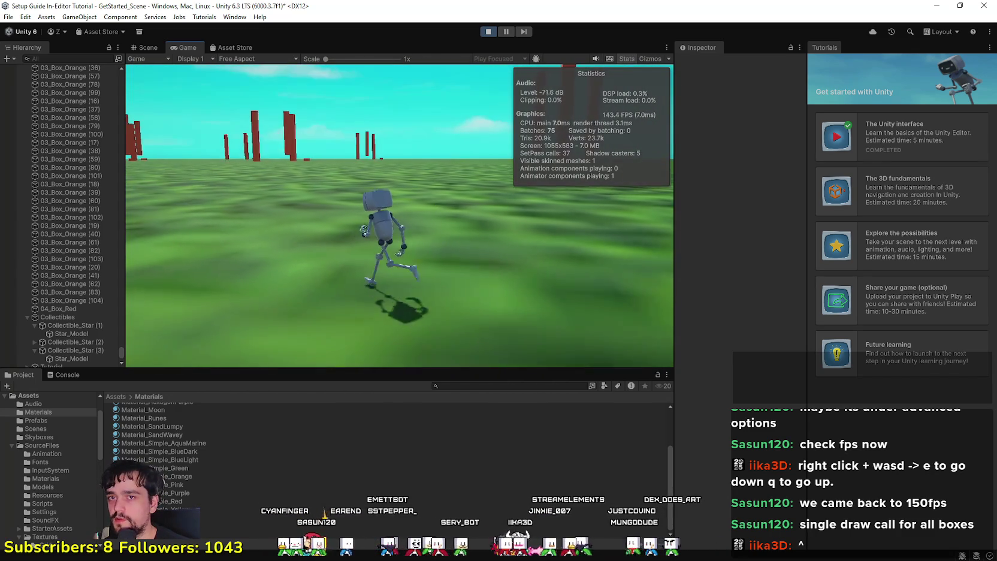
{"action": "key", "text": "w"}
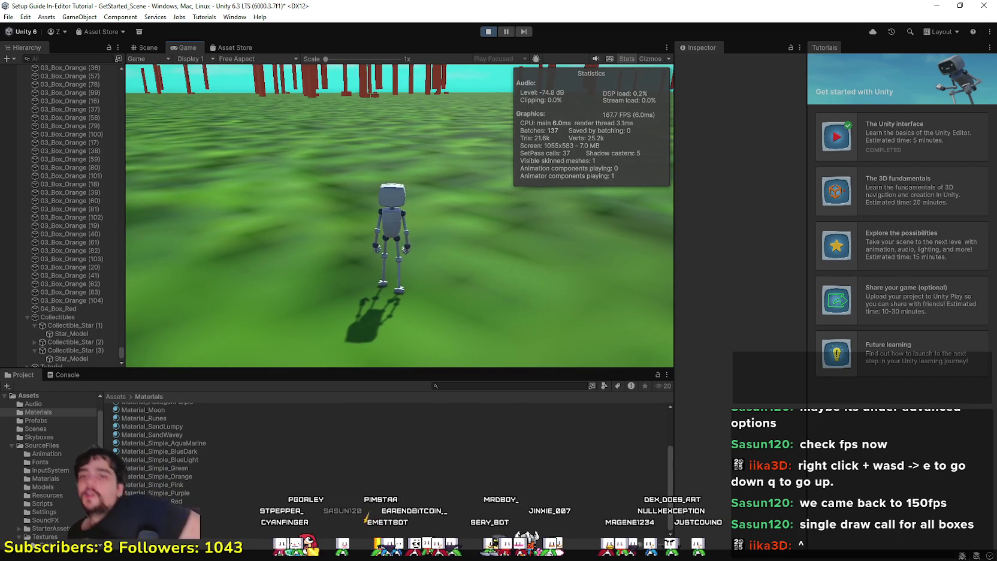
{"action": "key", "text": "a"}
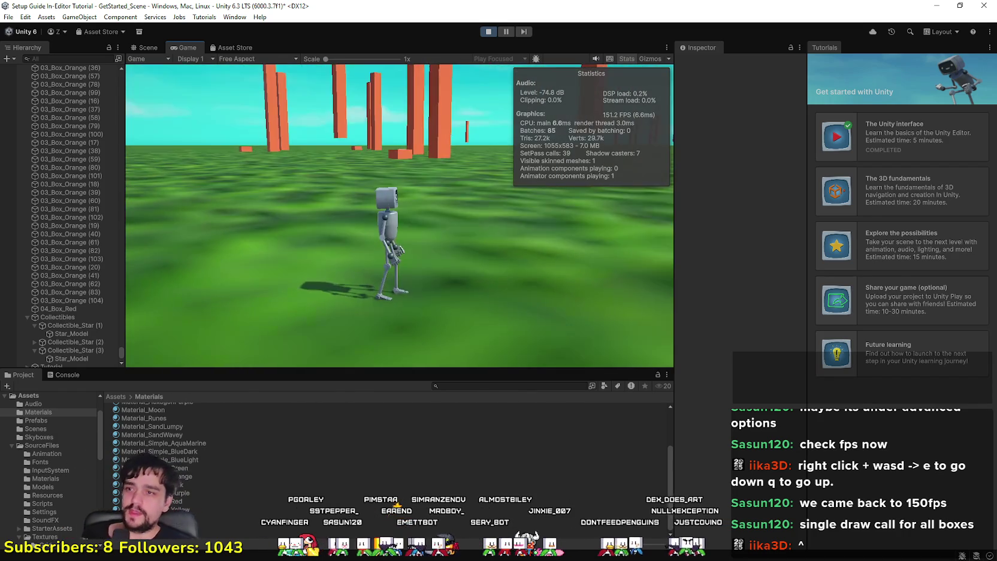
{"action": "key", "text": "w"}
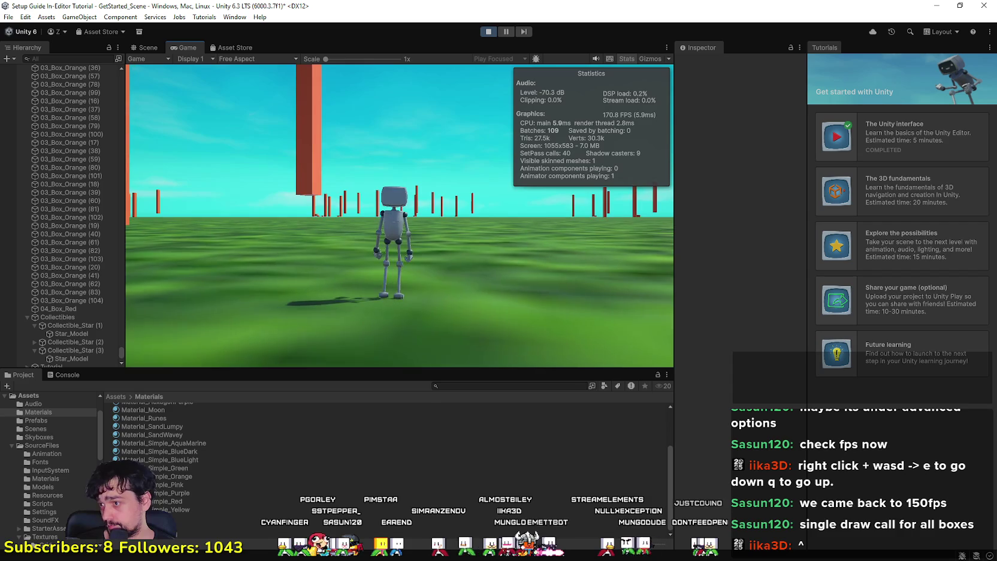
{"action": "key", "text": "space"}
{"action": "left_click", "coordinate": [489, 32]}
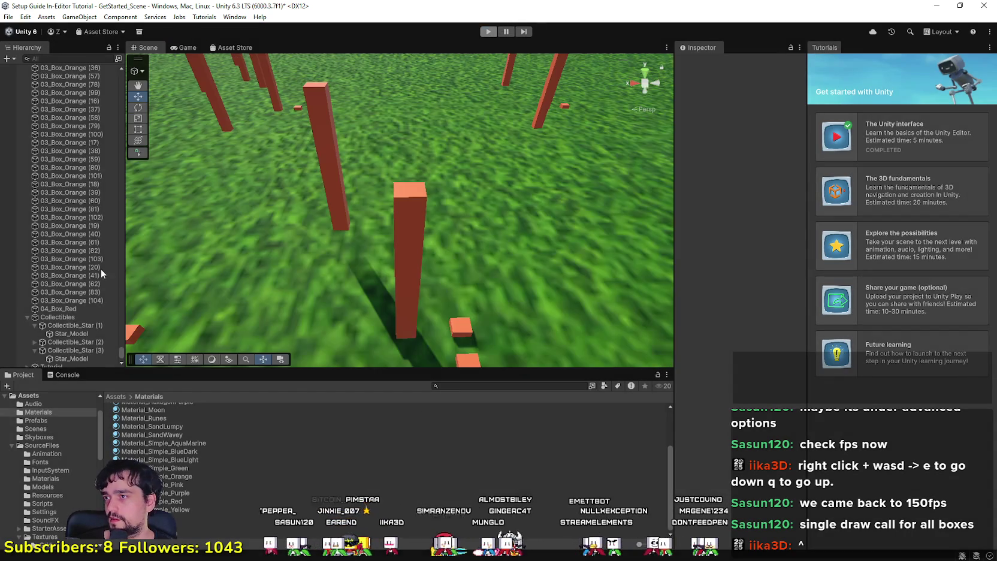
Select the pillar 02_Box_Orange (3468) in the Hierarchy to inspect its components.
{"action": "left_click_drag", "start_coordinate": [121, 346], "coordinate": [120, 57]}
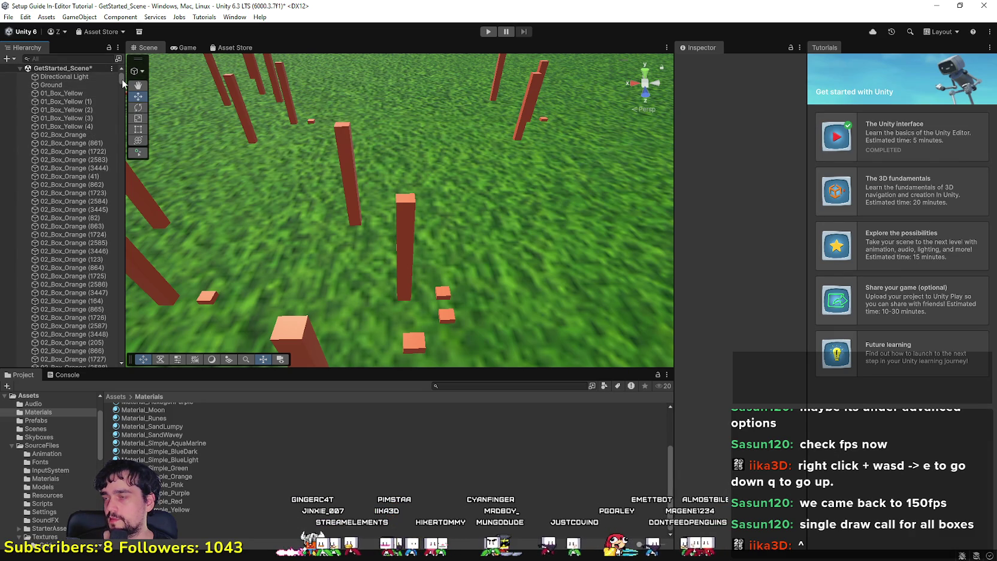
{"action": "scroll", "coordinate": [63, 277], "scroll_direction": "down", "scroll_amount": 15}
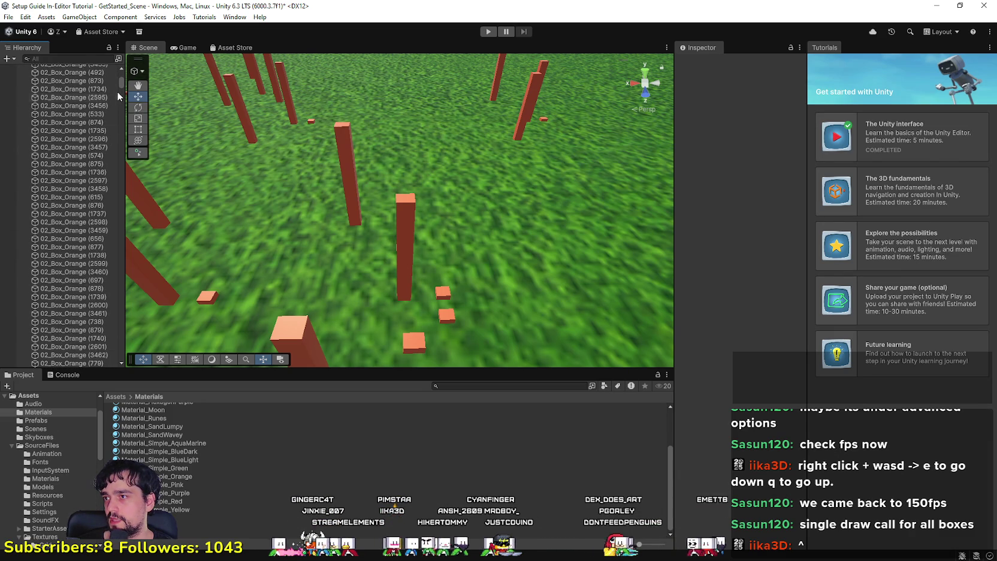
{"action": "scroll", "coordinate": [109, 193], "scroll_direction": "down", "scroll_amount": 10}
{"action": "left_click", "coordinate": [106, 355]}
{"action": "scroll", "coordinate": [111, 330], "scroll_direction": "down", "scroll_amount": 10}
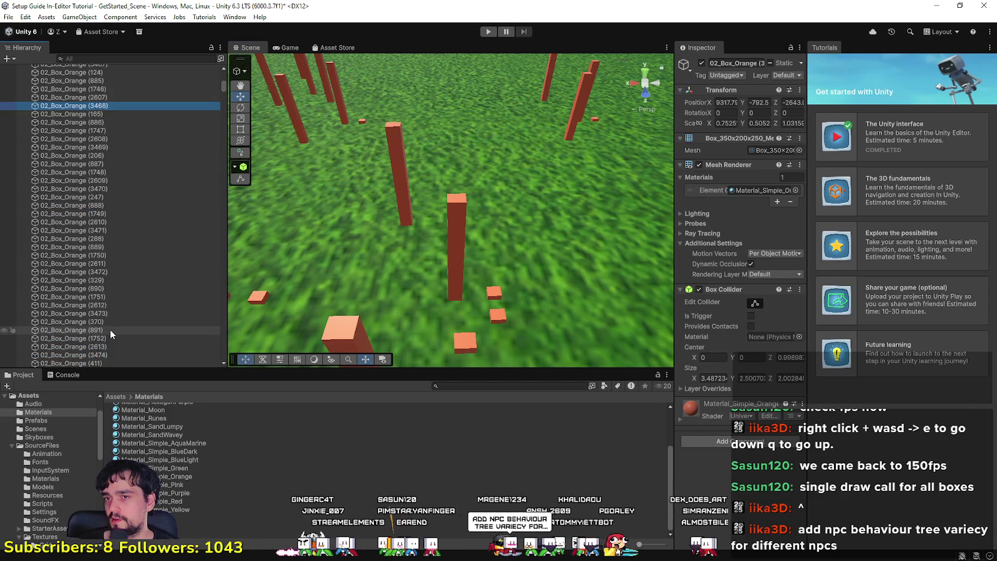
Widen the Hierarchy panel and open its + create menu for new objects.
{"action": "mouse_move", "coordinate": [222, 91]}
{"action": "left_mouse_down"}
{"action": "mouse_move", "coordinate": [235, 90]}
{"action": "mouse_move", "coordinate": [234, 354]}
{"action": "left_mouse_up"}
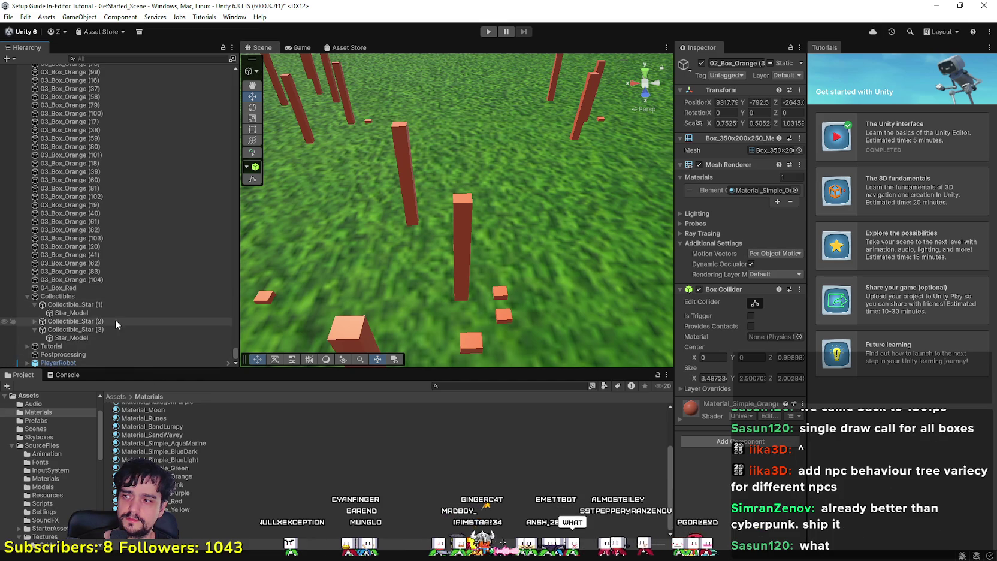
{"action": "scroll", "coordinate": [112, 324], "scroll_direction": "up", "scroll_amount": 10}
{"action": "left_click", "coordinate": [7, 58]}
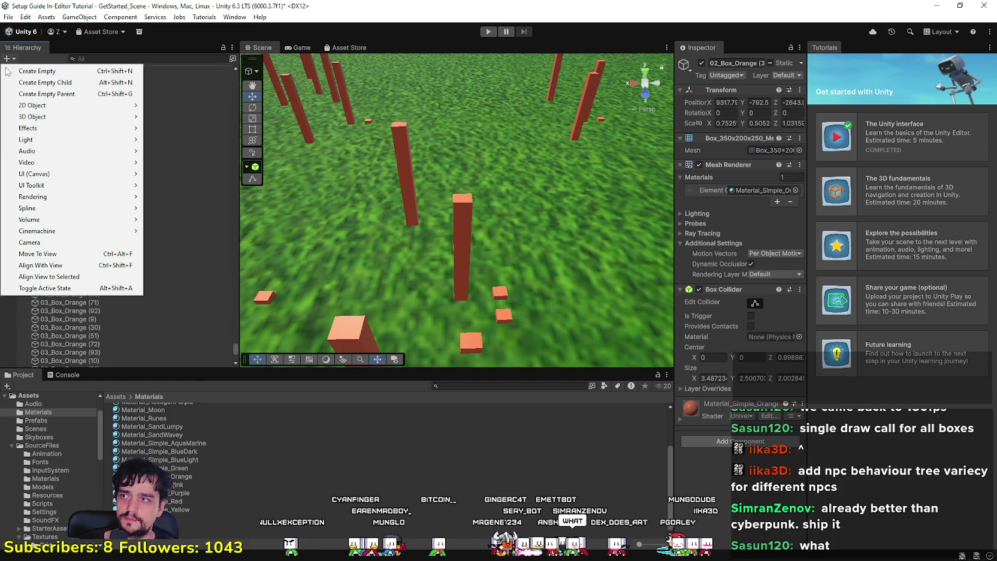
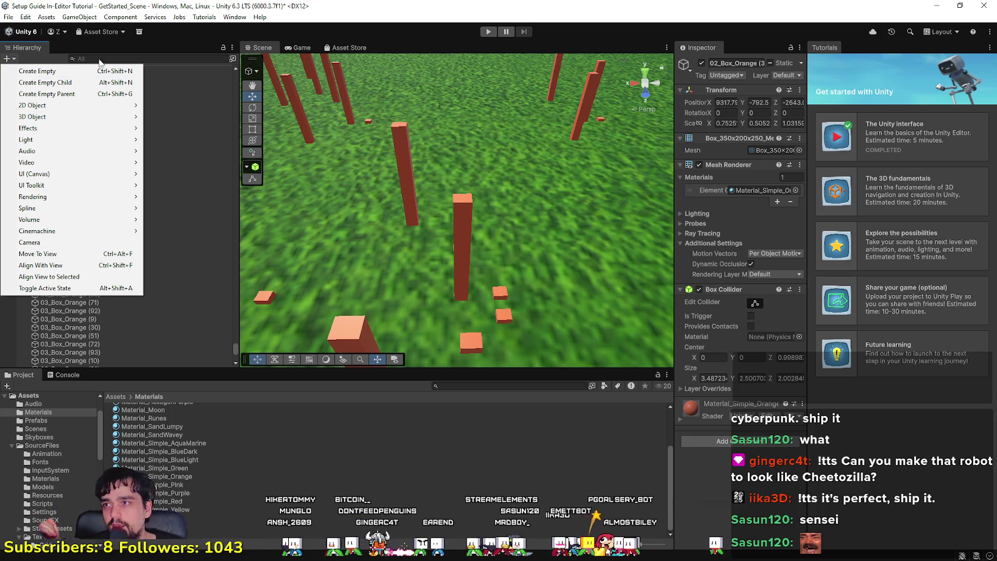
Scroll the Hierarchy to bring the box objects into view, leaving the create menu unused.
{"action": "left_click", "coordinate": [123, 367]}
{"action": "scroll", "coordinate": [131, 241], "scroll_direction": "down", "scroll_amount": 5}
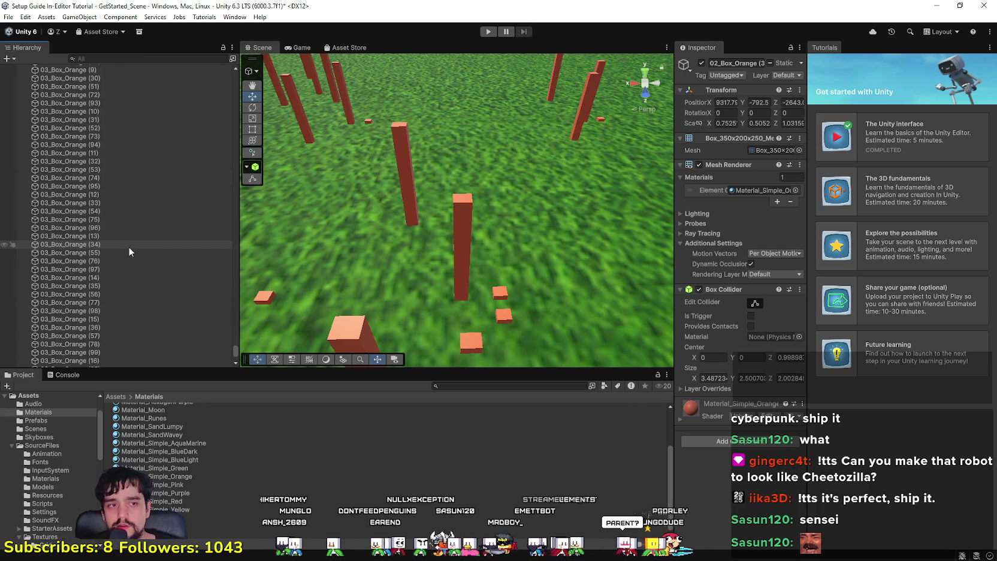
{"action": "scroll", "coordinate": [128, 246], "scroll_direction": "down", "scroll_amount": 3}
{"action": "mouse_move", "coordinate": [238, 354]}
{"action": "left_mouse_down"}
{"action": "mouse_move", "coordinate": [220, 173]}
{"action": "mouse_move", "coordinate": [234, 60]}
{"action": "mouse_move", "coordinate": [225, 136]}
{"action": "mouse_move", "coordinate": [230, 382]}
{"action": "mouse_move", "coordinate": [206, 41]}
{"action": "mouse_move", "coordinate": [220, 334]}
{"action": "mouse_move", "coordinate": [235, 4]}
{"action": "mouse_move", "coordinate": [215, 433]}
{"action": "mouse_move", "coordinate": [218, 47]}
{"action": "mouse_move", "coordinate": [230, 7]}
{"action": "left_mouse_up"}
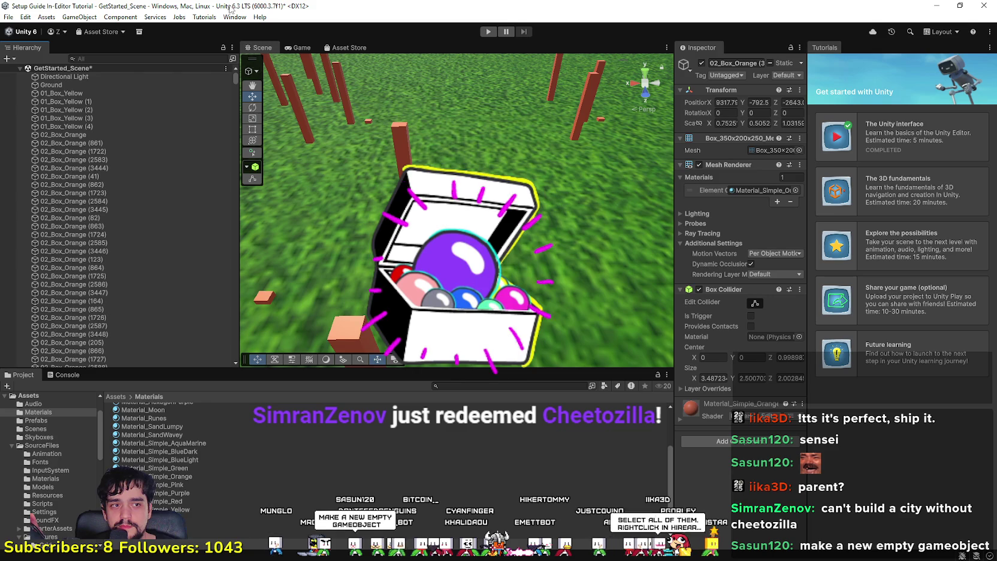
{"action": "left_click", "coordinate": [11, 59]}
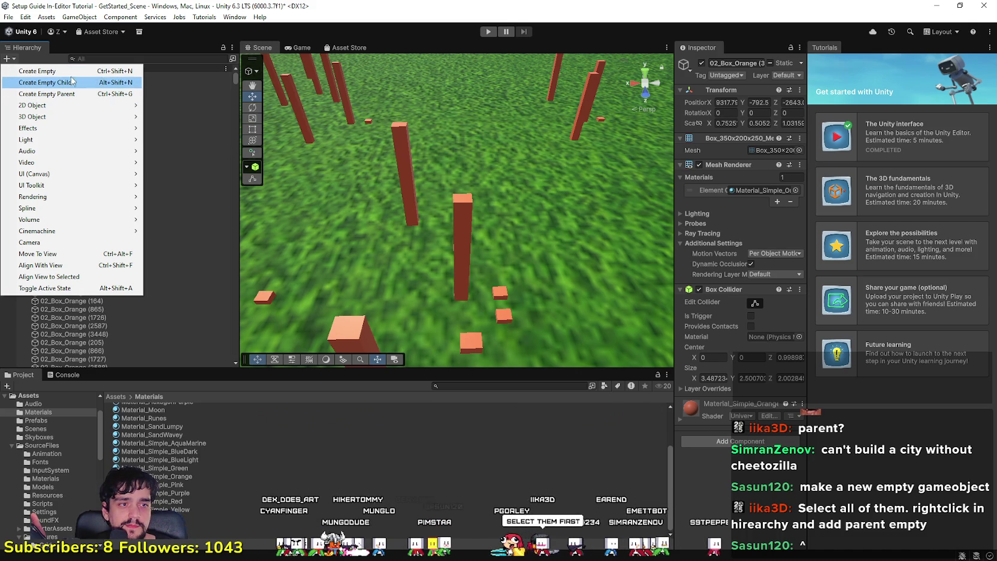
{"action": "left_click", "coordinate": [236, 79]}
Select 01_Box_Yellow through the last 02_Box_Orange box and wrap them in a new empty parent.
{"action": "left_click", "coordinate": [106, 93]}
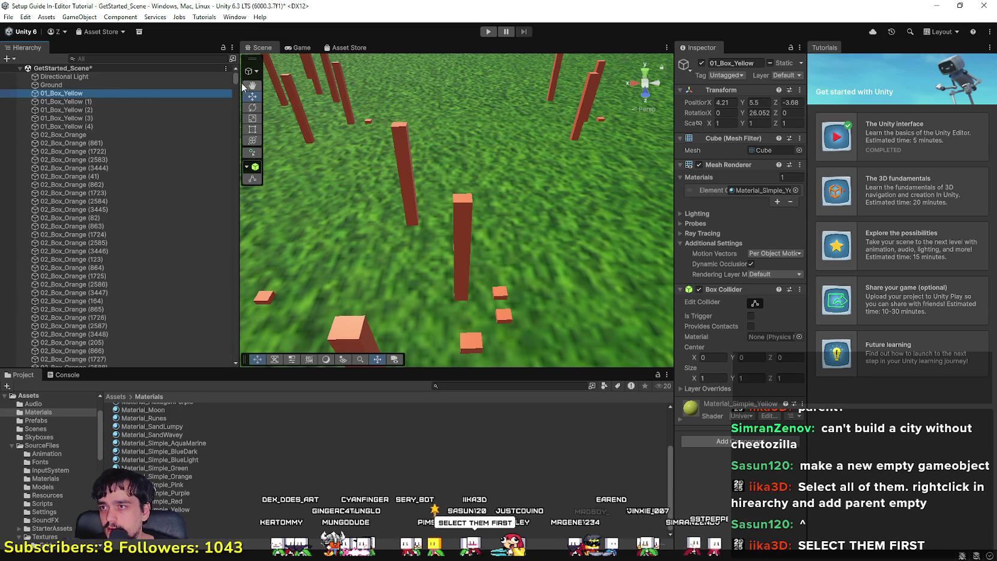
{"action": "mouse_move", "coordinate": [236, 80]}
{"action": "left_mouse_down"}
{"action": "mouse_move", "coordinate": [258, 359]}
{"action": "mouse_move", "coordinate": [204, 72]}
{"action": "left_mouse_up"}
{"action": "left_click", "coordinate": [134, 289], "text": "shift"}
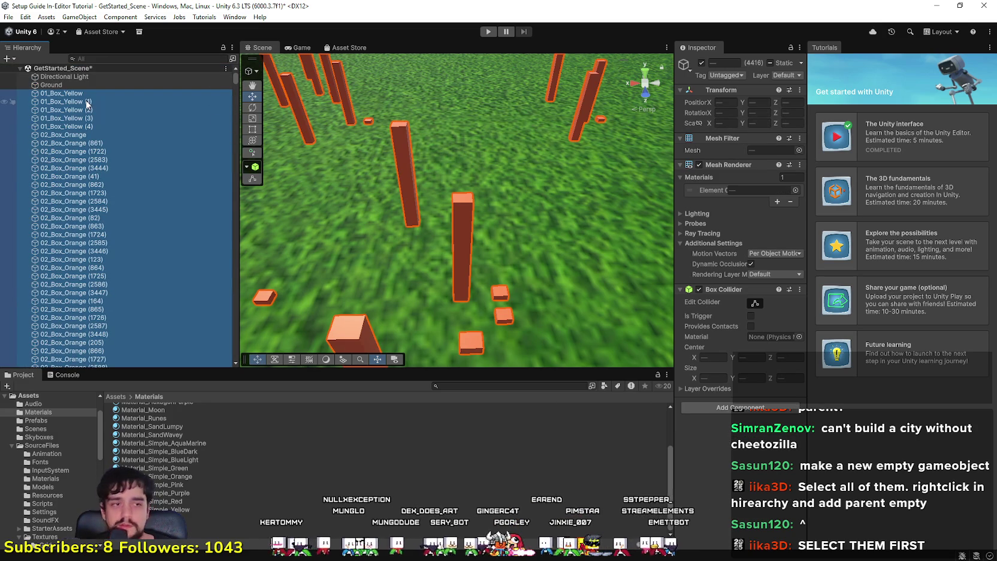
{"action": "left_click", "coordinate": [8, 58]}
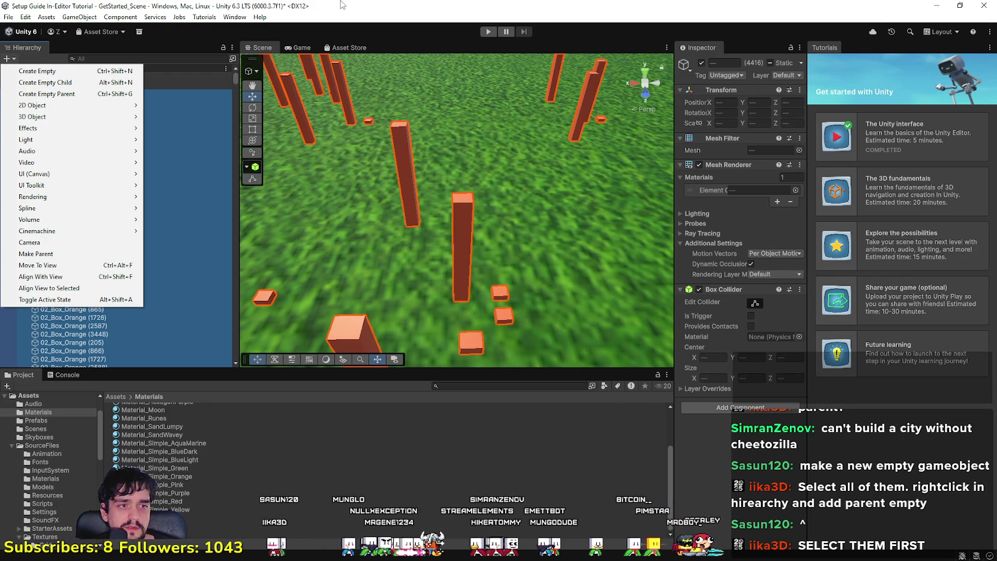
{"action": "left_click", "coordinate": [299, 5]}
{"action": "right_click", "coordinate": [138, 125]}
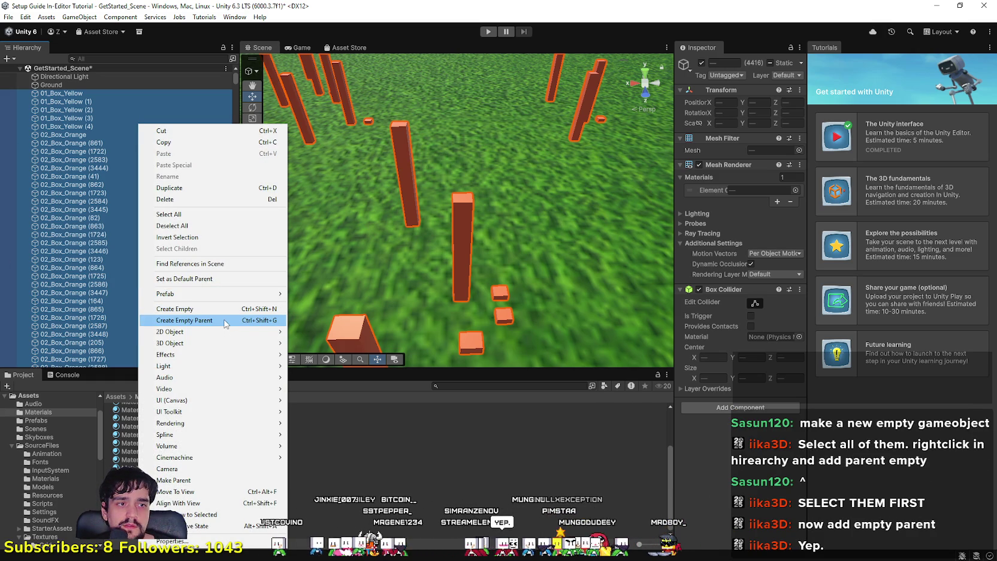
{"action": "left_click", "coordinate": [225, 324]}
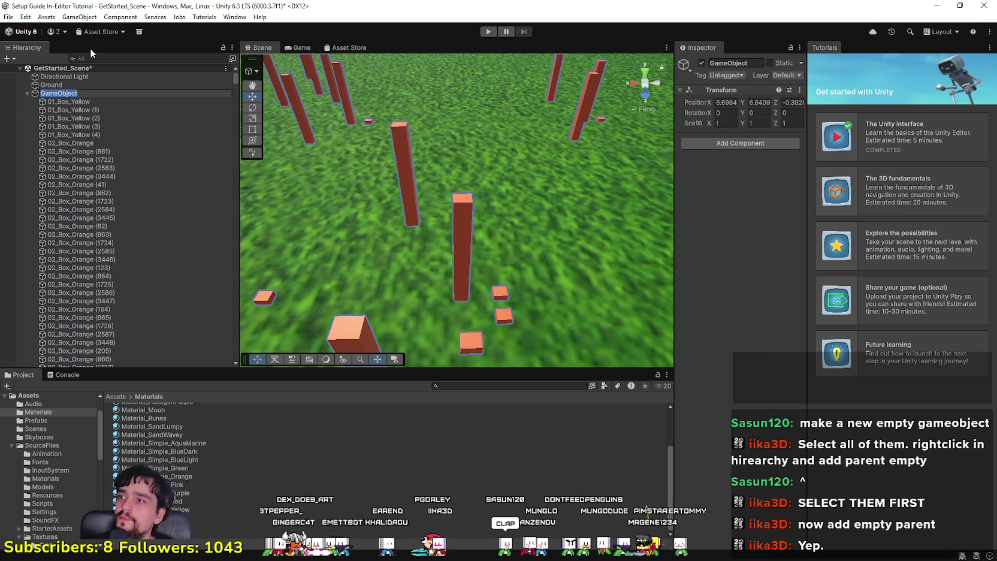
Name the new parent BOXES and collapse its group in the Hierarchy.
{"action": "type", "text": "BOXES"}
{"action": "key", "text": "Return"}
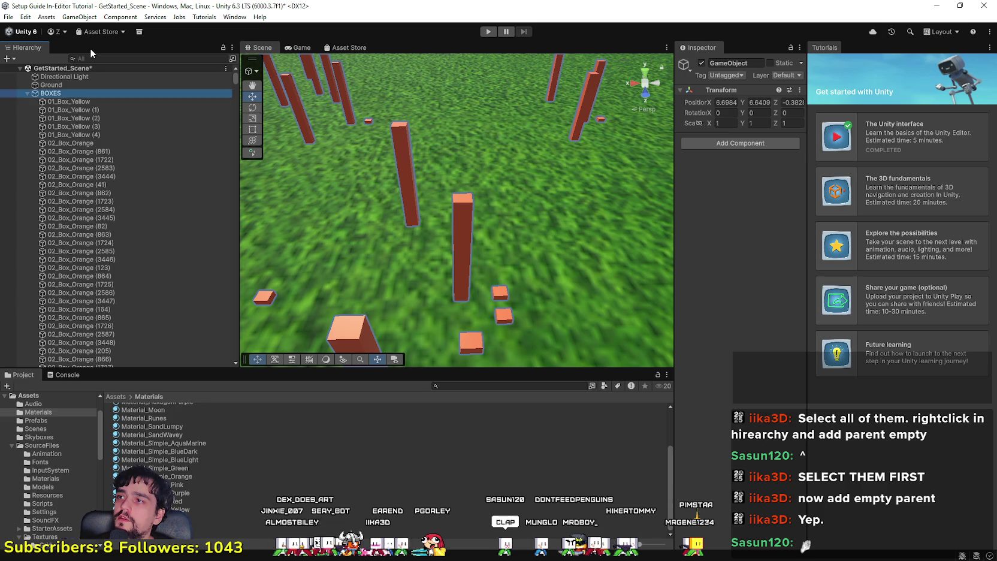
{"action": "left_click", "coordinate": [28, 93]}
{"action": "left_click", "coordinate": [68, 101]}
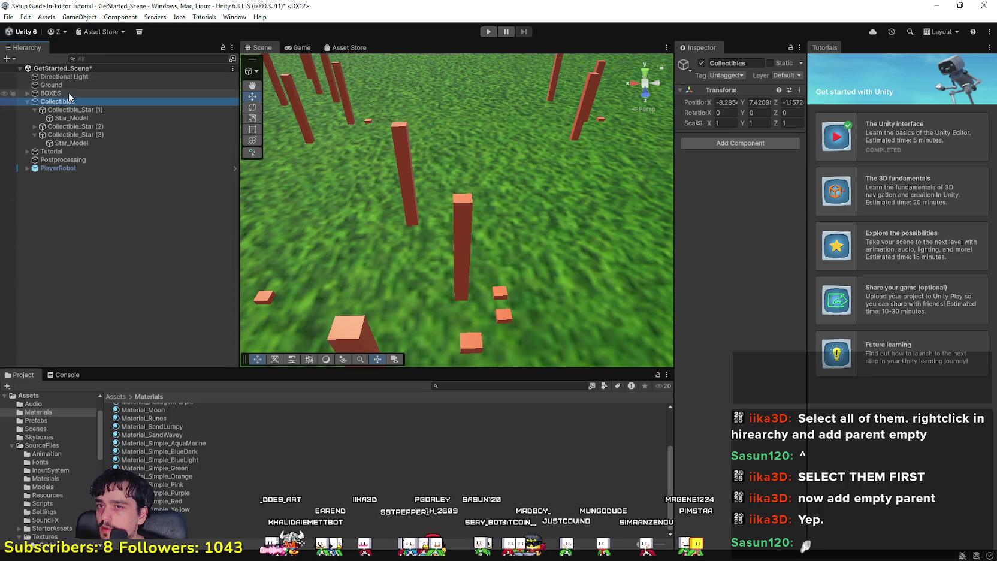
{"action": "left_click", "coordinate": [69, 93]}
Toggle BOXES' active checkbox off and on to check its contents, then collapse Collectibles.
{"action": "scroll", "coordinate": [478, 234], "scroll_direction": "down", "scroll_amount": 5}
{"action": "scroll", "coordinate": [494, 240], "scroll_direction": "down", "scroll_amount": 3}
{"action": "left_click_drag", "start_coordinate": [494, 240], "coordinate": [446, 195]}
{"action": "left_click", "coordinate": [702, 63]}
{"action": "left_click", "coordinate": [701, 63]}
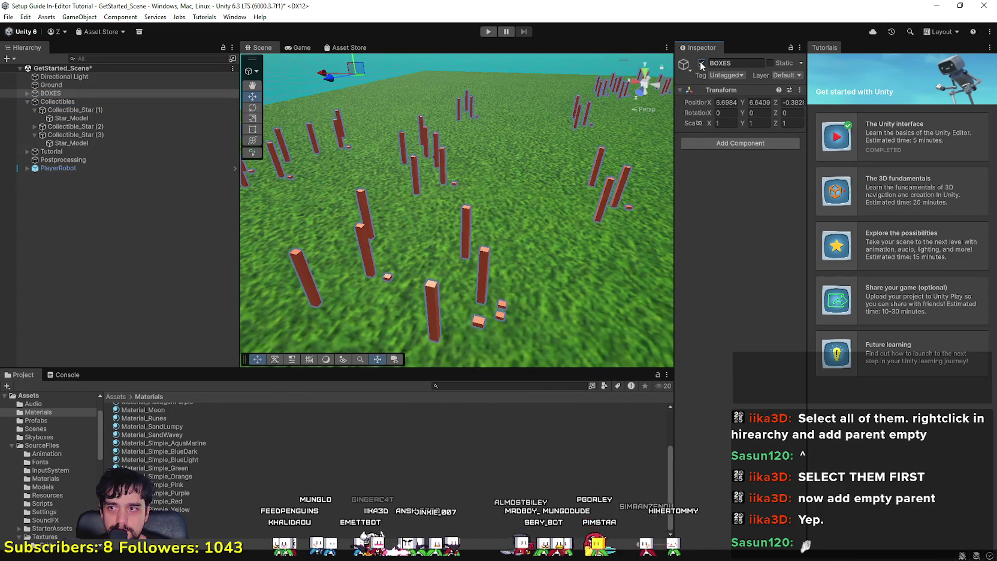
{"action": "left_click", "coordinate": [702, 63]}
{"action": "left_click", "coordinate": [701, 63]}
{"action": "left_click_drag", "start_coordinate": [490, 202], "coordinate": [528, 120]}
{"action": "left_click", "coordinate": [702, 63]}
{"action": "left_click", "coordinate": [701, 63]}
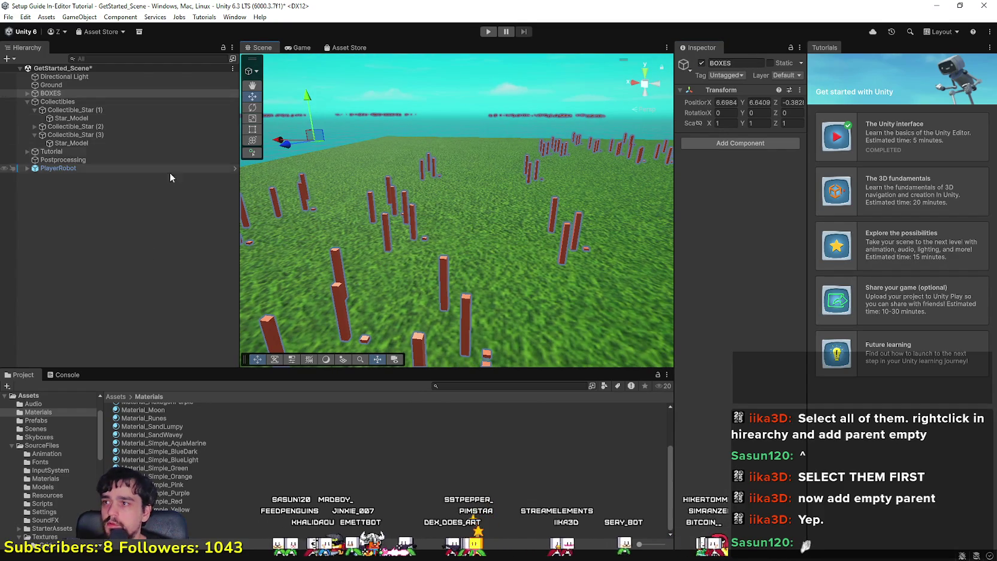
{"action": "left_click", "coordinate": [27, 102]}
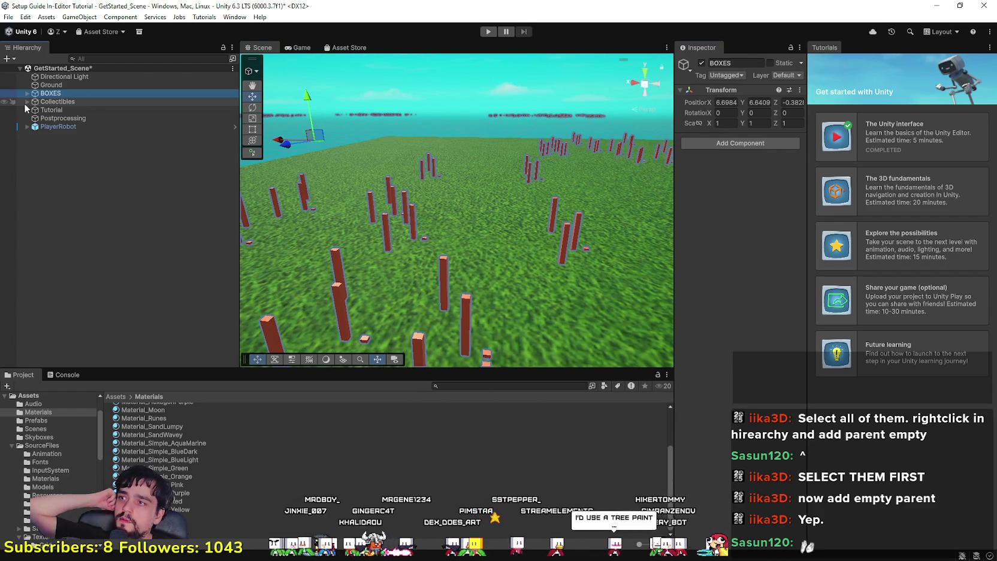
{"action": "left_click", "coordinate": [52, 127]}
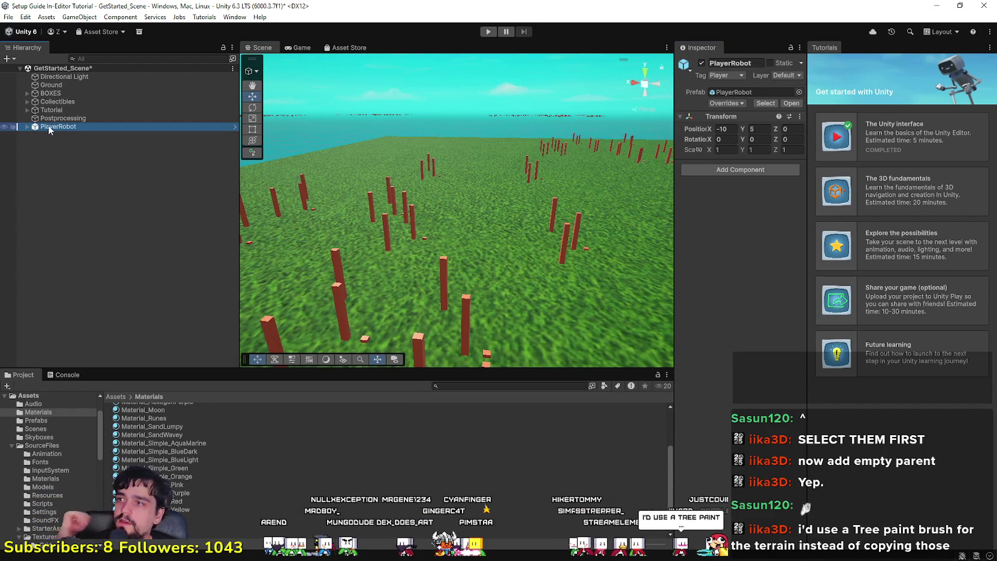
Frame the Scene view closely on the PlayerRobot and orbit around it.
{"action": "left_click", "coordinate": [50, 94]}
{"action": "mouse_move", "coordinate": [455, 201]}
{"action": "left_mouse_down"}
{"action": "mouse_move", "coordinate": [535, 253]}
{"action": "mouse_move", "coordinate": [791, 164]}
{"action": "mouse_move", "coordinate": [756, 144]}
{"action": "mouse_move", "coordinate": [416, 200]}
{"action": "mouse_move", "coordinate": [309, 155]}
{"action": "mouse_move", "coordinate": [727, 169]}
{"action": "left_mouse_up"}
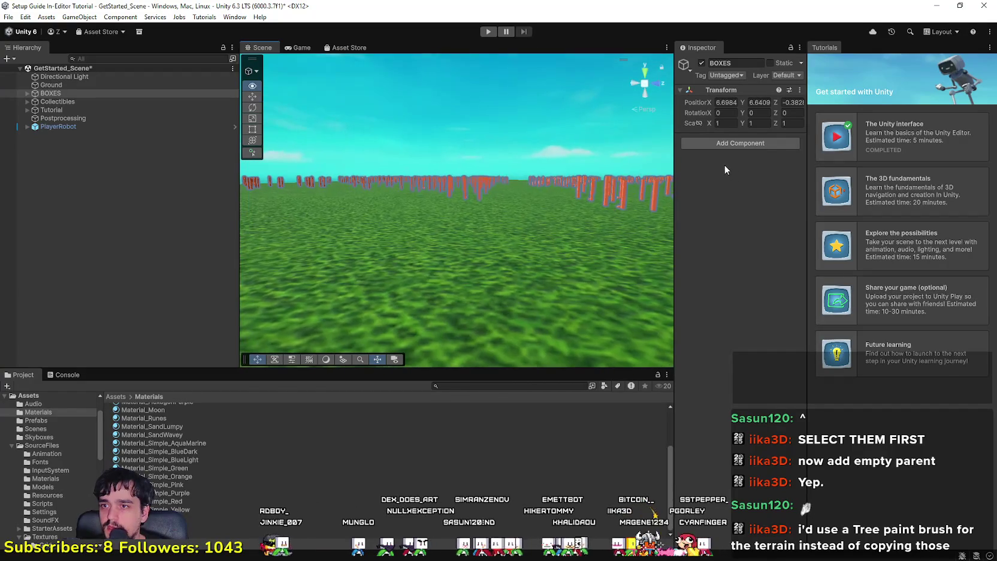
{"action": "double_click", "coordinate": [90, 127]}
{"action": "mouse_move", "coordinate": [600, 183]}
{"action": "left_mouse_down"}
{"action": "mouse_move", "coordinate": [582, 188]}
{"action": "mouse_move", "coordinate": [608, 187]}
{"action": "mouse_move", "coordinate": [624, 150]}
{"action": "left_mouse_up"}
{"action": "key", "text": "Up"}
{"action": "key", "text": "Down"}
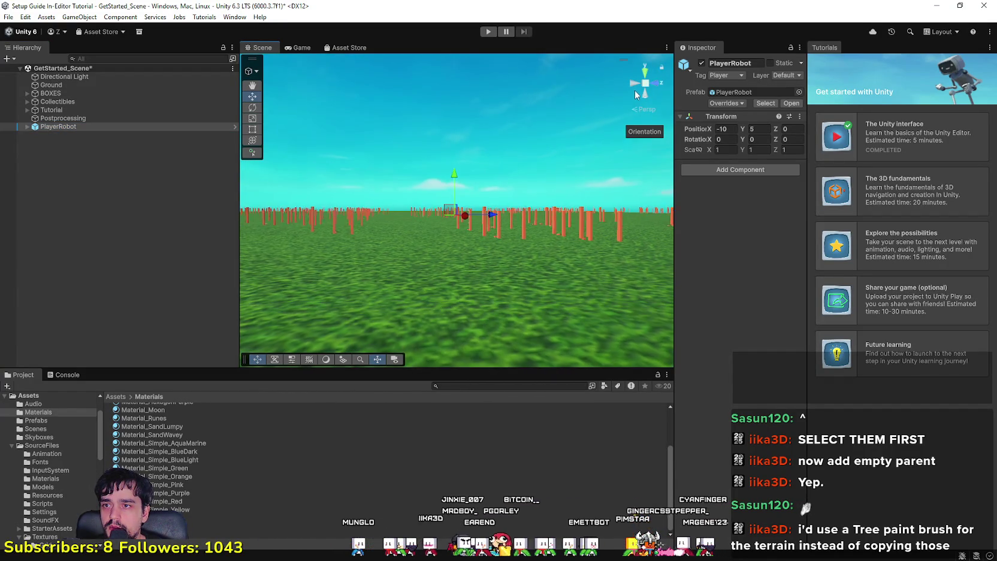
{"action": "mouse_move", "coordinate": [489, 253]}
{"action": "left_mouse_down"}
{"action": "mouse_move", "coordinate": [489, 263]}
{"action": "mouse_move", "coordinate": [474, 251]}
{"action": "left_mouse_up"}
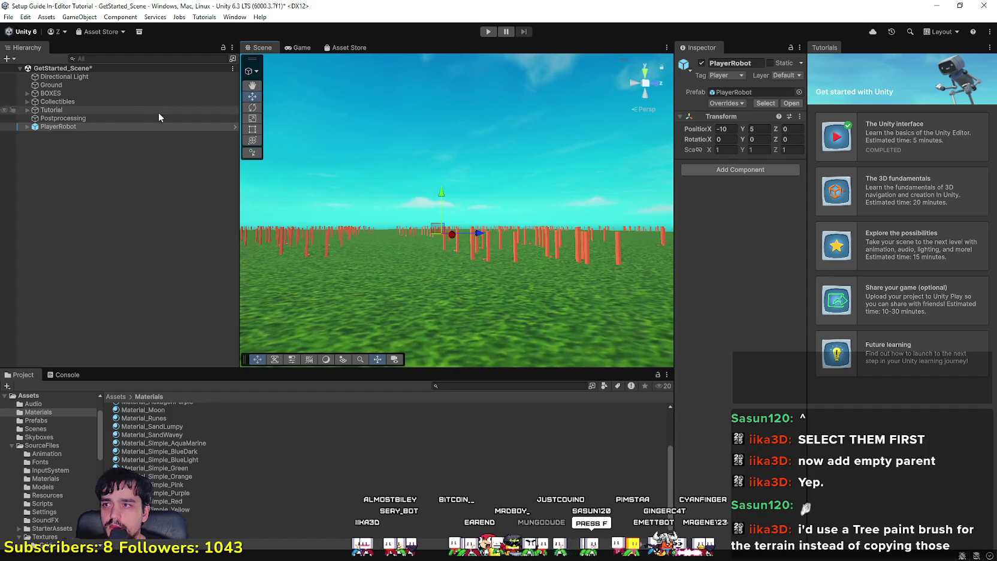
{"action": "double_click", "coordinate": [94, 125]}
{"action": "mouse_move", "coordinate": [579, 200]}
{"action": "left_mouse_down"}
{"action": "mouse_move", "coordinate": [528, 216]}
{"action": "mouse_move", "coordinate": [730, 290]}
{"action": "mouse_move", "coordinate": [478, 230]}
{"action": "left_mouse_up"}
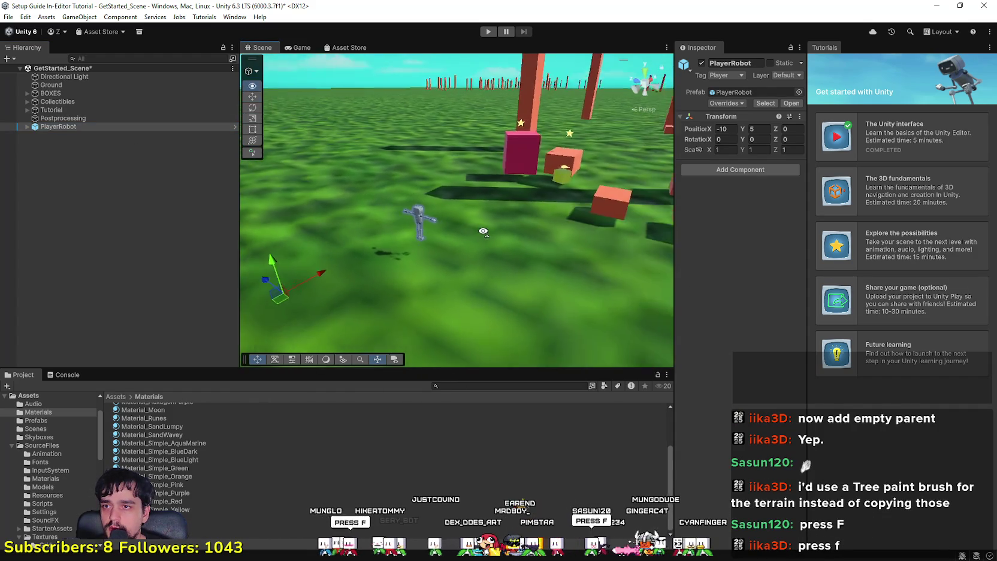
{"action": "key", "text": "f"}
Narrow the Hierarchy to widen the Scene view and show the Prefabs folder's assets.
{"action": "left_click_drag", "start_coordinate": [237, 199], "coordinate": [168, 186]}
{"action": "left_click", "coordinate": [77, 125]}
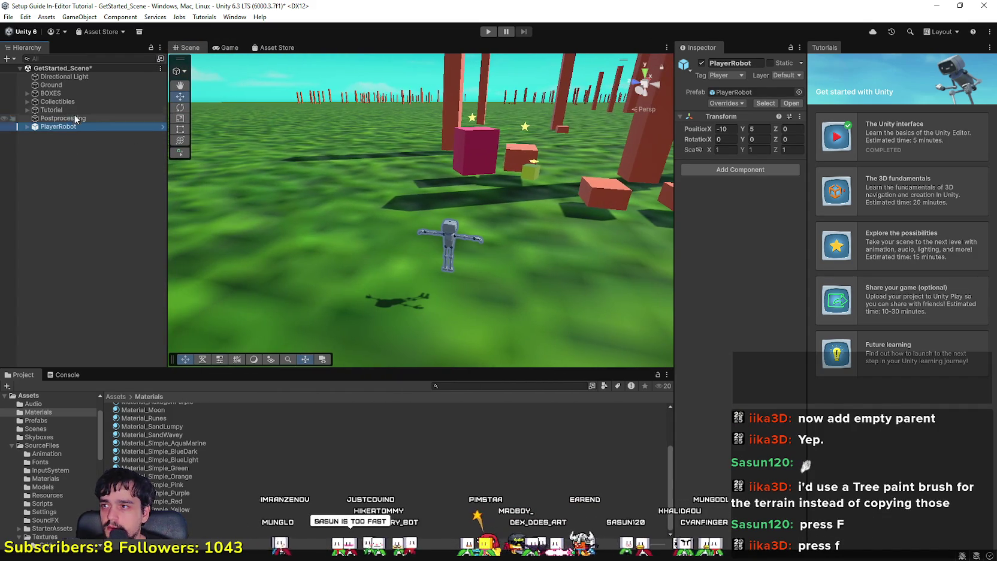
{"action": "left_click_drag", "start_coordinate": [510, 303], "coordinate": [436, 308]}
{"action": "scroll", "coordinate": [55, 502], "scroll_direction": "down", "scroll_amount": 3}
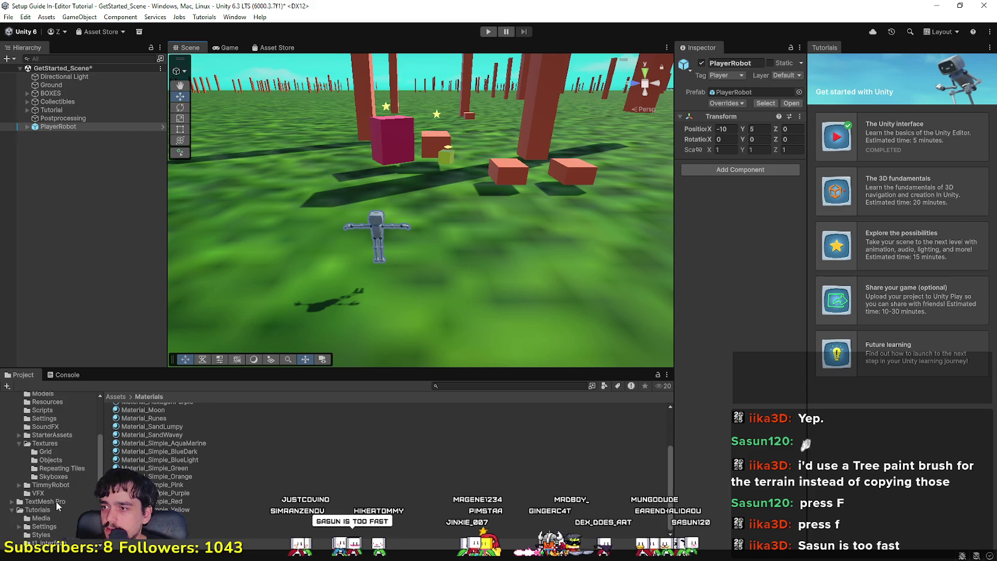
{"action": "scroll", "coordinate": [56, 503], "scroll_direction": "up", "scroll_amount": 5}
{"action": "left_click", "coordinate": [60, 462]}
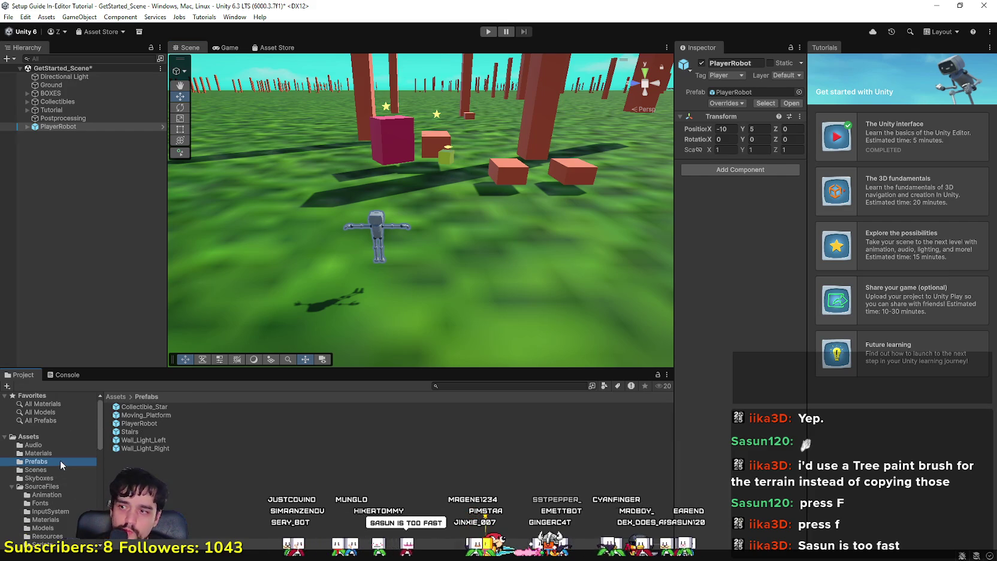
Place a Stairs prefab instance beside the robot and focus the view on it.
{"action": "left_click", "coordinate": [143, 432]}
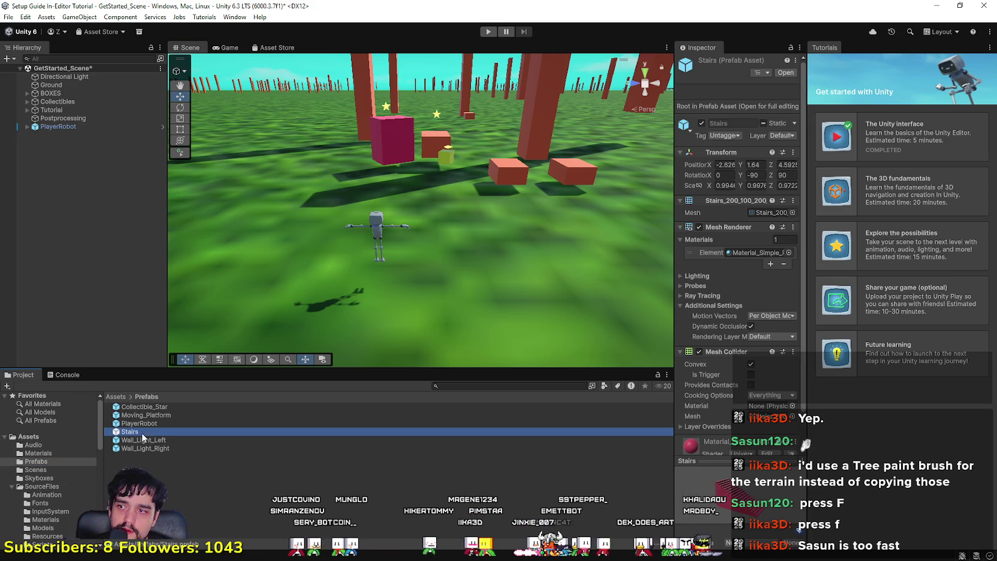
{"action": "mouse_move", "coordinate": [137, 438]}
{"action": "left_mouse_down"}
{"action": "mouse_move", "coordinate": [123, 300]}
{"action": "mouse_move", "coordinate": [60, 146]}
{"action": "mouse_move", "coordinate": [424, 224]}
{"action": "mouse_move", "coordinate": [449, 219]}
{"action": "left_mouse_up"}
{"action": "mouse_move", "coordinate": [448, 218]}
{"action": "left_mouse_down", "text": "alt"}
{"action": "mouse_move", "coordinate": [408, 244]}
{"action": "mouse_move", "coordinate": [87, 224]}
{"action": "mouse_move", "coordinate": [132, 206]}
{"action": "mouse_move", "coordinate": [240, 228]}
{"action": "mouse_move", "coordinate": [360, 221]}
{"action": "mouse_move", "coordinate": [425, 212]}
{"action": "mouse_move", "coordinate": [432, 192]}
{"action": "left_mouse_up", "text": "alt"}
{"action": "key", "text": "f"}
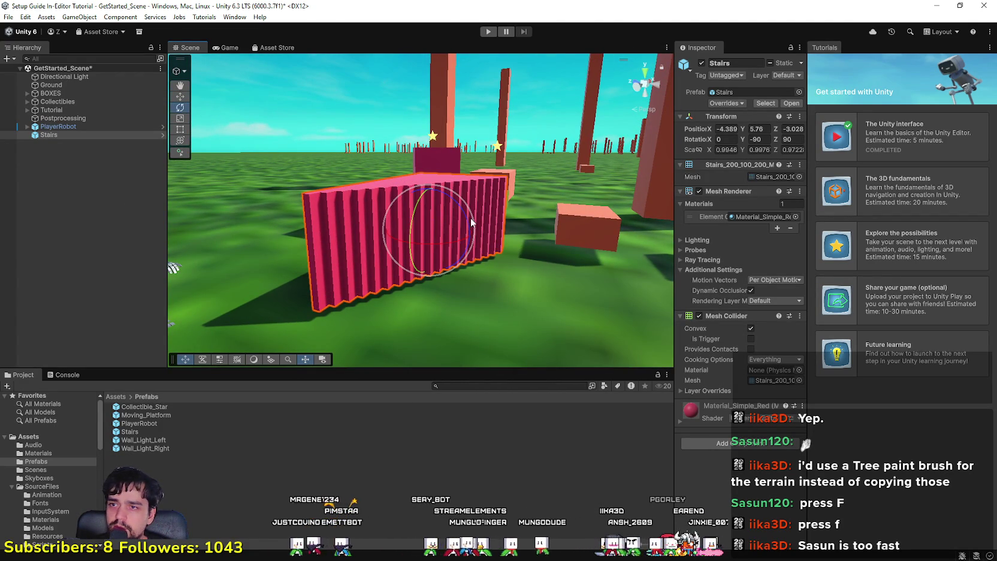
Rotate the Stairs into a tilted ramp and enter Play mode.
{"action": "mouse_move", "coordinate": [472, 217]}
{"action": "left_mouse_down"}
{"action": "mouse_move", "coordinate": [432, 240]}
{"action": "mouse_move", "coordinate": [359, 228]}
{"action": "mouse_move", "coordinate": [321, 207]}
{"action": "mouse_move", "coordinate": [297, 290]}
{"action": "mouse_move", "coordinate": [254, 316]}
{"action": "mouse_move", "coordinate": [595, 293]}
{"action": "mouse_move", "coordinate": [53, 391]}
{"action": "mouse_move", "coordinate": [61, 403]}
{"action": "mouse_move", "coordinate": [37, 405]}
{"action": "left_mouse_up"}
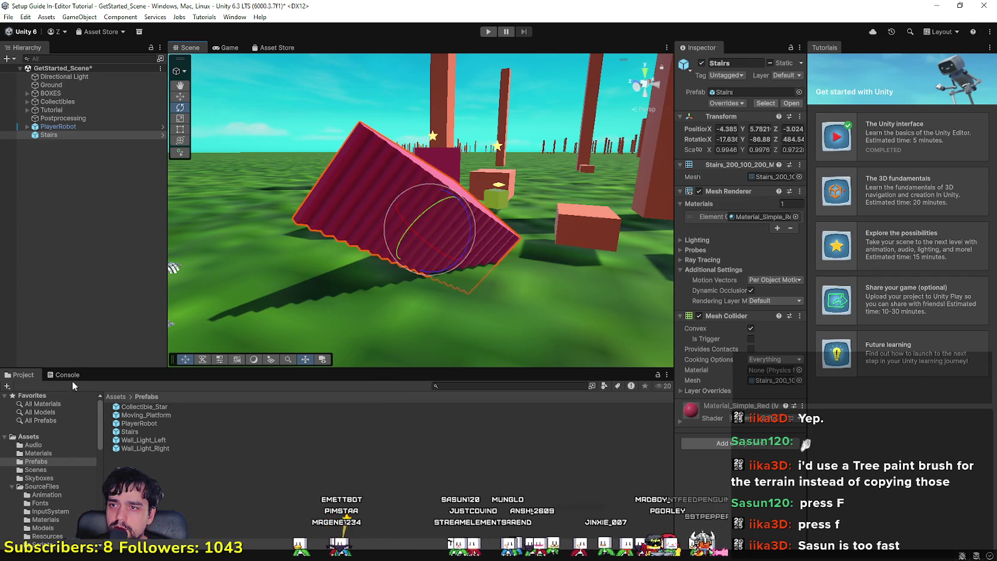
{"action": "mouse_move", "coordinate": [400, 193]}
{"action": "left_mouse_down"}
{"action": "mouse_move", "coordinate": [450, 191]}
{"action": "mouse_move", "coordinate": [609, 322]}
{"action": "left_mouse_up"}
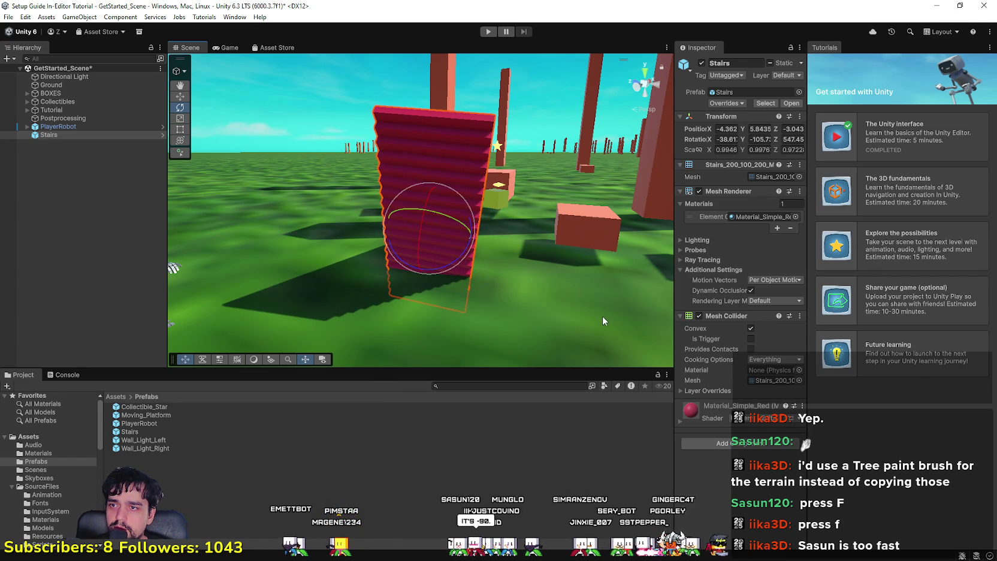
{"action": "mouse_move", "coordinate": [450, 185]}
{"action": "left_mouse_down"}
{"action": "mouse_move", "coordinate": [492, 235]}
{"action": "mouse_move", "coordinate": [431, 317]}
{"action": "left_mouse_up"}
{"action": "left_click_drag", "start_coordinate": [430, 267], "coordinate": [438, 166]}
{"action": "mouse_move", "coordinate": [470, 219]}
{"action": "left_mouse_down"}
{"action": "mouse_move", "coordinate": [452, 262]}
{"action": "mouse_move", "coordinate": [460, 243]}
{"action": "mouse_move", "coordinate": [414, 262]}
{"action": "mouse_move", "coordinate": [510, 230]}
{"action": "mouse_move", "coordinate": [612, 168]}
{"action": "left_mouse_up"}
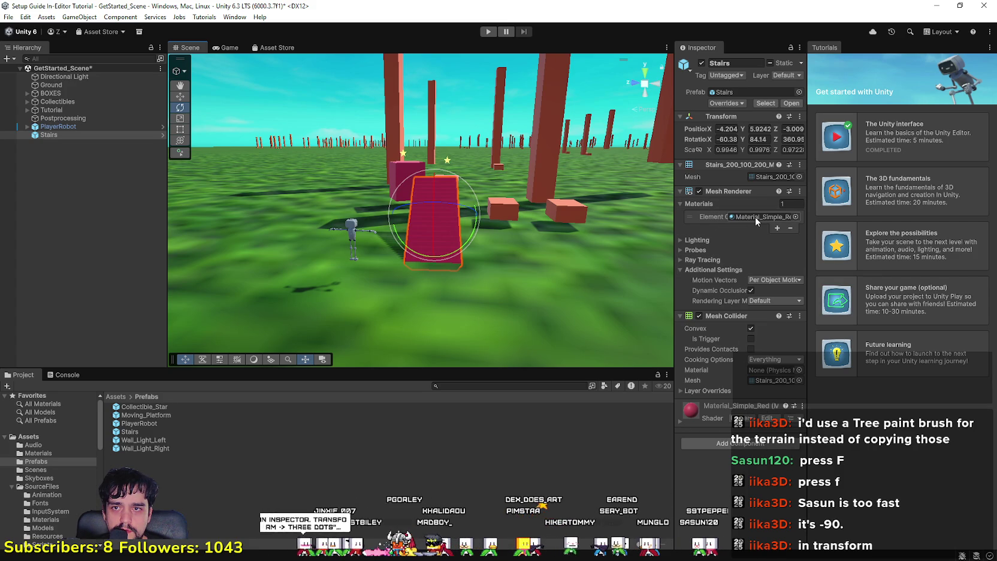
{"action": "left_click", "coordinate": [495, 31]}
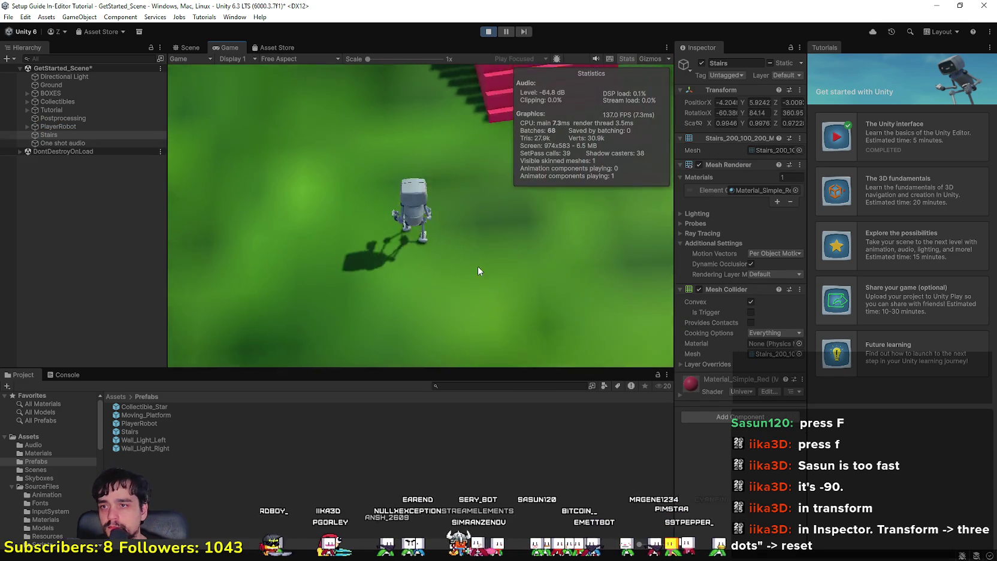
Walk the robot up the pink stairs and down onto the ground, then exit Play mode with Ctrl+P.
{"action": "left_click", "coordinate": [477, 271]}
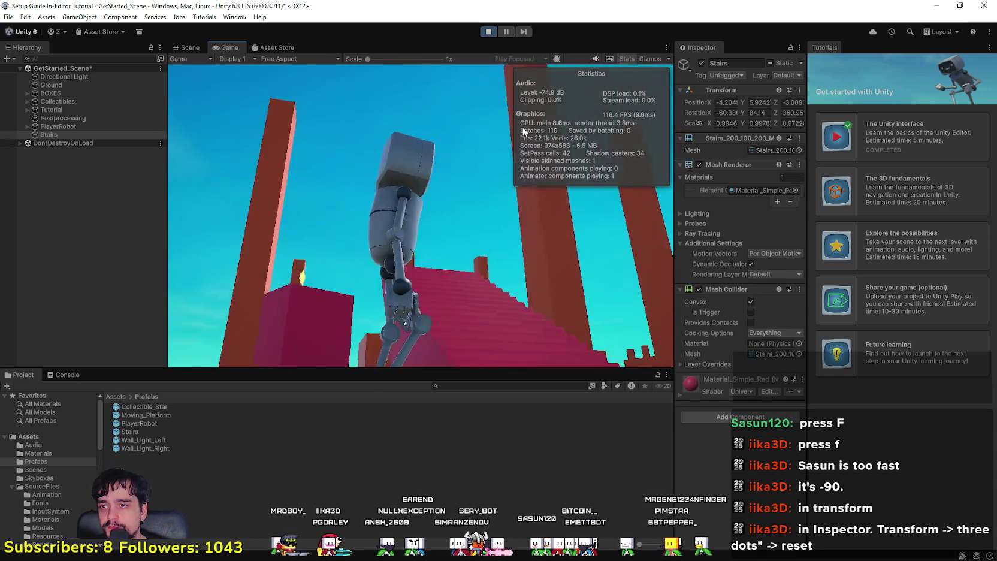
{"action": "key", "text": "w"}
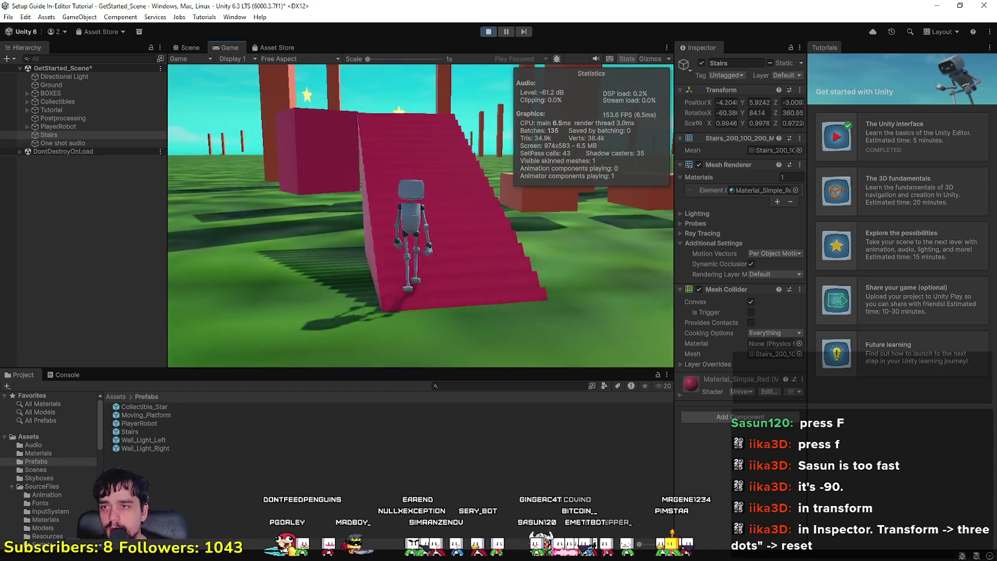
{"action": "key", "text": "w"}
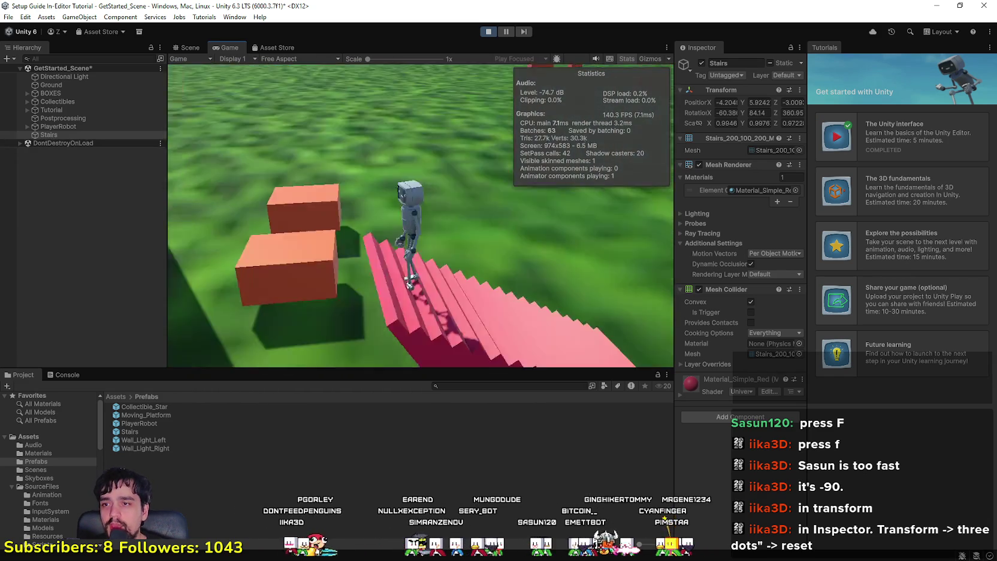
{"action": "key", "text": "w"}
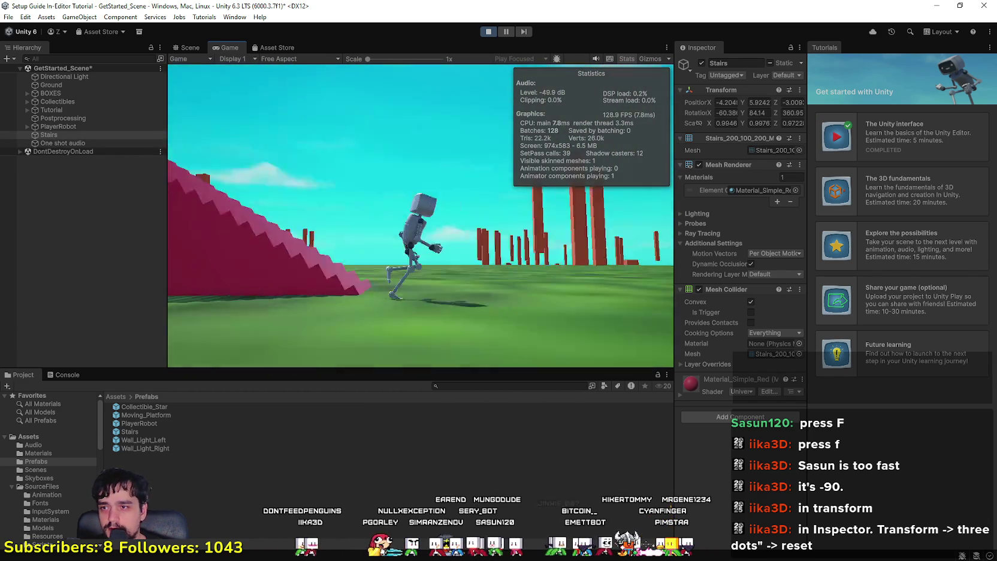
{"action": "key", "text": "w"}
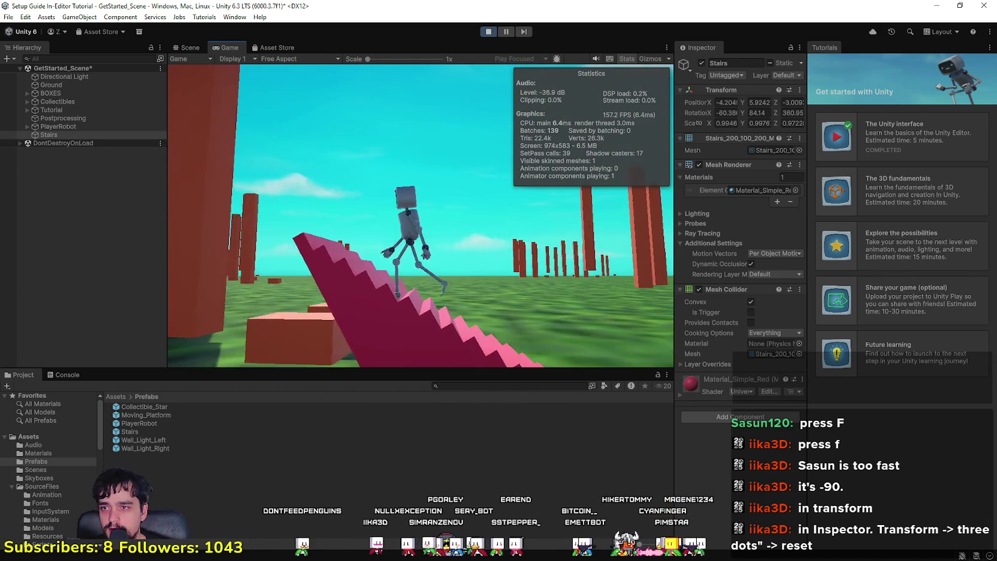
{"action": "key", "text": "w"}
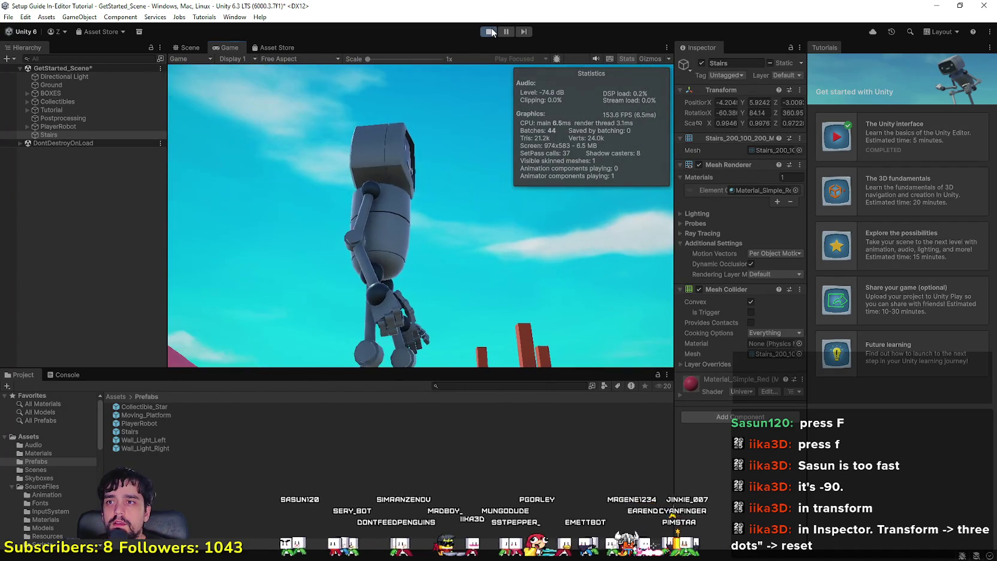
{"action": "key", "text": "ctrl+p"}
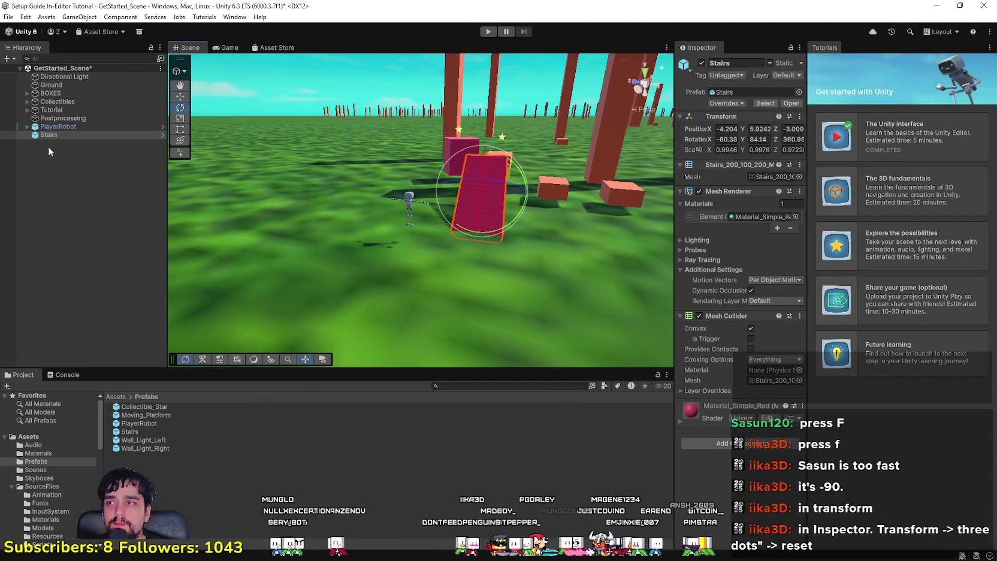
Wrap the Stairs object in a new empty parent named Stairs.
{"action": "right_click", "coordinate": [58, 134]}
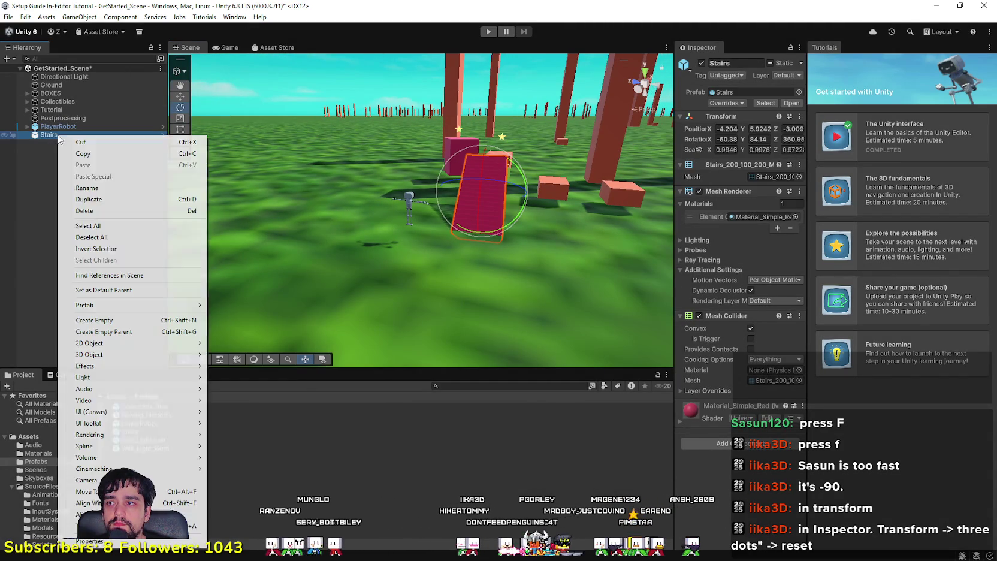
{"action": "left_click", "coordinate": [144, 332]}
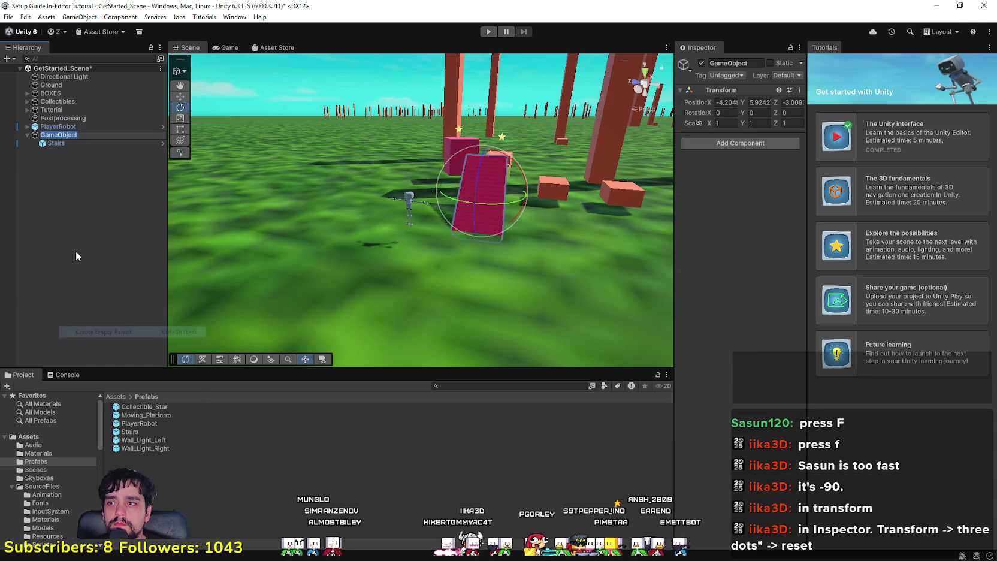
{"action": "type", "text": "Starirs"}
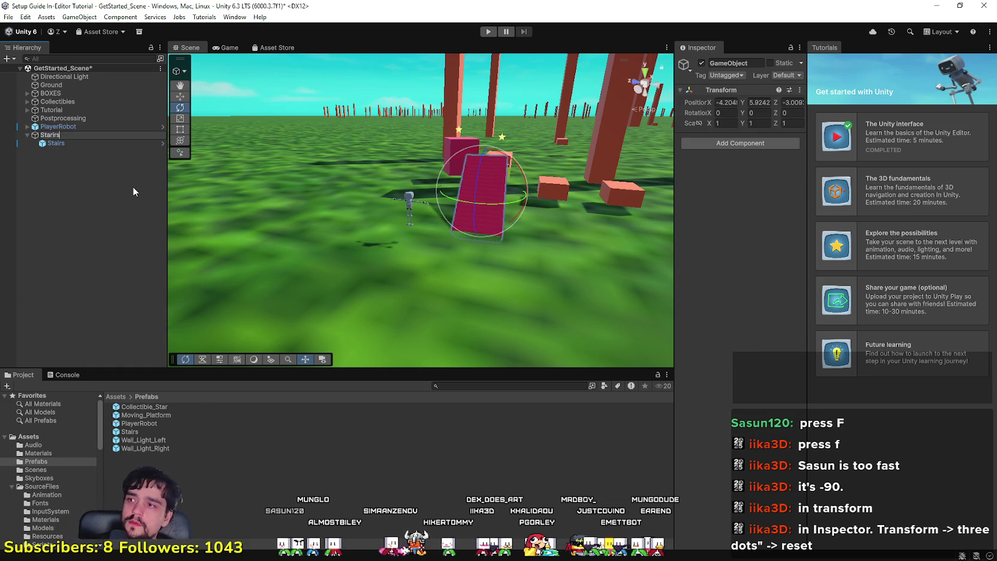
{"action": "key", "text": "Return"}
Duplicate the stair piece, raise the copy to extend the ramp, then duplicate both pieces.
{"action": "mouse_move", "coordinate": [360, 228]}
{"action": "left_mouse_down"}
{"action": "mouse_move", "coordinate": [627, 271]}
{"action": "mouse_move", "coordinate": [527, 309]}
{"action": "mouse_move", "coordinate": [486, 283]}
{"action": "left_mouse_up"}
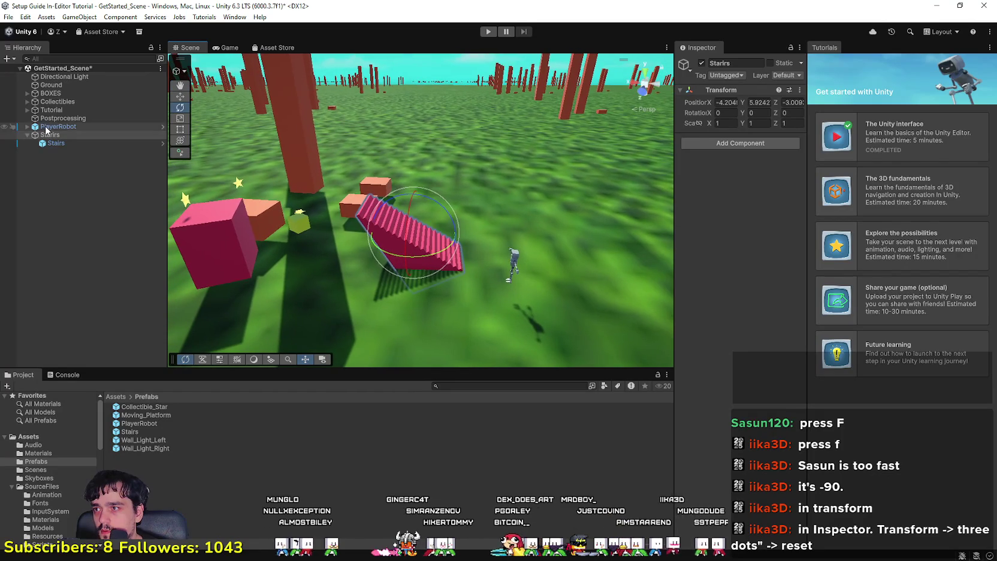
{"action": "left_click", "coordinate": [70, 144]}
{"action": "left_click_drag", "start_coordinate": [397, 301], "coordinate": [391, 297]}
{"action": "key", "text": "ctrl+d"}
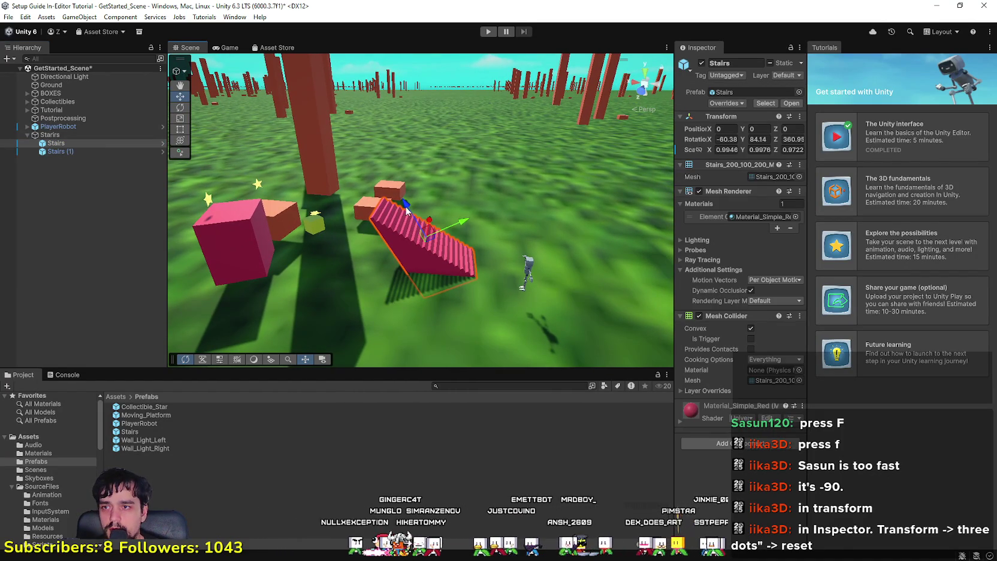
{"action": "mouse_move", "coordinate": [405, 206]}
{"action": "left_mouse_down"}
{"action": "mouse_move", "coordinate": [430, 163]}
{"action": "mouse_move", "coordinate": [387, 170]}
{"action": "mouse_move", "coordinate": [339, 152]}
{"action": "mouse_move", "coordinate": [336, 138]}
{"action": "mouse_move", "coordinate": [369, 160]}
{"action": "mouse_move", "coordinate": [365, 169]}
{"action": "mouse_move", "coordinate": [413, 239]}
{"action": "mouse_move", "coordinate": [420, 233]}
{"action": "mouse_move", "coordinate": [414, 240]}
{"action": "mouse_move", "coordinate": [426, 236]}
{"action": "left_mouse_up"}
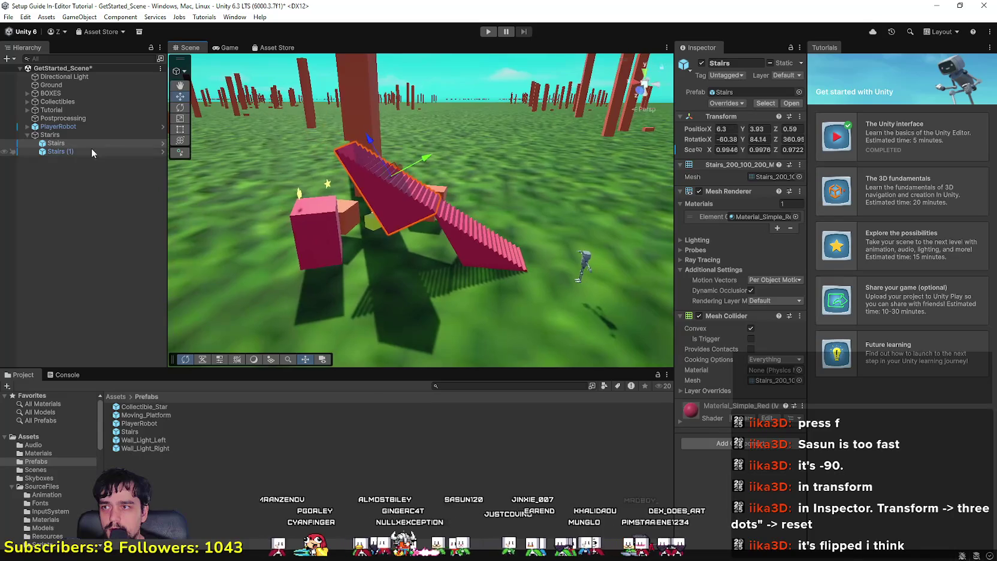
{"action": "left_click", "coordinate": [80, 152], "text": "ctrl"}
{"action": "key", "text": "ctrl+d"}
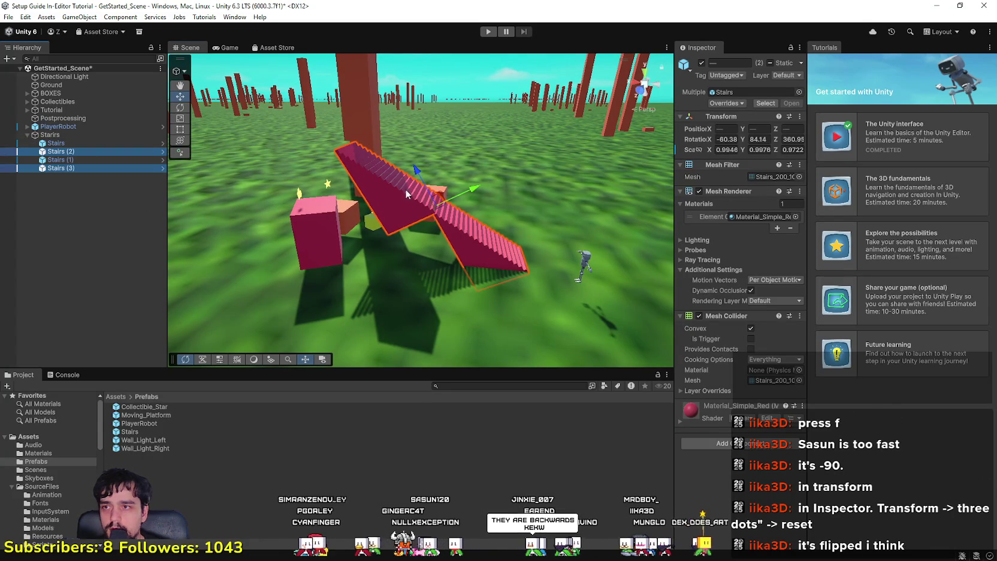
Move Stairs (2) and (3) further along the staircase and select all four pieces.
{"action": "mouse_move", "coordinate": [415, 171]}
{"action": "left_mouse_down"}
{"action": "mouse_move", "coordinate": [405, 86]}
{"action": "mouse_move", "coordinate": [390, 144]}
{"action": "mouse_move", "coordinate": [482, 184]}
{"action": "mouse_move", "coordinate": [447, 172]}
{"action": "mouse_move", "coordinate": [443, 145]}
{"action": "mouse_move", "coordinate": [455, 127]}
{"action": "mouse_move", "coordinate": [428, 138]}
{"action": "mouse_move", "coordinate": [358, 124]}
{"action": "left_mouse_up"}
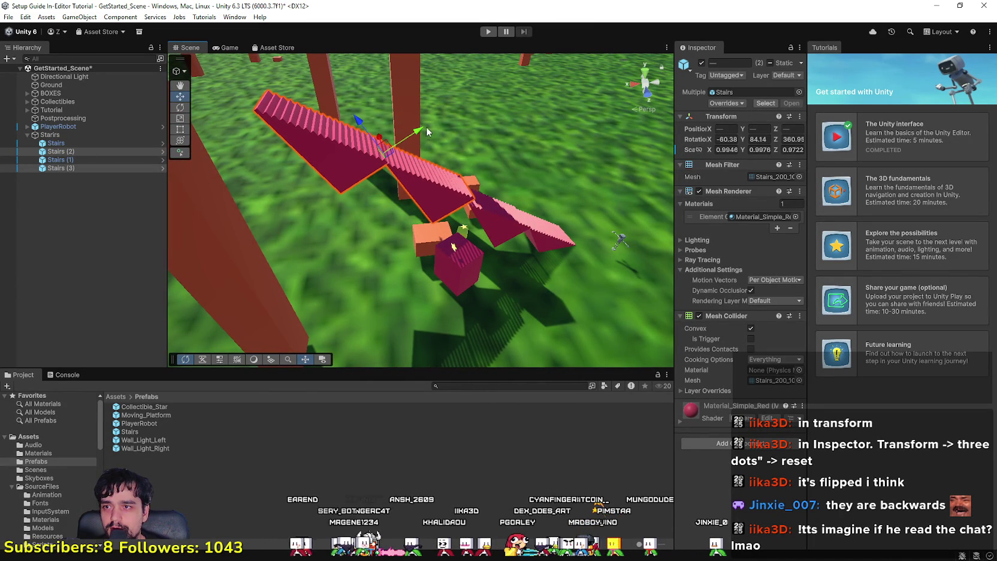
{"action": "mouse_move", "coordinate": [420, 131]}
{"action": "left_mouse_down"}
{"action": "mouse_move", "coordinate": [395, 143]}
{"action": "mouse_move", "coordinate": [486, 211]}
{"action": "mouse_move", "coordinate": [341, 123]}
{"action": "mouse_move", "coordinate": [456, 277]}
{"action": "mouse_move", "coordinate": [486, 261]}
{"action": "mouse_move", "coordinate": [455, 264]}
{"action": "left_mouse_up"}
{"action": "left_click", "coordinate": [81, 144]}
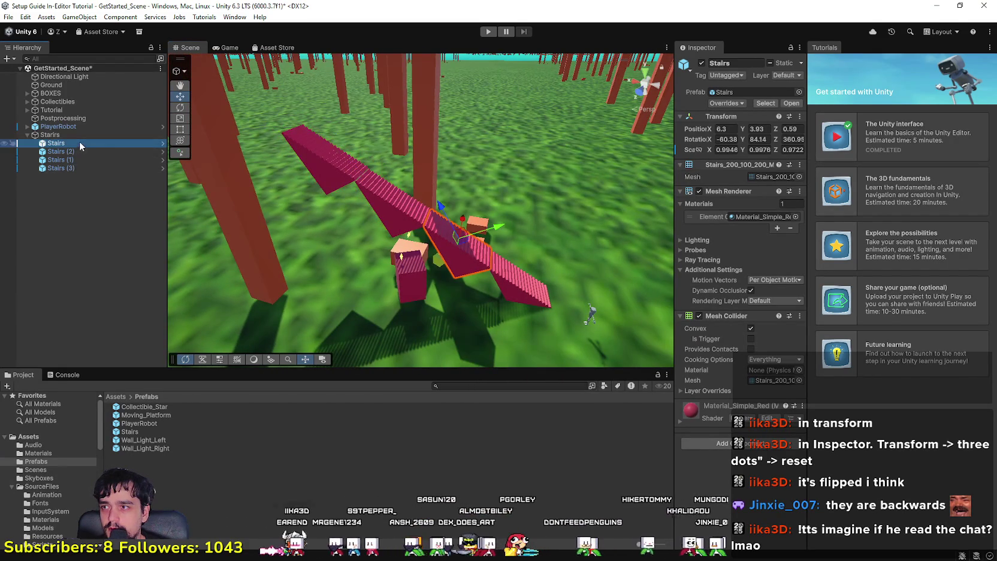
{"action": "left_click", "coordinate": [83, 168], "text": "shift"}
Duplicate the four pieces, move the copies to continue the staircase, and start Play mode.
{"action": "key", "text": "ctrl+d"}
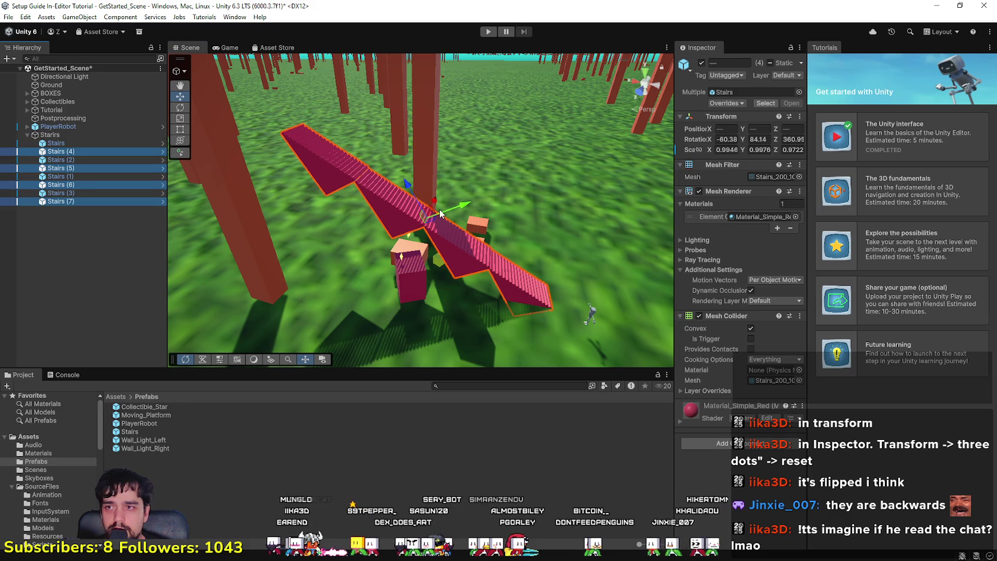
{"action": "mouse_move", "coordinate": [406, 186]}
{"action": "left_mouse_down"}
{"action": "mouse_move", "coordinate": [354, 134]}
{"action": "mouse_move", "coordinate": [411, 133]}
{"action": "mouse_move", "coordinate": [354, 111]}
{"action": "mouse_move", "coordinate": [318, 125]}
{"action": "mouse_move", "coordinate": [400, 34]}
{"action": "mouse_move", "coordinate": [88, 180]}
{"action": "mouse_move", "coordinate": [150, 247]}
{"action": "left_mouse_up"}
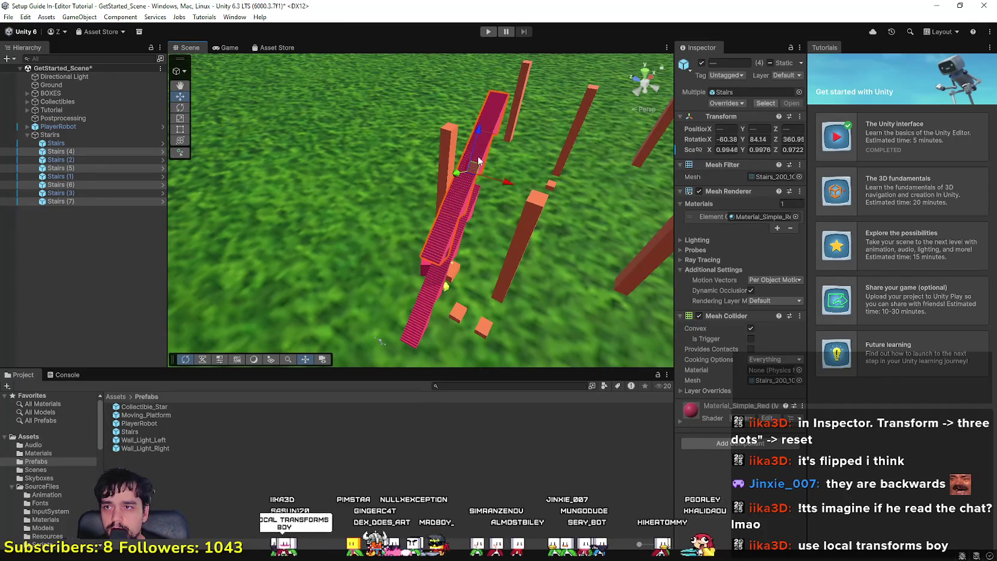
{"action": "mouse_move", "coordinate": [475, 209]}
{"action": "left_mouse_down"}
{"action": "mouse_move", "coordinate": [583, 123]}
{"action": "mouse_move", "coordinate": [466, 162]}
{"action": "mouse_move", "coordinate": [482, 159]}
{"action": "left_mouse_up"}
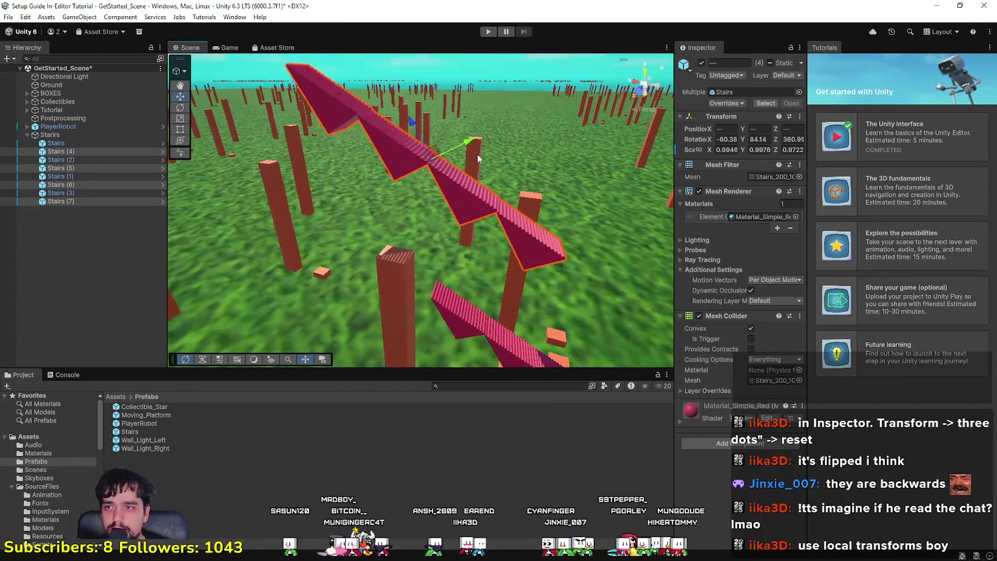
{"action": "left_click_drag", "start_coordinate": [397, 160], "coordinate": [330, 203]}
{"action": "mouse_move", "coordinate": [398, 273]}
{"action": "left_mouse_down"}
{"action": "mouse_move", "coordinate": [348, 308]}
{"action": "mouse_move", "coordinate": [307, 105]}
{"action": "mouse_move", "coordinate": [359, 96]}
{"action": "mouse_move", "coordinate": [373, 122]}
{"action": "left_mouse_up"}
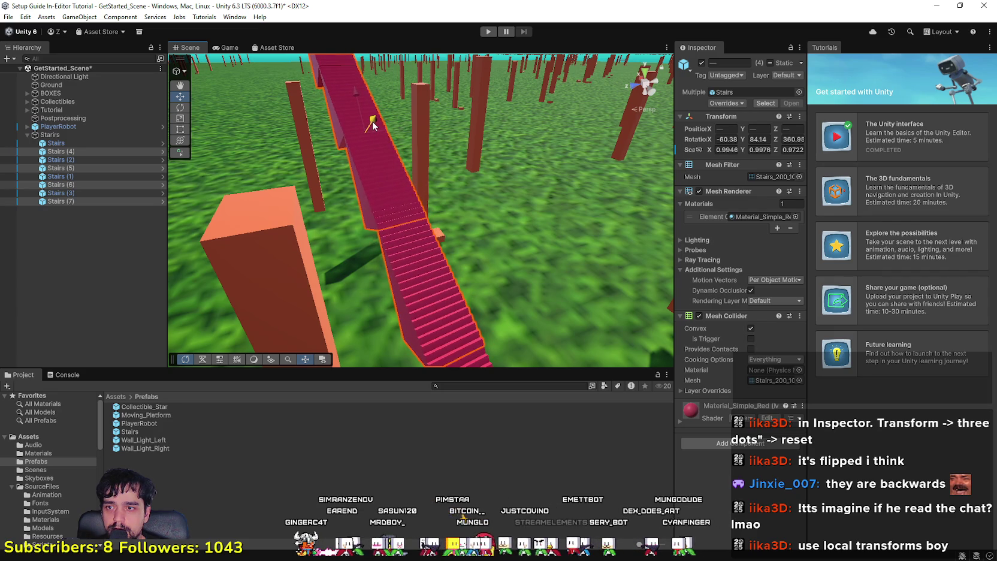
{"action": "left_click_drag", "start_coordinate": [467, 178], "coordinate": [839, 5]}
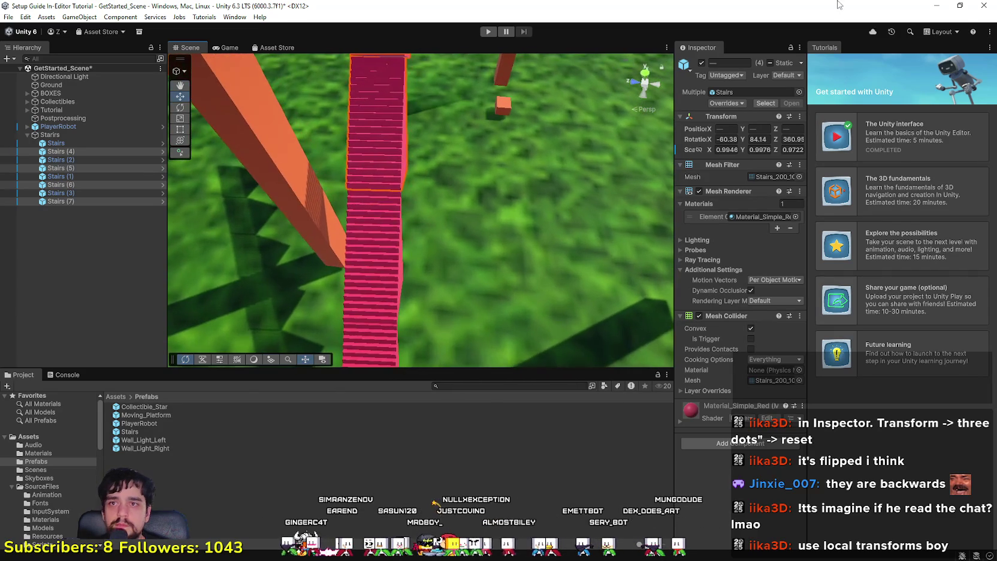
{"action": "left_click", "coordinate": [489, 32]}
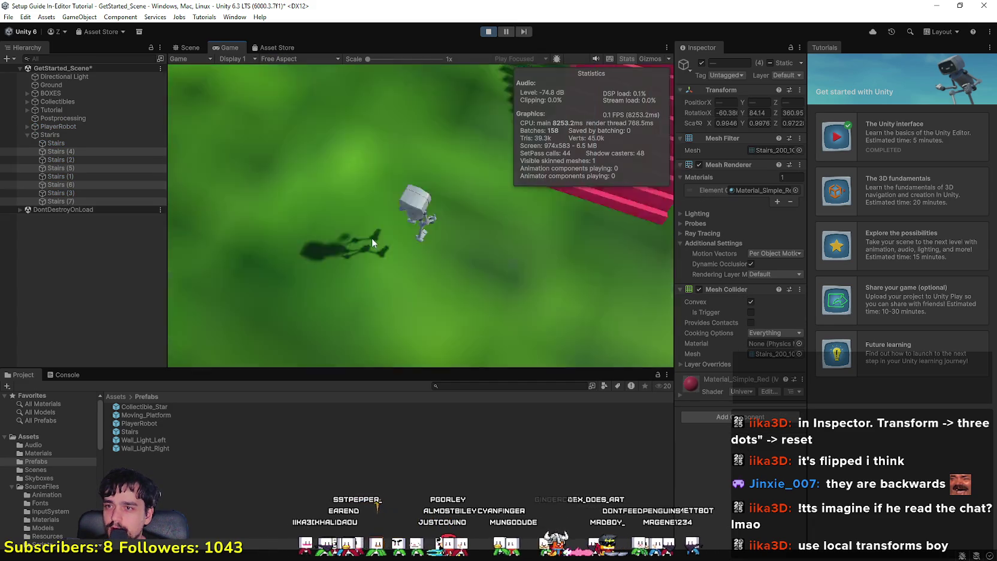
Run the robot to the long staircase and climb it, stepping off among the posts.
{"action": "key", "text": "w"}
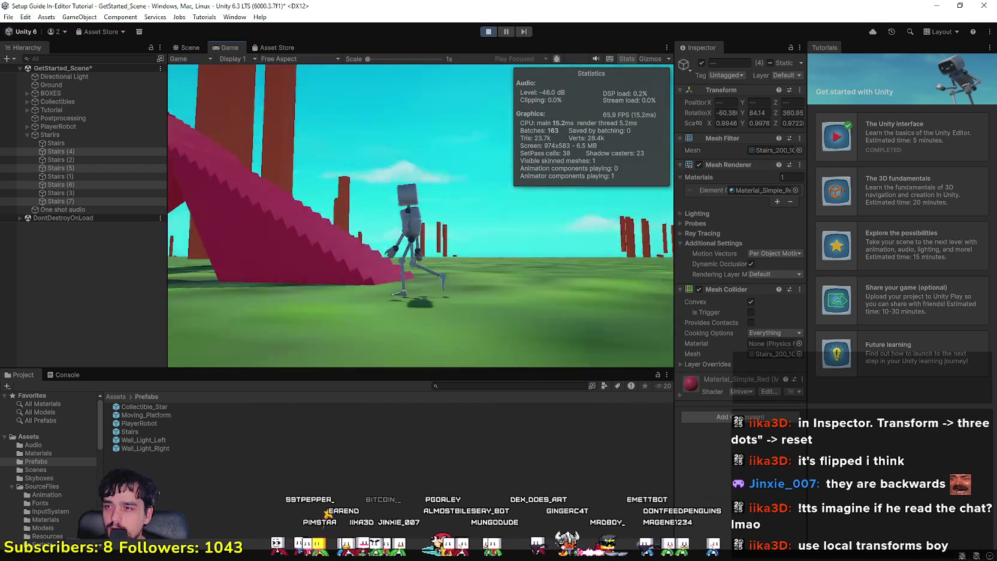
{"action": "key", "text": "space"}
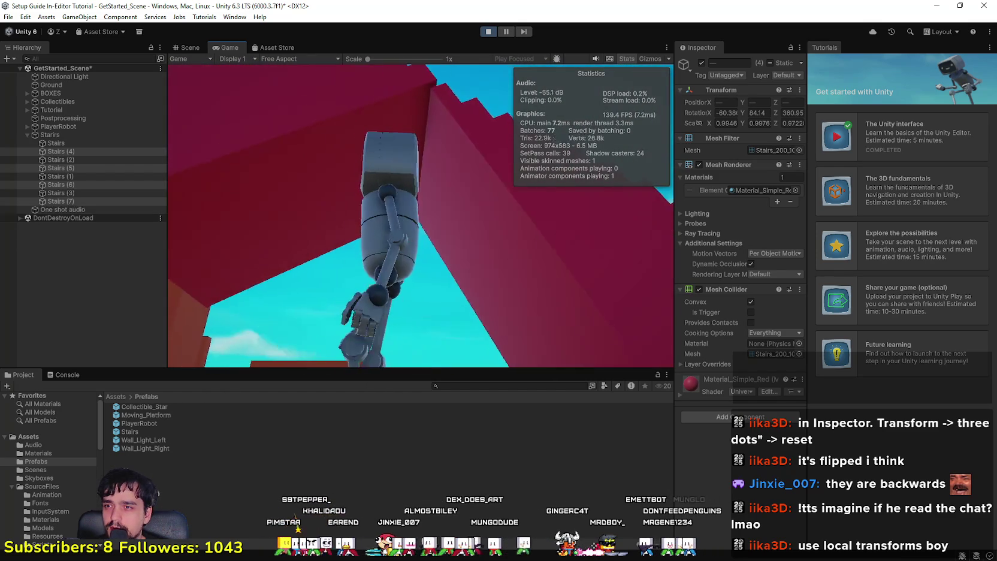
{"action": "key", "text": "w"}
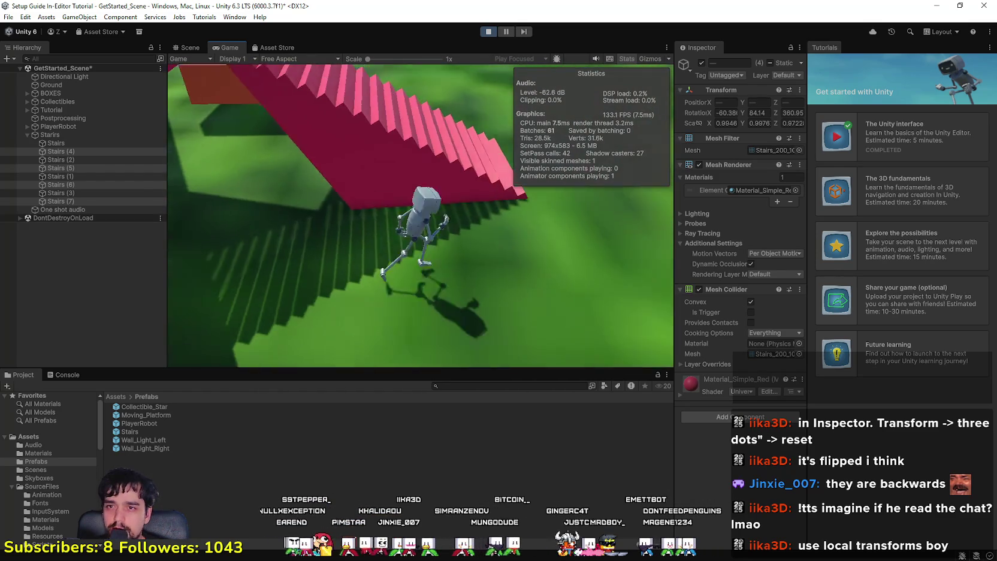
{"action": "key", "text": "w"}
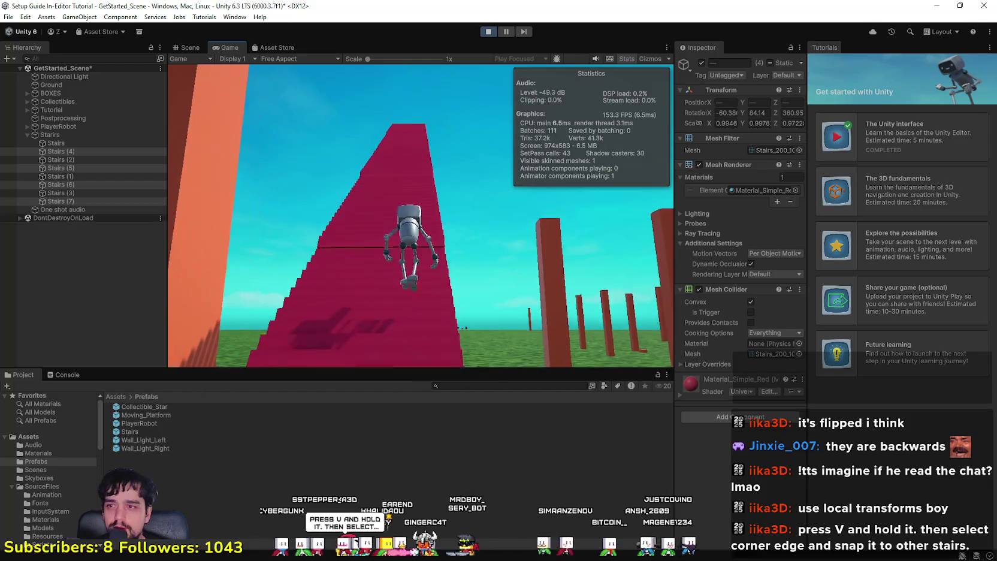
{"action": "key", "text": "w"}
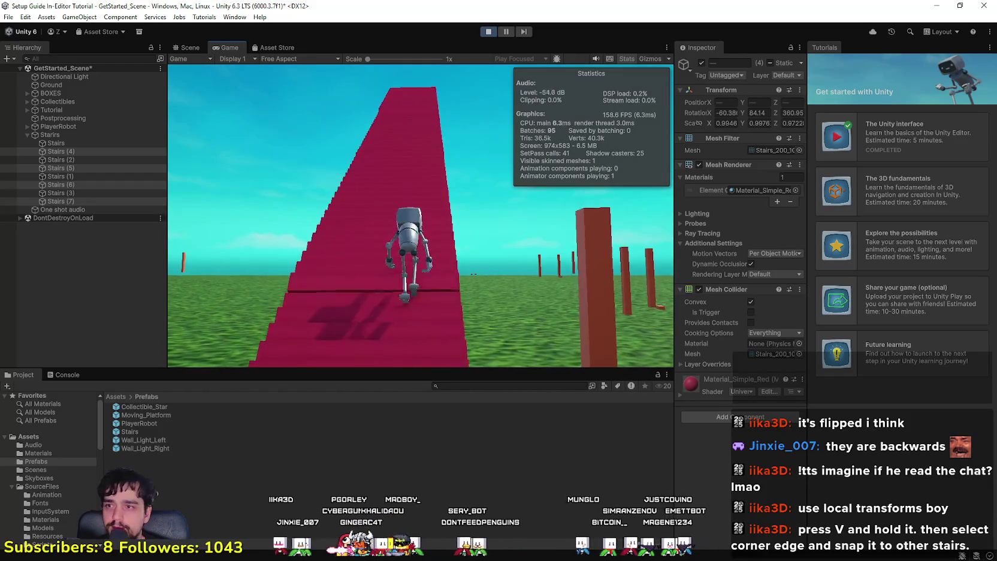
{"action": "key", "text": "w"}
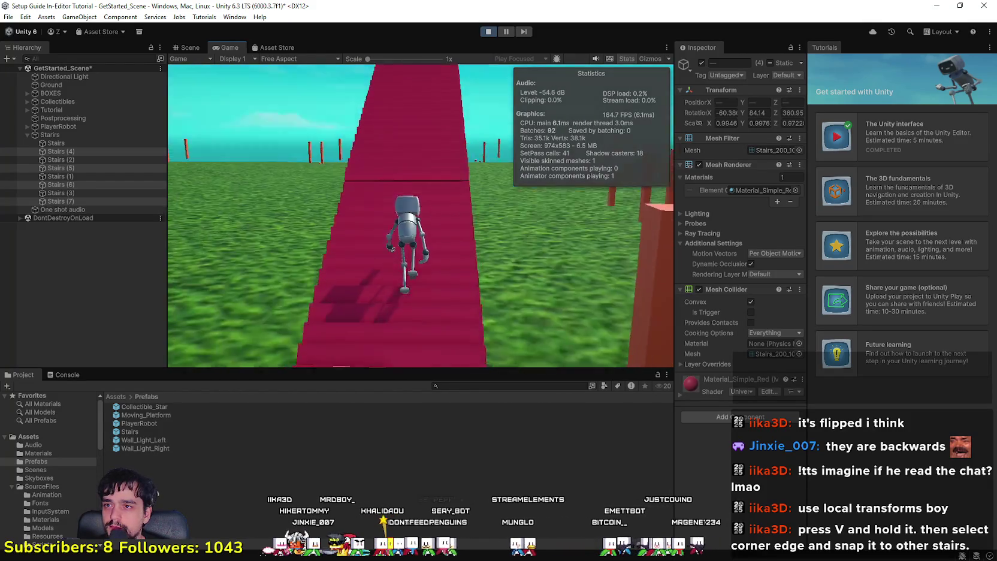
{"action": "key", "text": "w"}
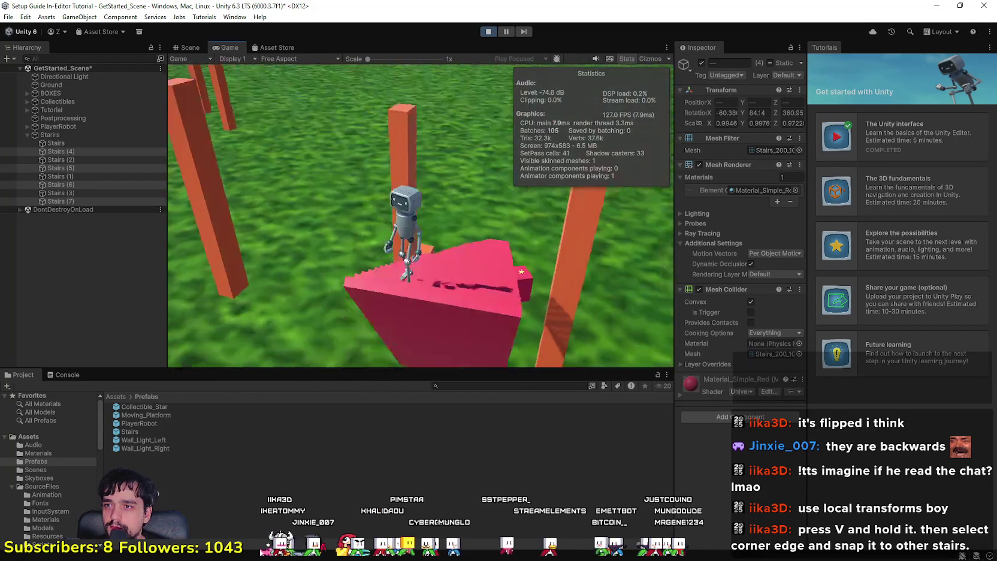
{"action": "key", "text": "w"}
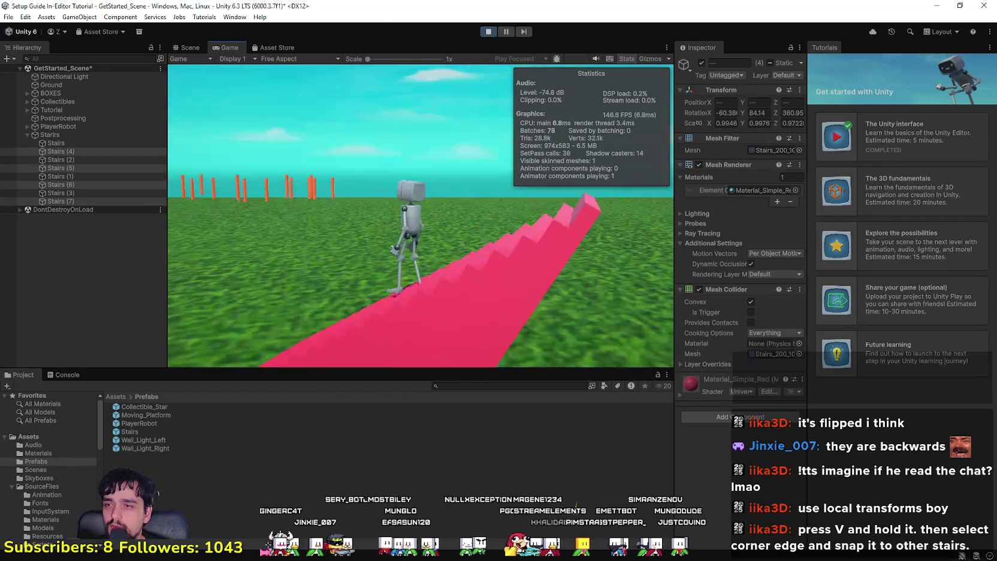
Walk back up the pink stairs, jump down onto the grass, and exit Play mode.
{"action": "key", "text": "w"}
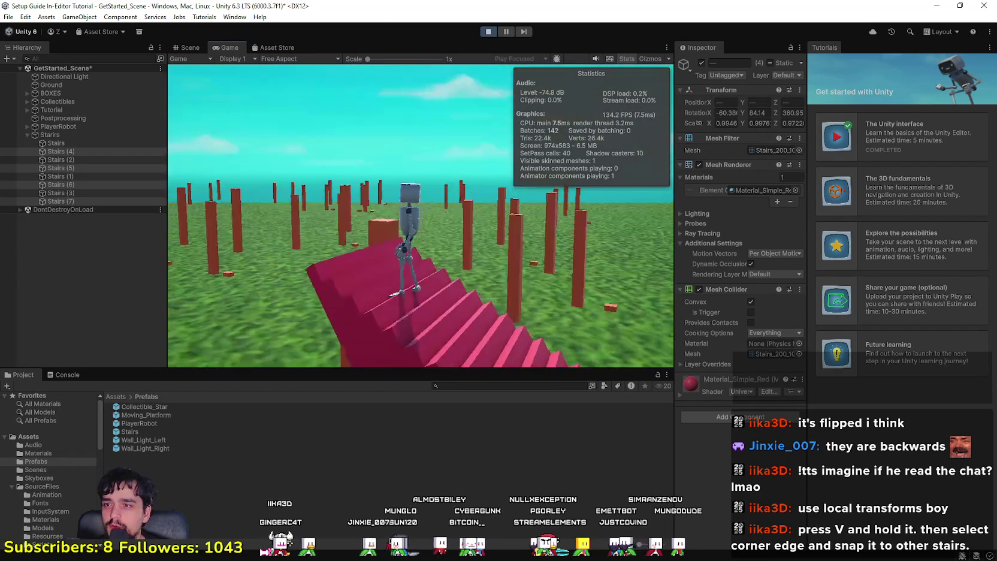
{"action": "key", "text": "w"}
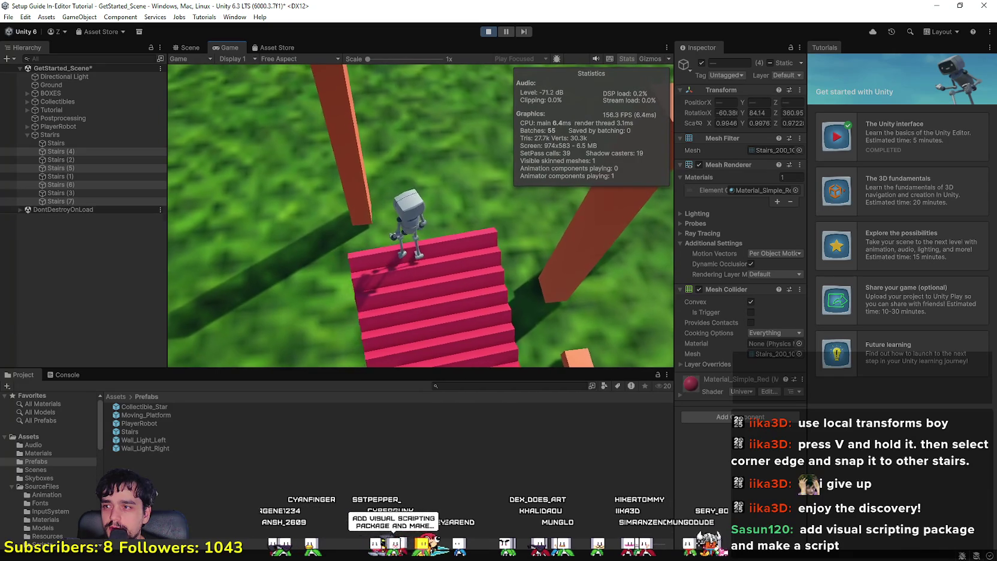
{"action": "key", "text": "space"}
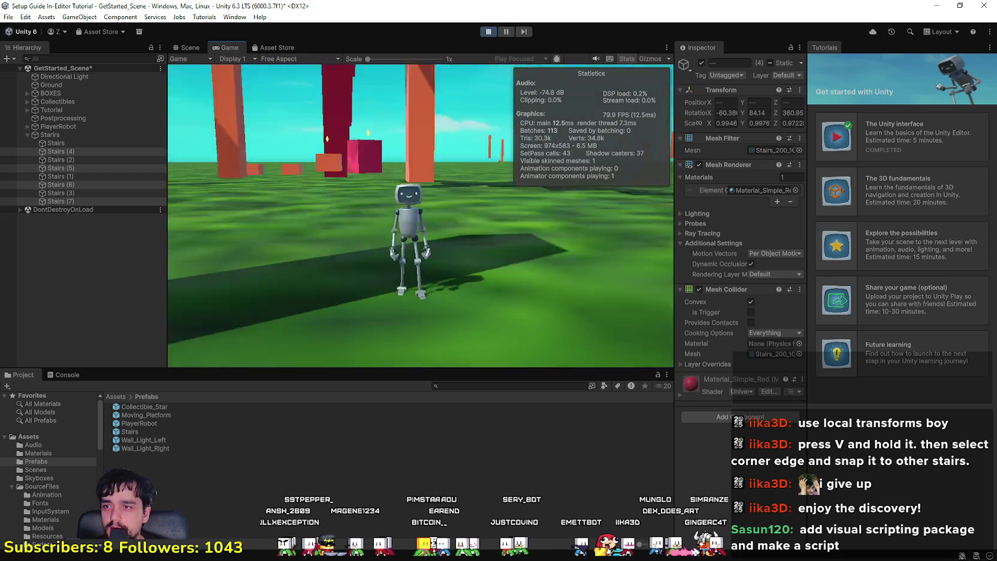
{"action": "key", "text": "w"}
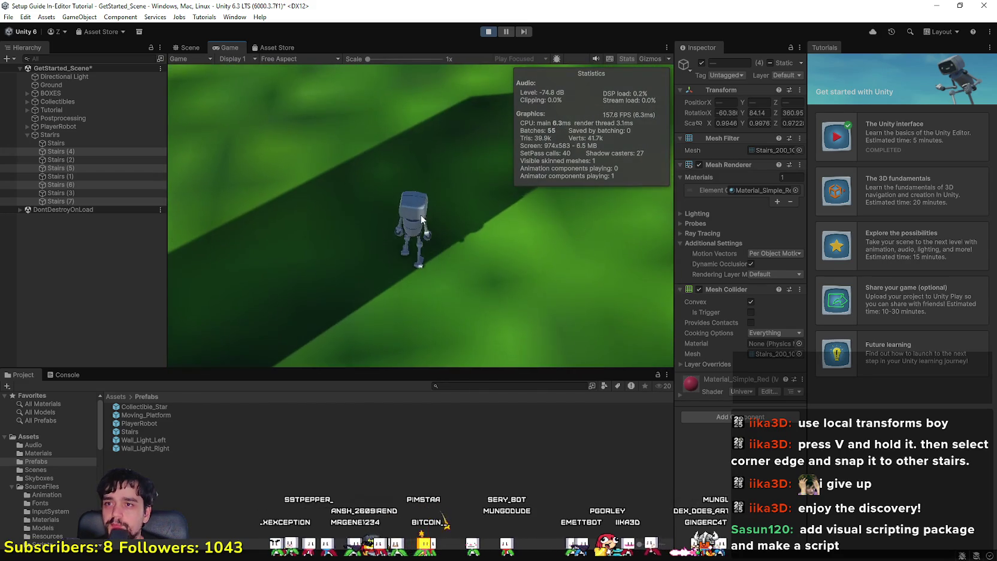
{"action": "left_click", "coordinate": [489, 33]}
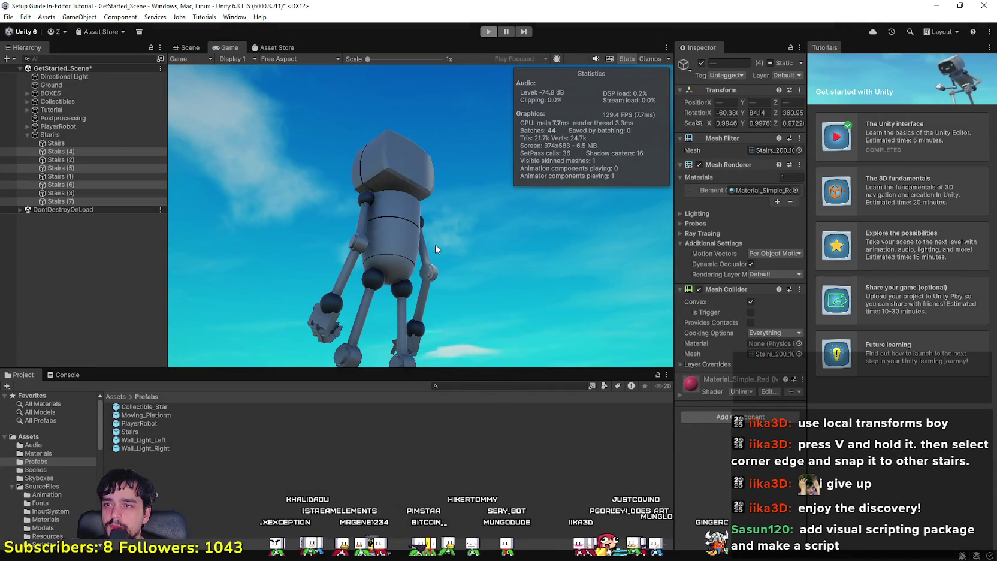
{"action": "mouse_move", "coordinate": [386, 249]}
{"action": "left_mouse_down"}
{"action": "mouse_move", "coordinate": [415, 246]}
{"action": "mouse_move", "coordinate": [390, 190]}
{"action": "mouse_move", "coordinate": [347, 175]}
{"action": "left_mouse_up"}
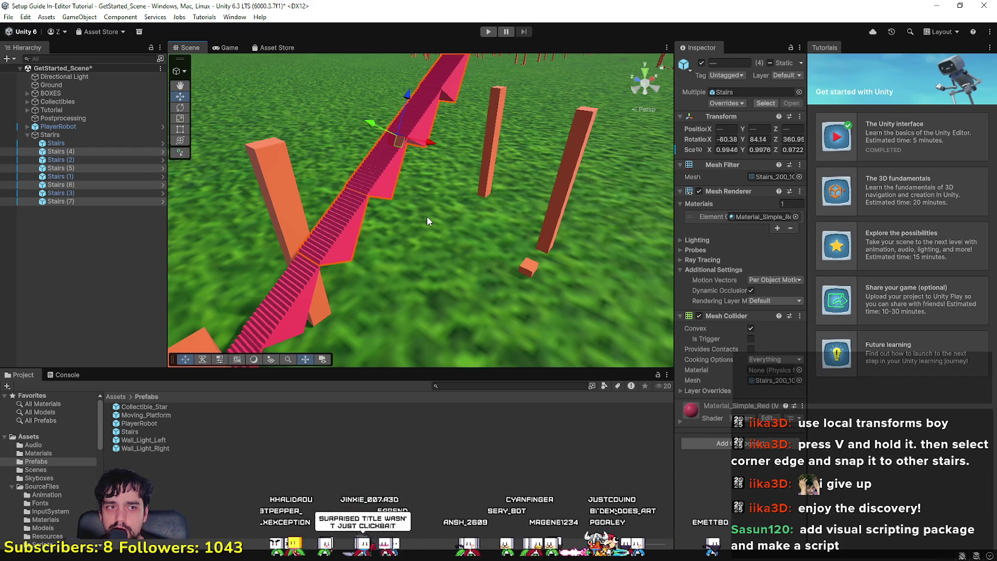
Shift the Stairs (5) segment slightly down-left using its mesh-centre move handle.
{"action": "mouse_move", "coordinate": [427, 221]}
{"action": "left_mouse_down"}
{"action": "mouse_move", "coordinate": [417, 213]}
{"action": "mouse_move", "coordinate": [414, 236]}
{"action": "mouse_move", "coordinate": [378, 282]}
{"action": "mouse_move", "coordinate": [407, 218]}
{"action": "mouse_move", "coordinate": [405, 177]}
{"action": "mouse_move", "coordinate": [363, 89]}
{"action": "mouse_move", "coordinate": [340, 165]}
{"action": "mouse_move", "coordinate": [360, 237]}
{"action": "mouse_move", "coordinate": [404, 145]}
{"action": "left_mouse_up"}
{"action": "left_click", "coordinate": [453, 175]}
{"action": "mouse_move", "coordinate": [454, 175]}
{"action": "left_mouse_down"}
{"action": "mouse_move", "coordinate": [436, 216]}
{"action": "mouse_move", "coordinate": [449, 265]}
{"action": "left_mouse_up"}
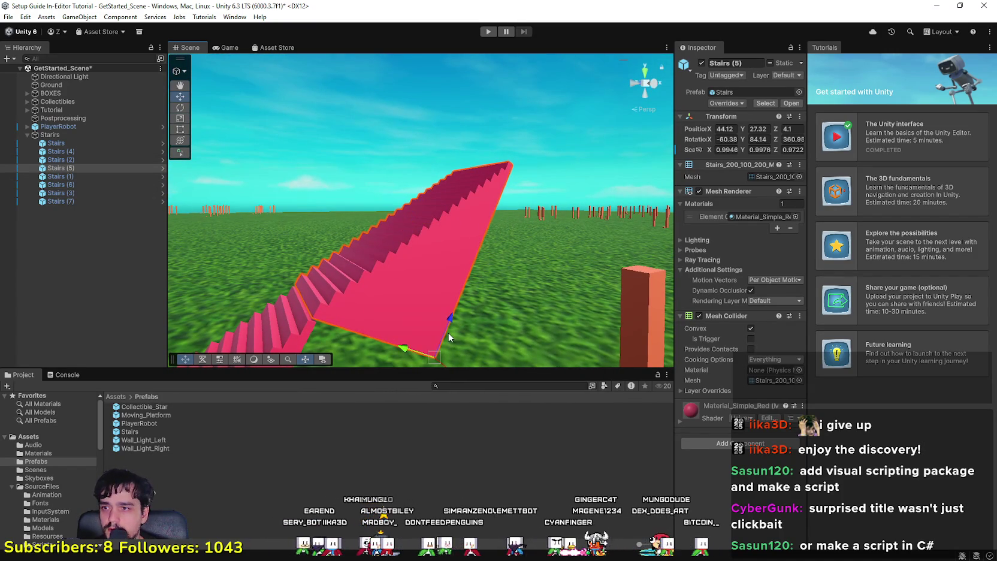
{"action": "key", "text": "z"}
{"action": "key", "text": "z"}
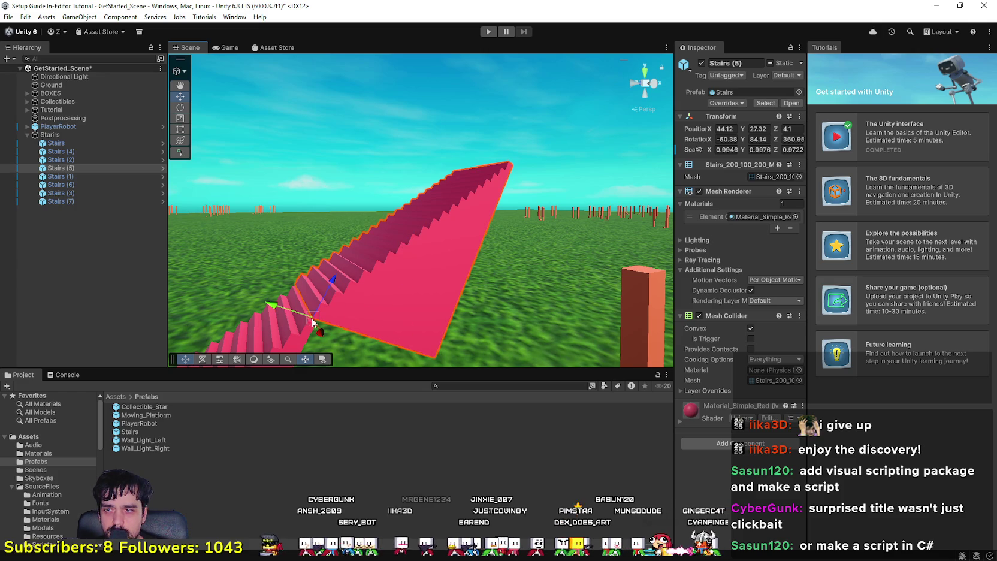
{"action": "mouse_move", "coordinate": [317, 313]}
{"action": "left_mouse_down"}
{"action": "mouse_move", "coordinate": [307, 325]}
{"action": "mouse_move", "coordinate": [358, 320]}
{"action": "mouse_move", "coordinate": [374, 361]}
{"action": "mouse_move", "coordinate": [265, 360]}
{"action": "left_mouse_up"}
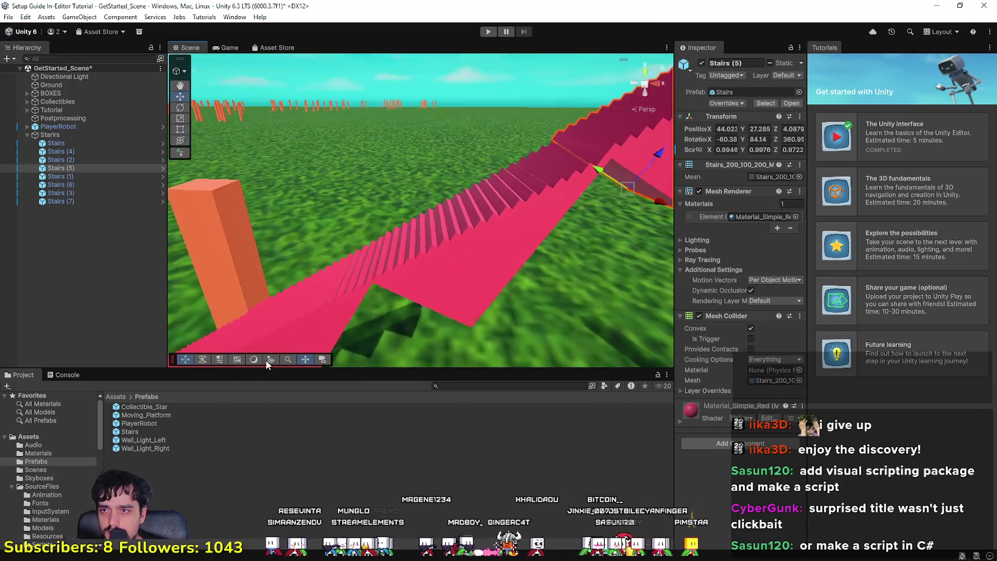
Move Stairs (7) down to X 36.78, Y 22.58, Z 0.42 toward the other stairs.
{"action": "left_click", "coordinate": [455, 257]}
{"action": "mouse_move", "coordinate": [454, 268]}
{"action": "left_mouse_down"}
{"action": "mouse_move", "coordinate": [443, 314]}
{"action": "mouse_move", "coordinate": [465, 305]}
{"action": "mouse_move", "coordinate": [394, 341]}
{"action": "mouse_move", "coordinate": [450, 337]}
{"action": "mouse_move", "coordinate": [486, 290]}
{"action": "mouse_move", "coordinate": [456, 238]}
{"action": "mouse_move", "coordinate": [468, 210]}
{"action": "mouse_move", "coordinate": [501, 218]}
{"action": "left_mouse_up"}
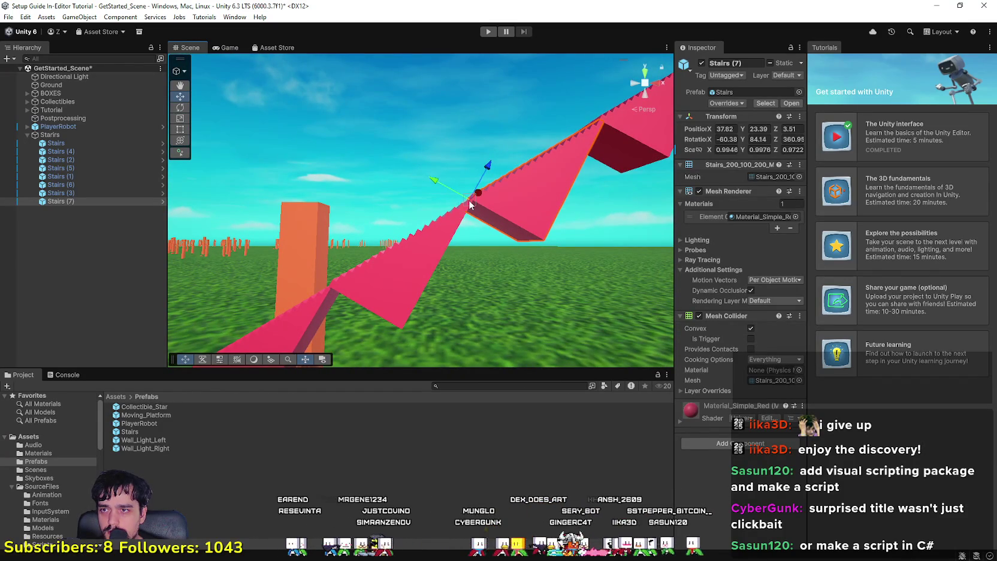
{"action": "mouse_move", "coordinate": [467, 220]}
{"action": "left_mouse_down"}
{"action": "mouse_move", "coordinate": [483, 200]}
{"action": "mouse_move", "coordinate": [477, 214]}
{"action": "left_mouse_up"}
{"action": "key", "text": "f"}
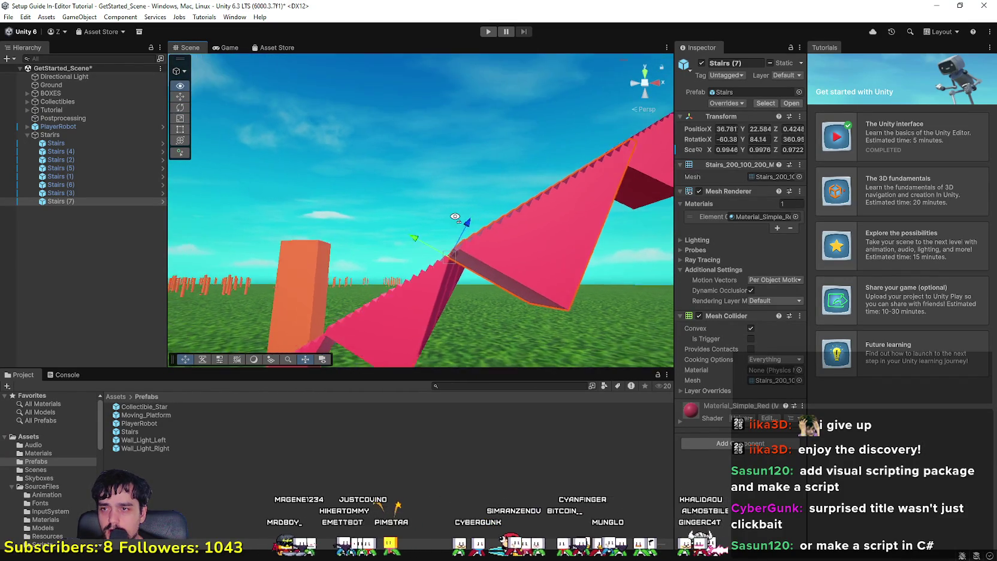
{"action": "left_click", "coordinate": [504, 230]}
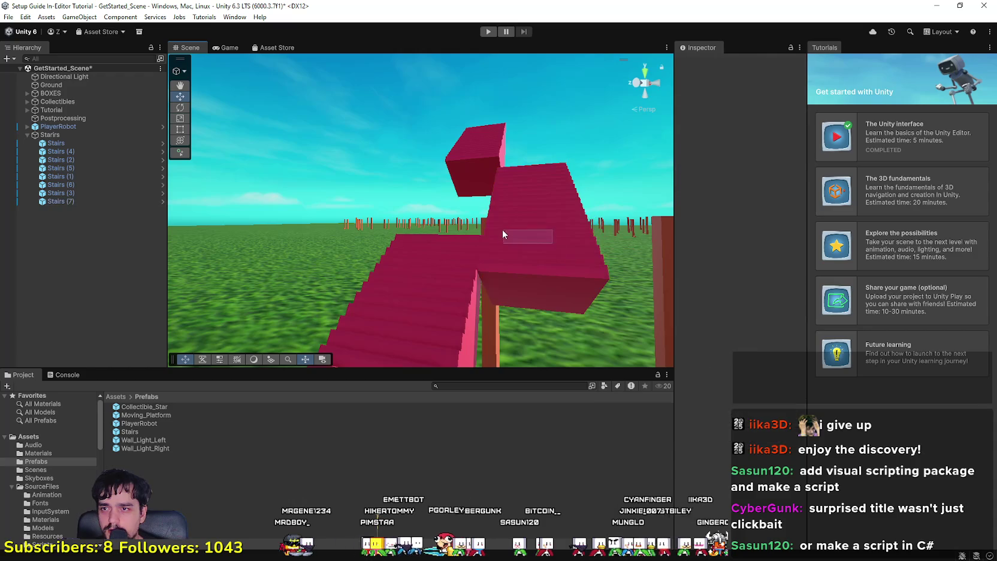
Nudge Stairs (7) to X 37.86, Y 23.36 so it meets the neighbouring stairs.
{"action": "left_click", "coordinate": [528, 276]}
{"action": "left_click", "coordinate": [528, 277]}
{"action": "mouse_move", "coordinate": [490, 299]}
{"action": "left_mouse_down"}
{"action": "mouse_move", "coordinate": [474, 264]}
{"action": "mouse_move", "coordinate": [499, 269]}
{"action": "mouse_move", "coordinate": [475, 245]}
{"action": "mouse_move", "coordinate": [340, 237]}
{"action": "mouse_move", "coordinate": [361, 260]}
{"action": "mouse_move", "coordinate": [373, 232]}
{"action": "mouse_move", "coordinate": [374, 250]}
{"action": "mouse_move", "coordinate": [371, 243]}
{"action": "left_mouse_up"}
{"action": "mouse_move", "coordinate": [524, 278]}
{"action": "left_mouse_down"}
{"action": "mouse_move", "coordinate": [335, 277]}
{"action": "mouse_move", "coordinate": [370, 376]}
{"action": "left_mouse_up"}
{"action": "key", "text": "z"}
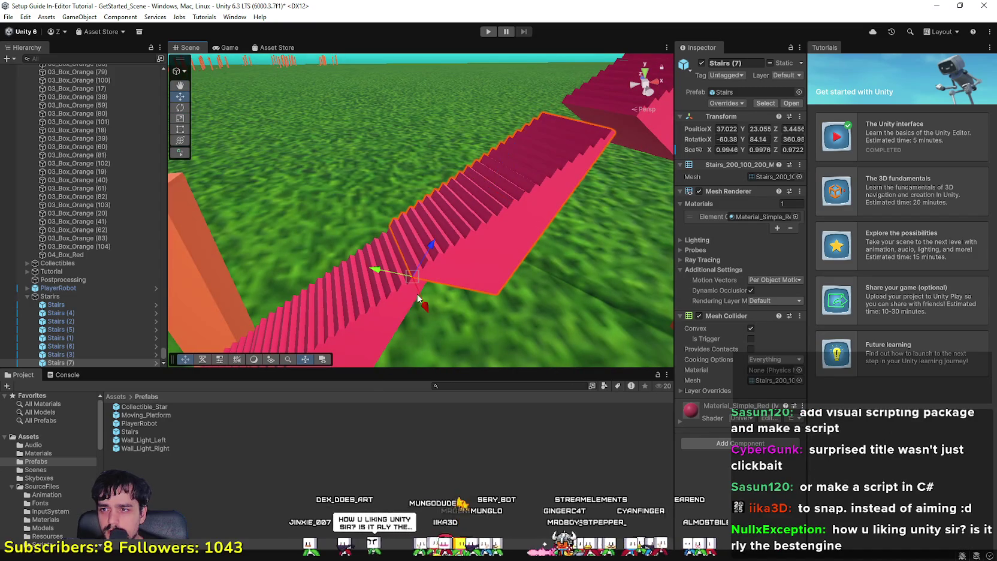
{"action": "mouse_move", "coordinate": [393, 276]}
{"action": "left_mouse_down"}
{"action": "mouse_move", "coordinate": [380, 273]}
{"action": "mouse_move", "coordinate": [410, 279]}
{"action": "mouse_move", "coordinate": [417, 271]}
{"action": "mouse_move", "coordinate": [397, 269]}
{"action": "mouse_move", "coordinate": [420, 267]}
{"action": "mouse_move", "coordinate": [455, 234]}
{"action": "mouse_move", "coordinate": [468, 243]}
{"action": "mouse_move", "coordinate": [463, 217]}
{"action": "mouse_move", "coordinate": [457, 246]}
{"action": "left_mouse_up"}
{"action": "left_click_drag", "start_coordinate": [471, 321], "coordinate": [433, 199]}
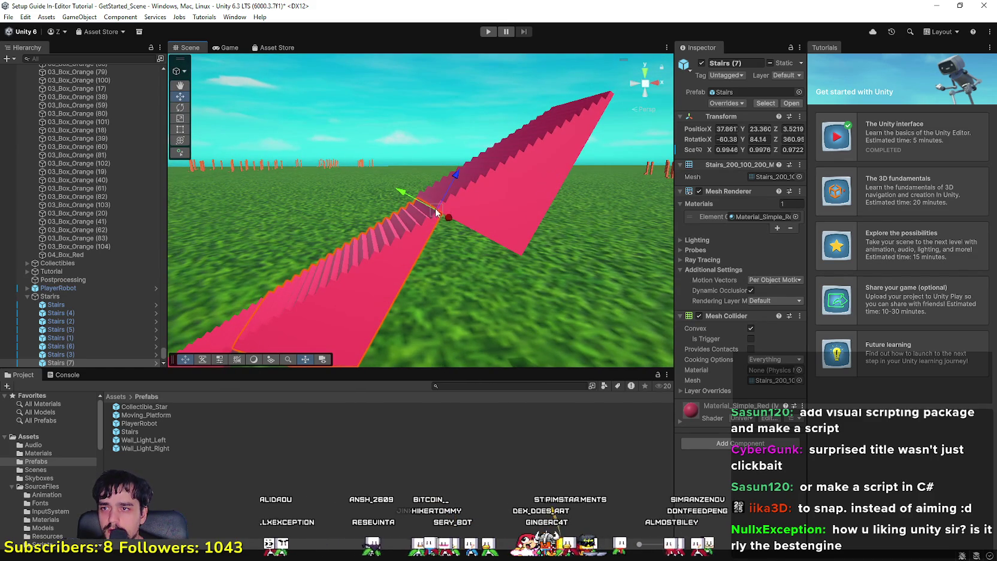
Nudge Stairs (5) to X 44.23, Y 27.16 and add another segment to the selection.
{"action": "left_click", "coordinate": [488, 209]}
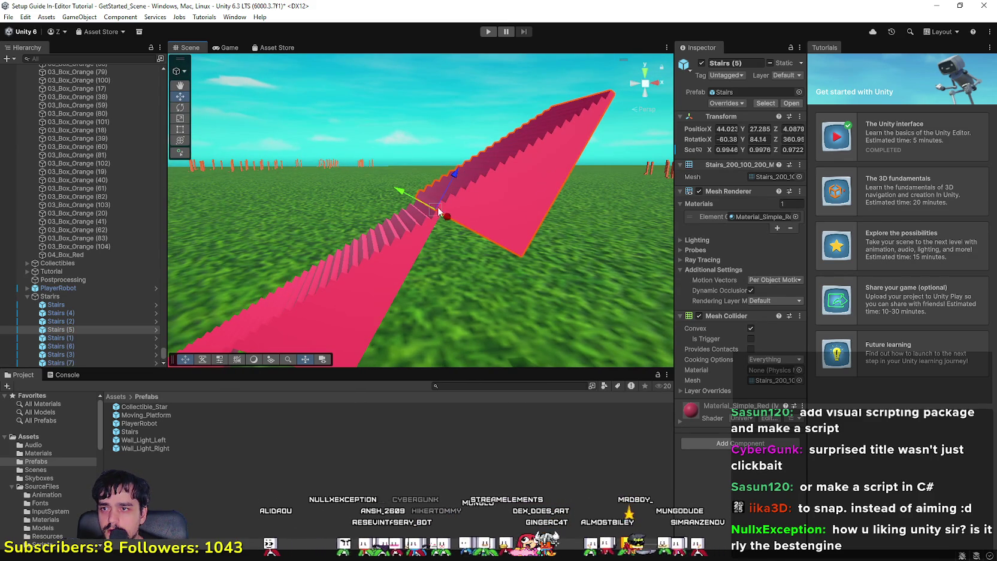
{"action": "mouse_move", "coordinate": [439, 214]}
{"action": "left_mouse_down"}
{"action": "mouse_move", "coordinate": [448, 185]}
{"action": "mouse_move", "coordinate": [469, 216]}
{"action": "mouse_move", "coordinate": [418, 313]}
{"action": "mouse_move", "coordinate": [552, 375]}
{"action": "mouse_move", "coordinate": [434, 256]}
{"action": "mouse_move", "coordinate": [452, 214]}
{"action": "left_mouse_up"}
{"action": "left_click", "coordinate": [451, 213], "text": "shift"}
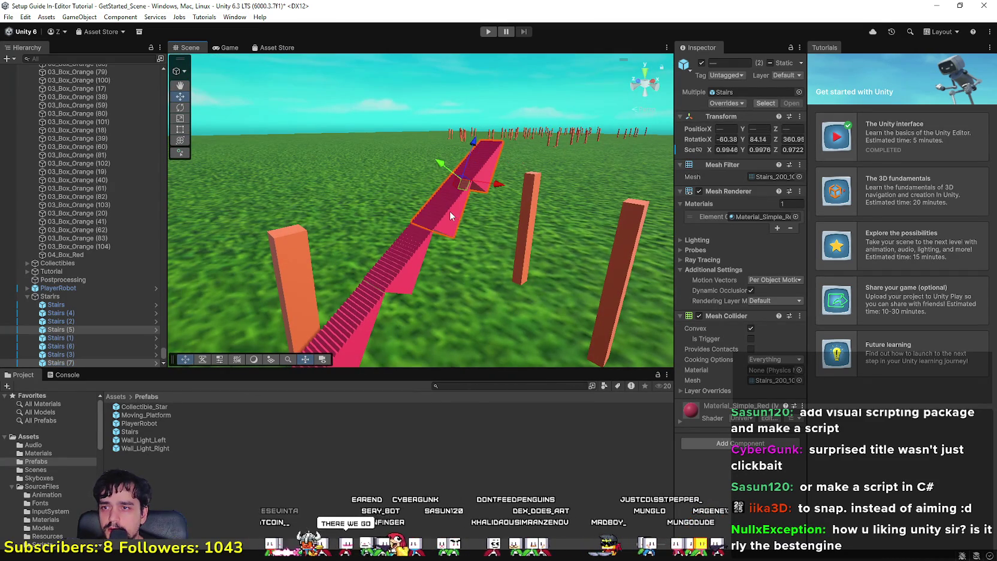
{"action": "left_click", "coordinate": [416, 259], "text": "shift"}
{"action": "mouse_move", "coordinate": [429, 307]}
{"action": "left_mouse_down"}
{"action": "mouse_move", "coordinate": [442, 328]}
{"action": "mouse_move", "coordinate": [420, 300]}
{"action": "left_mouse_up"}
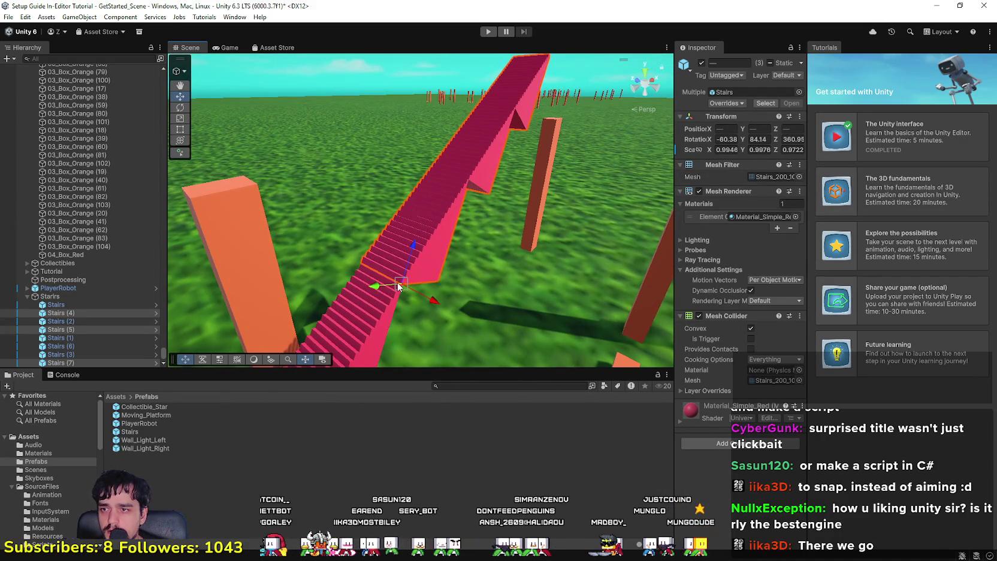
{"action": "mouse_move", "coordinate": [448, 325]}
{"action": "left_mouse_down"}
{"action": "mouse_move", "coordinate": [412, 372]}
{"action": "mouse_move", "coordinate": [482, 384]}
{"action": "mouse_move", "coordinate": [409, 361]}
{"action": "left_mouse_up"}
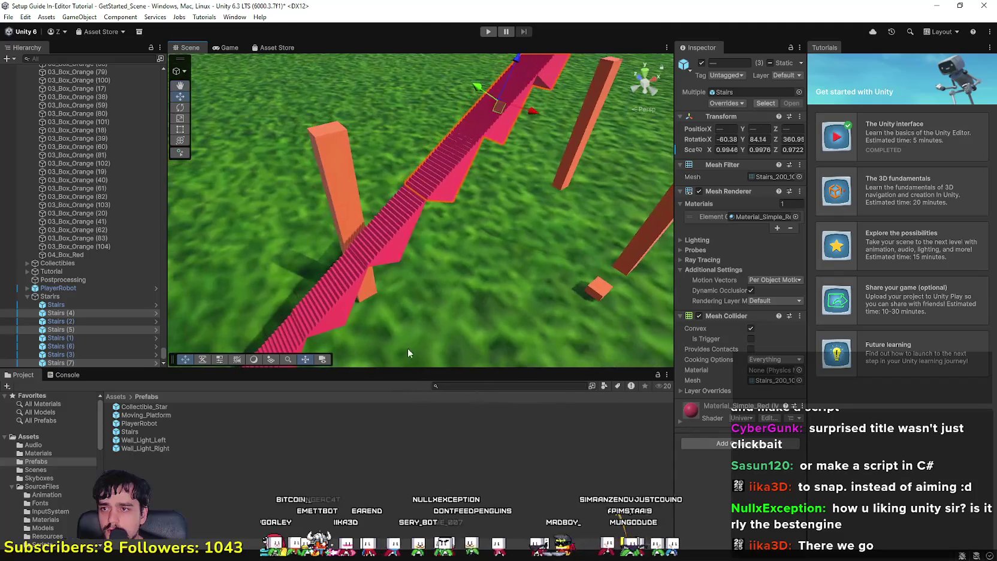
{"action": "left_click_drag", "start_coordinate": [386, 253], "coordinate": [391, 307]}
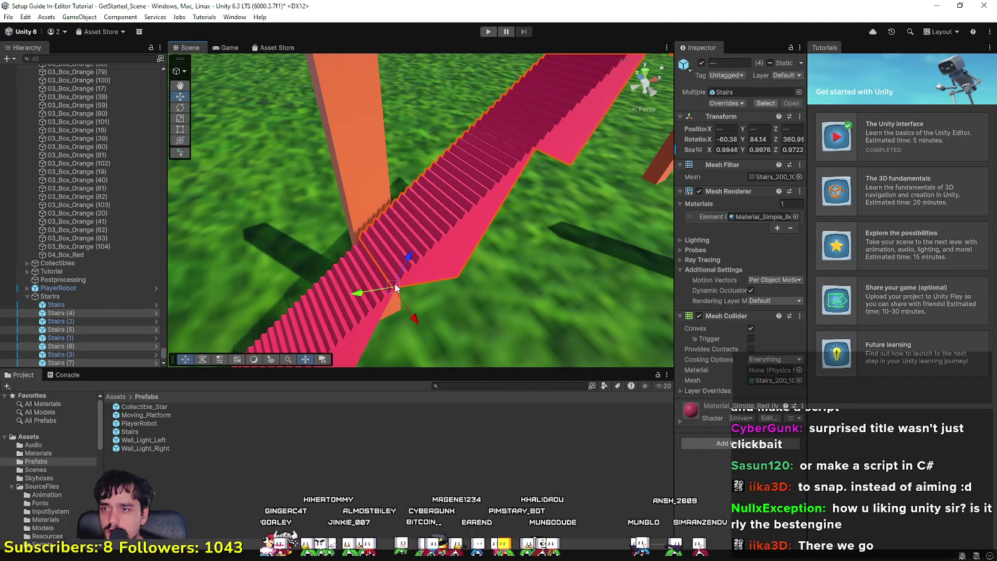
{"action": "mouse_move", "coordinate": [486, 303]}
{"action": "left_mouse_down"}
{"action": "mouse_move", "coordinate": [468, 300]}
{"action": "mouse_move", "coordinate": [484, 299]}
{"action": "mouse_move", "coordinate": [503, 260]}
{"action": "mouse_move", "coordinate": [447, 263]}
{"action": "mouse_move", "coordinate": [472, 250]}
{"action": "left_mouse_up"}
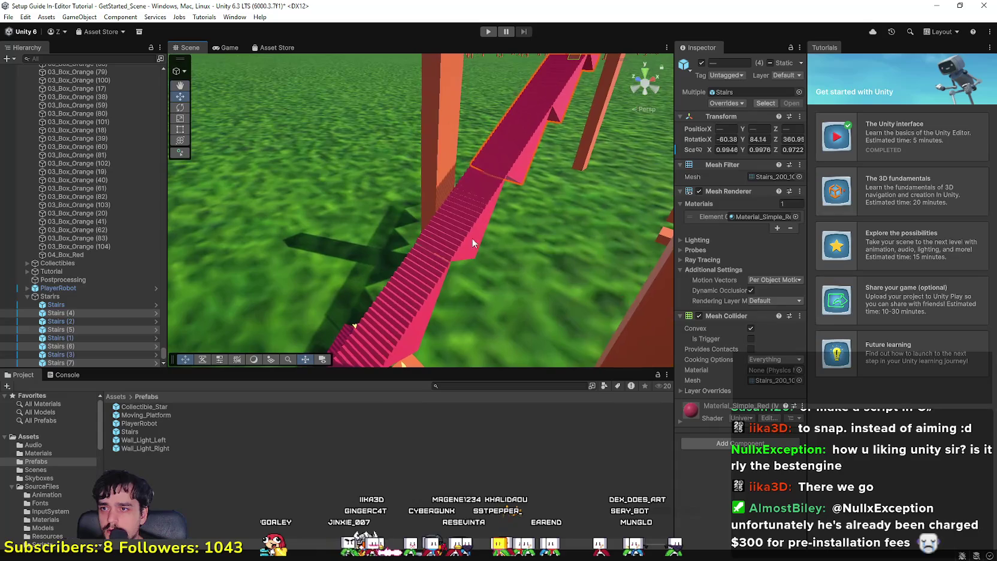
{"action": "left_click", "coordinate": [472, 225], "text": "ctrl"}
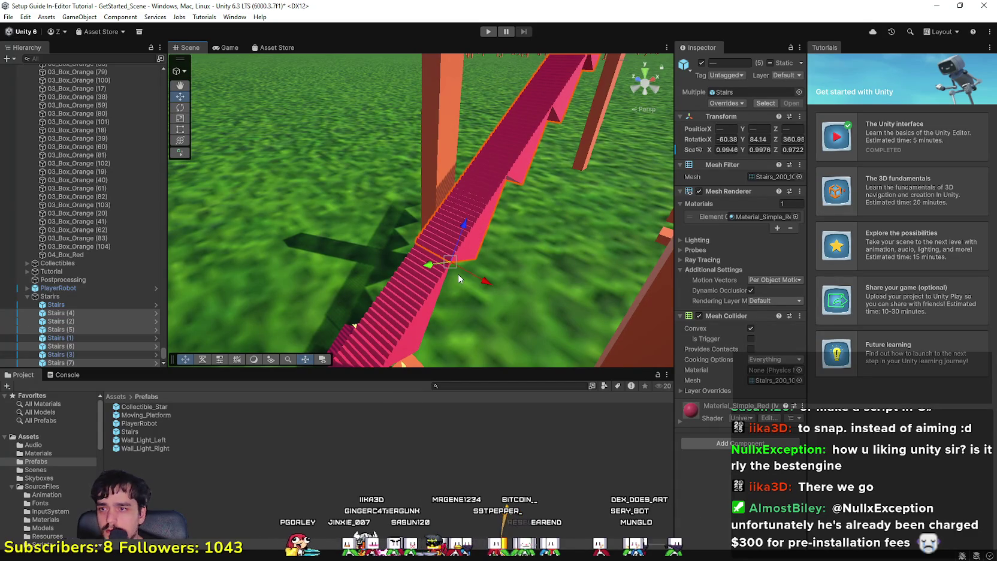
{"action": "key", "text": "v"}
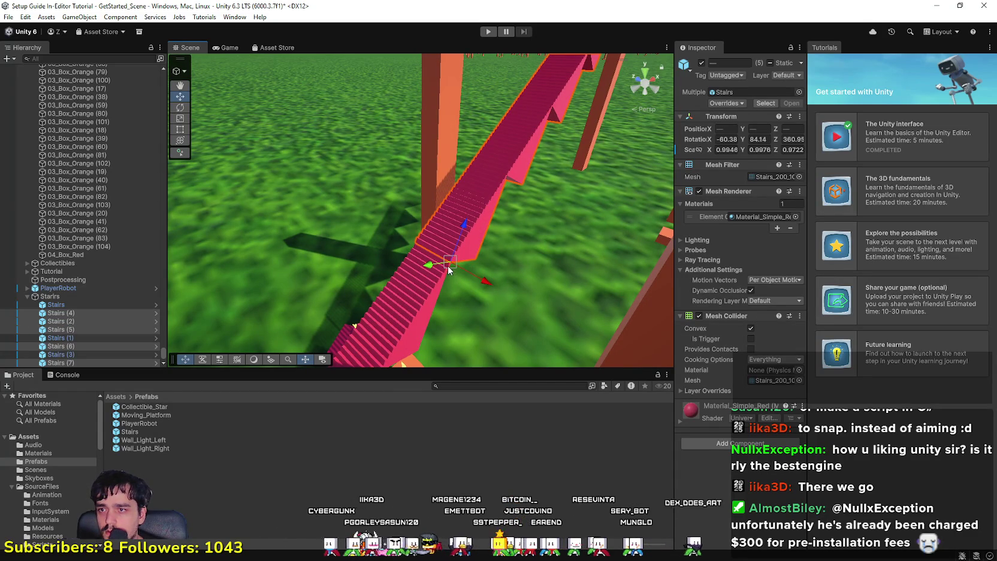
{"action": "scroll", "coordinate": [466, 288], "scroll_direction": "up", "scroll_amount": 3}
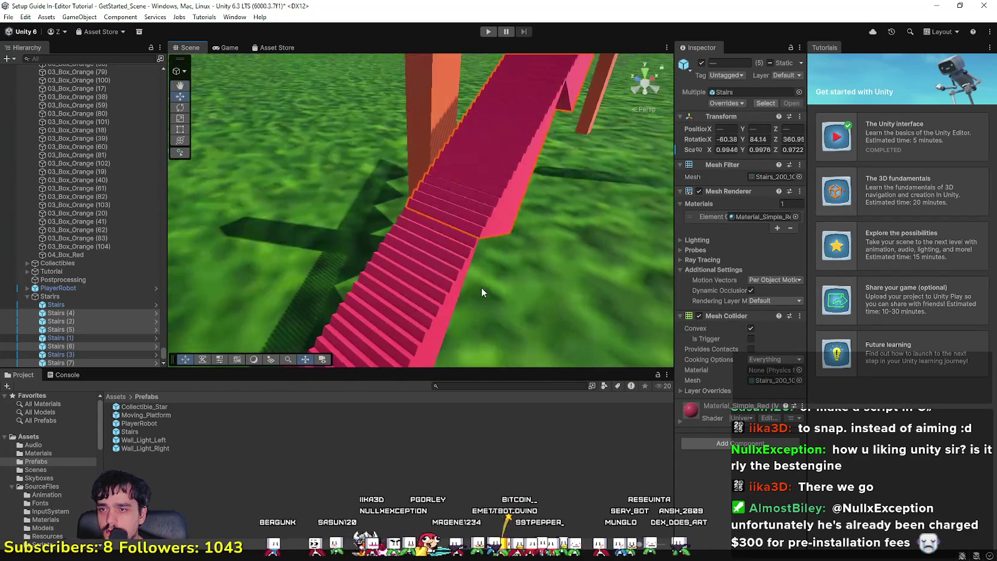
{"action": "mouse_move", "coordinate": [443, 283]}
{"action": "left_mouse_down"}
{"action": "mouse_move", "coordinate": [366, 372]}
{"action": "mouse_move", "coordinate": [511, 382]}
{"action": "mouse_move", "coordinate": [375, 300]}
{"action": "left_mouse_up"}
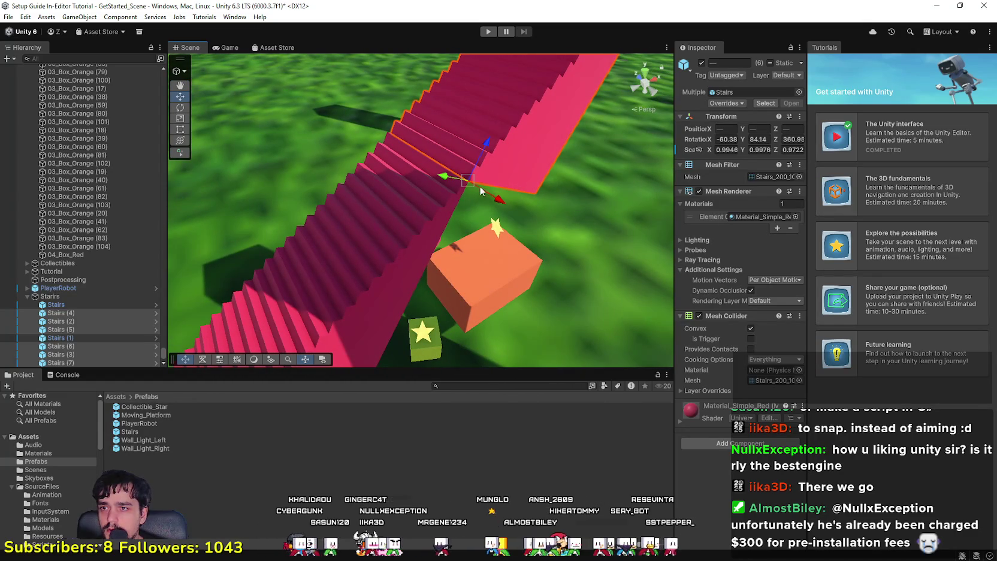
{"action": "mouse_move", "coordinate": [486, 183]}
{"action": "left_mouse_down"}
{"action": "mouse_move", "coordinate": [367, 285]}
{"action": "mouse_move", "coordinate": [596, 278]}
{"action": "mouse_move", "coordinate": [527, 189]}
{"action": "mouse_move", "coordinate": [470, 186]}
{"action": "mouse_move", "coordinate": [376, 234]}
{"action": "mouse_move", "coordinate": [444, 271]}
{"action": "mouse_move", "coordinate": [434, 258]}
{"action": "mouse_move", "coordinate": [553, 277]}
{"action": "mouse_move", "coordinate": [424, 238]}
{"action": "mouse_move", "coordinate": [420, 202]}
{"action": "left_mouse_up"}
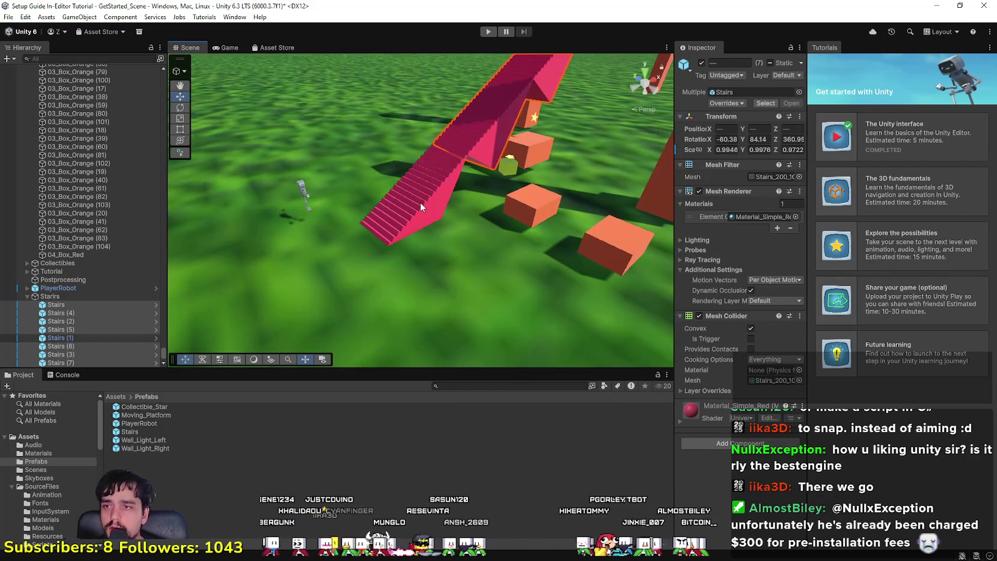
{"action": "left_click", "coordinate": [420, 202], "text": "shift"}
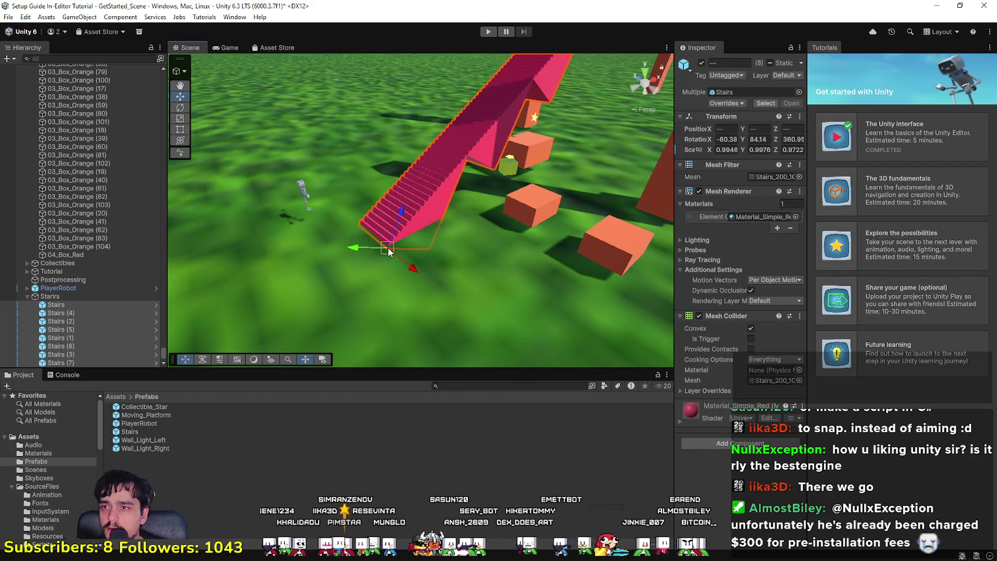
{"action": "key", "text": "ctrl+z"}
{"action": "key", "text": "ctrl+y"}
{"action": "key", "text": "ctrl+z"}
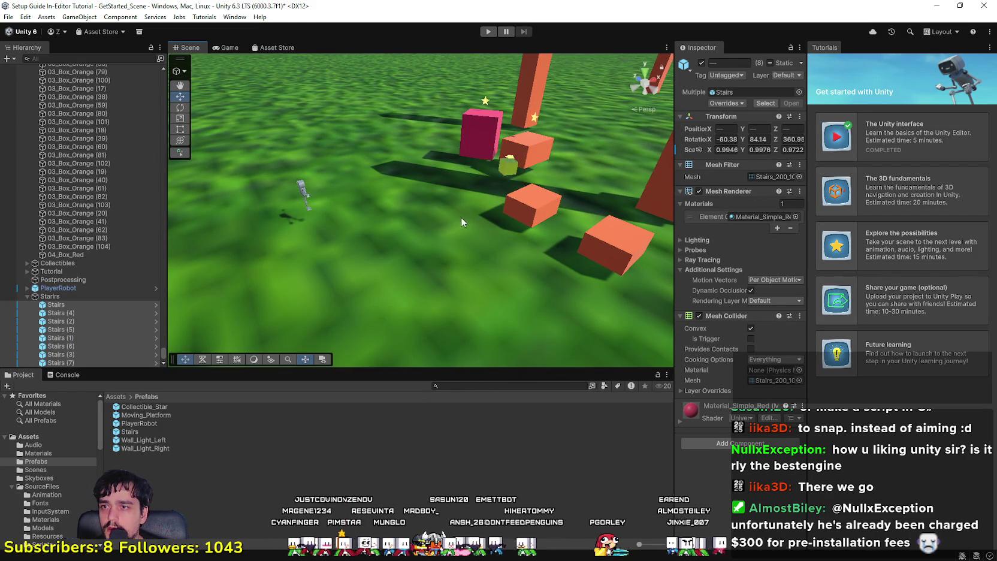
{"action": "key", "text": "ctrl+y"}
{"action": "key", "text": "ctrl+z"}
{"action": "key", "text": "ctrl+y"}
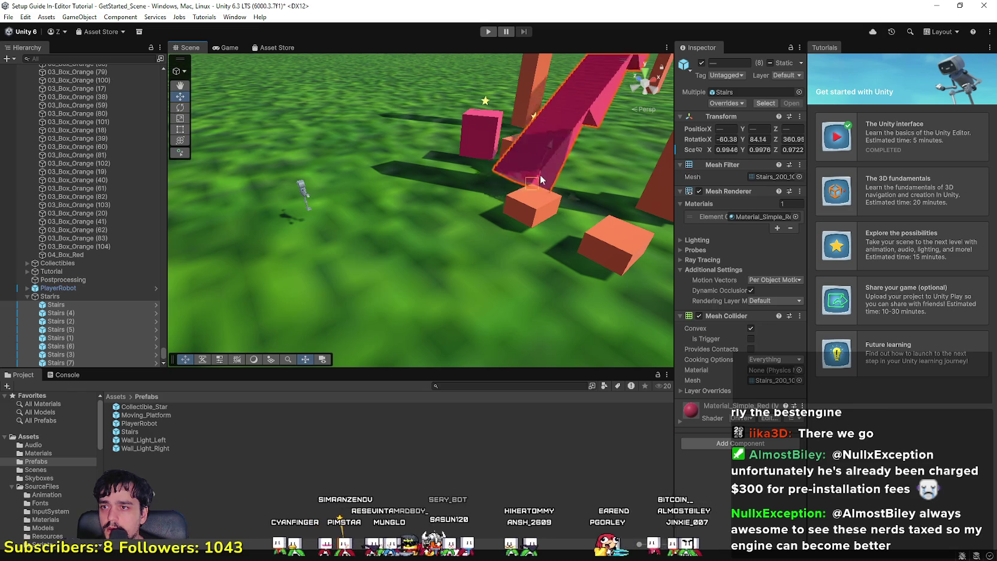
{"action": "mouse_move", "coordinate": [557, 190]}
{"action": "left_mouse_down"}
{"action": "mouse_move", "coordinate": [579, 124]}
{"action": "mouse_move", "coordinate": [362, 111]}
{"action": "mouse_move", "coordinate": [162, 184]}
{"action": "mouse_move", "coordinate": [72, 247]}
{"action": "mouse_move", "coordinate": [216, 271]}
{"action": "mouse_move", "coordinate": [264, 206]}
{"action": "mouse_move", "coordinate": [402, 261]}
{"action": "mouse_move", "coordinate": [542, 272]}
{"action": "mouse_move", "coordinate": [548, 260]}
{"action": "mouse_move", "coordinate": [561, 300]}
{"action": "mouse_move", "coordinate": [539, 276]}
{"action": "mouse_move", "coordinate": [480, 270]}
{"action": "mouse_move", "coordinate": [439, 217]}
{"action": "mouse_move", "coordinate": [329, 304]}
{"action": "mouse_move", "coordinate": [376, 285]}
{"action": "mouse_move", "coordinate": [443, 284]}
{"action": "mouse_move", "coordinate": [473, 214]}
{"action": "mouse_move", "coordinate": [286, 359]}
{"action": "mouse_move", "coordinate": [410, 312]}
{"action": "left_mouse_up"}
Select the orange pillar 02_Box_Orange (7) and start Play mode to test the robot.
{"action": "left_click", "coordinate": [402, 261]}
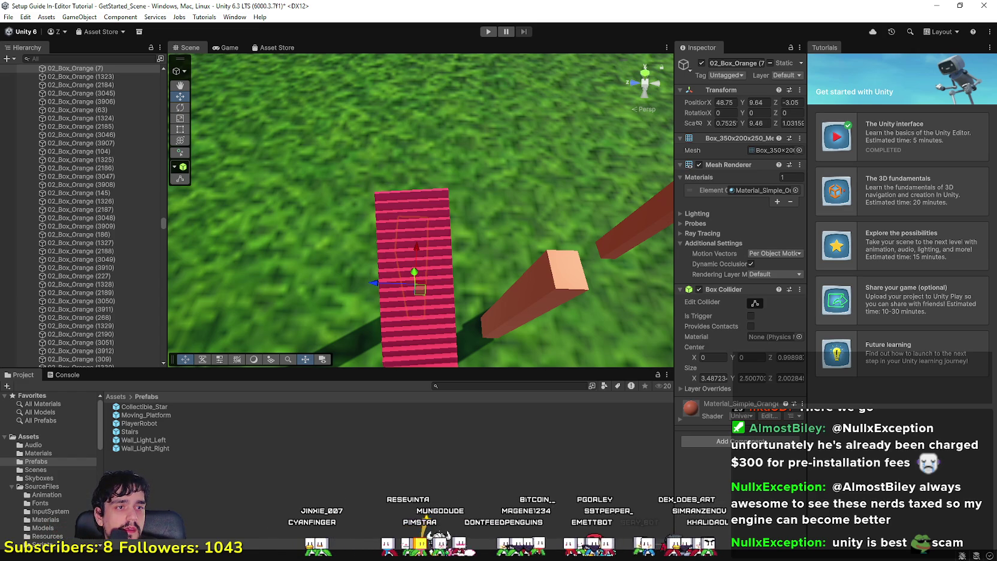
{"action": "left_click", "coordinate": [489, 32]}
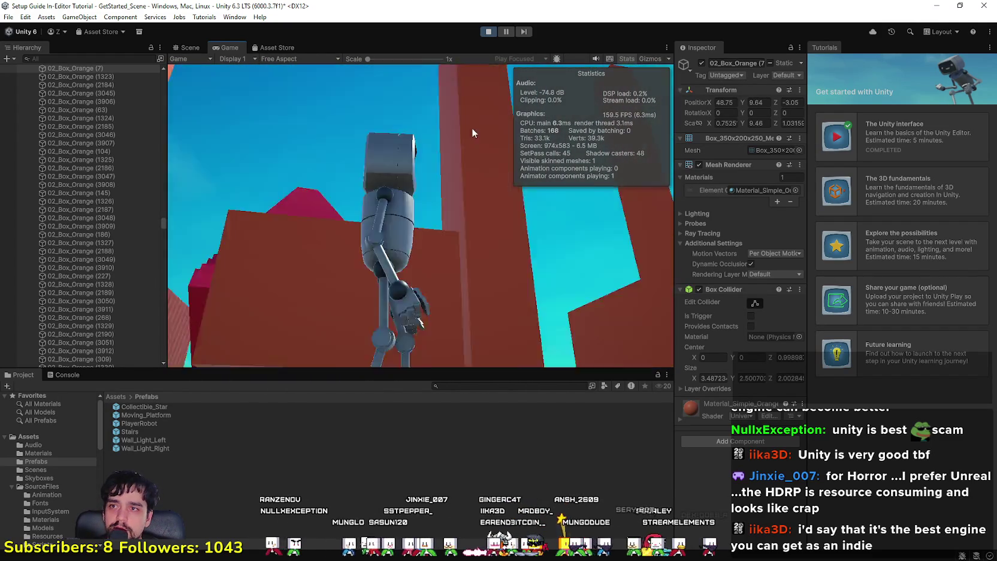
Exit Play mode with Ctrl+P, returning to the staircase scene in the Scene tab.
{"action": "key", "text": "ctrl+p"}
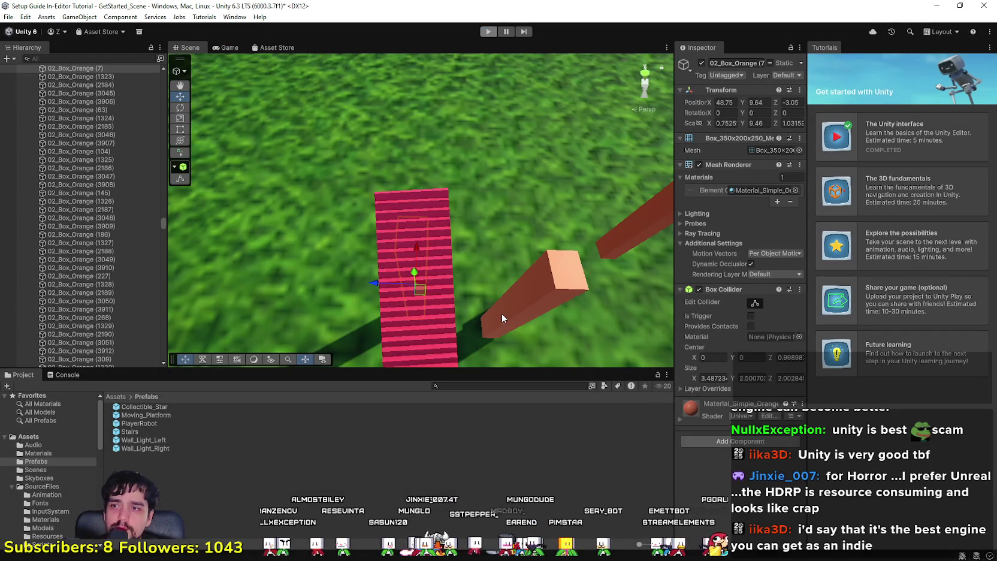
Lower the small 02_Box_Orange block near the stairs to Y -2.01, then start a play test.
{"action": "mouse_move", "coordinate": [559, 250]}
{"action": "left_mouse_down"}
{"action": "mouse_move", "coordinate": [926, 314]}
{"action": "mouse_move", "coordinate": [459, 258]}
{"action": "mouse_move", "coordinate": [372, 229]}
{"action": "mouse_move", "coordinate": [298, 229]}
{"action": "mouse_move", "coordinate": [249, 196]}
{"action": "mouse_move", "coordinate": [456, 174]}
{"action": "mouse_move", "coordinate": [408, 193]}
{"action": "left_mouse_up"}
{"action": "scroll", "coordinate": [411, 200], "scroll_direction": "down", "scroll_amount": 5}
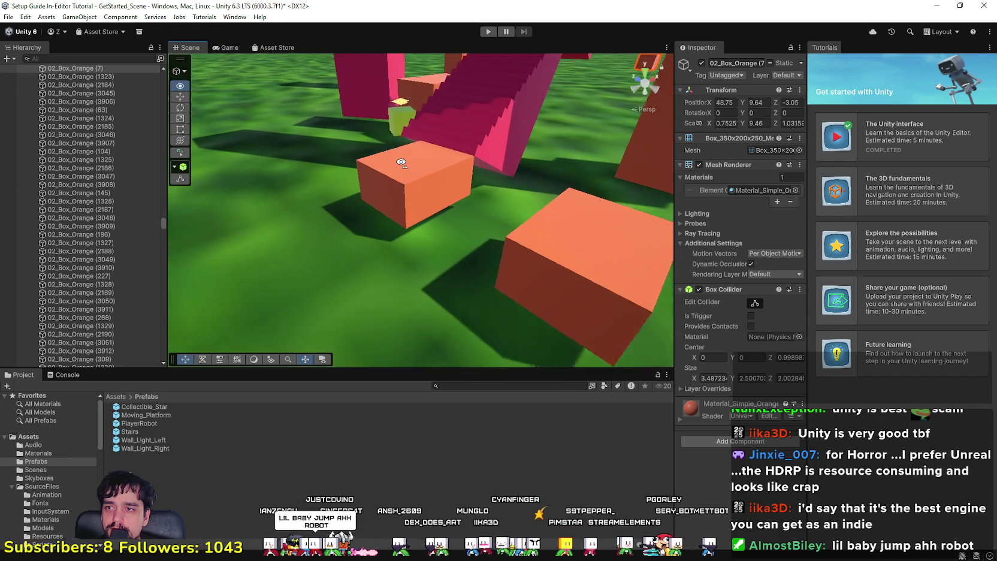
{"action": "left_click", "coordinate": [410, 166]}
{"action": "mouse_move", "coordinate": [416, 137]}
{"action": "left_mouse_down"}
{"action": "mouse_move", "coordinate": [414, 169]}
{"action": "mouse_move", "coordinate": [406, 149]}
{"action": "left_mouse_up"}
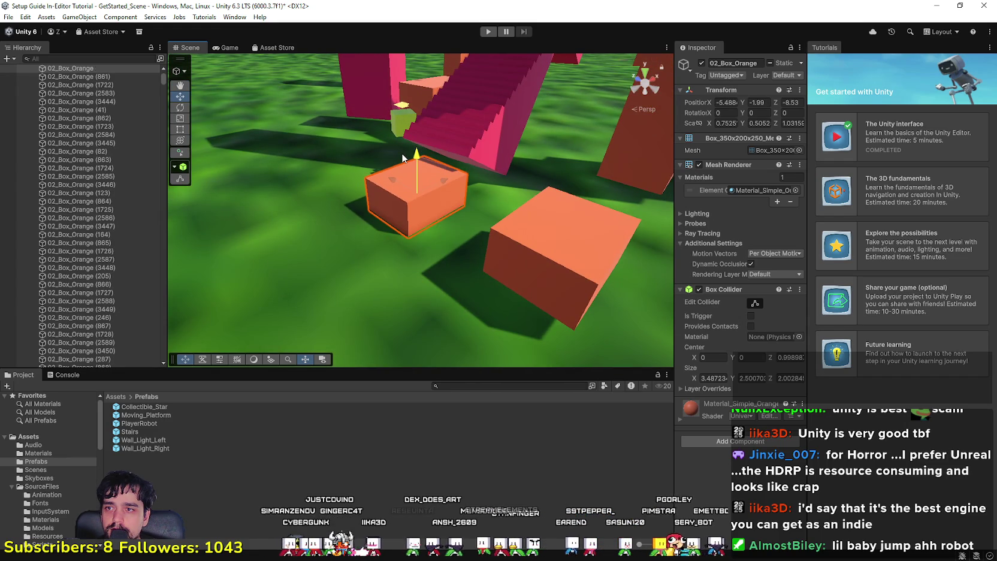
{"action": "left_click", "coordinate": [489, 32]}
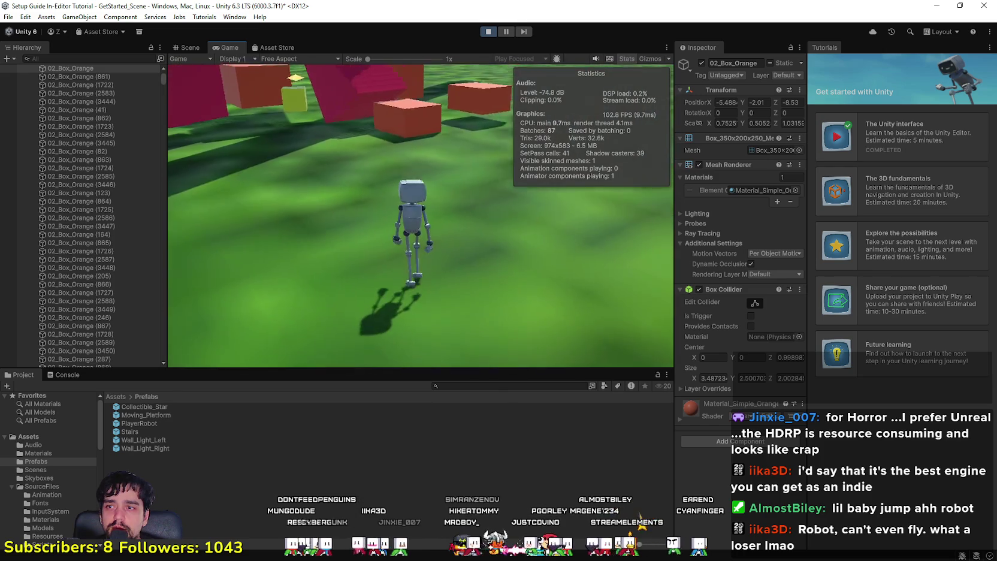
Walk the robot with WASD up the red staircase toward the orange box.
{"action": "key", "text": "w"}
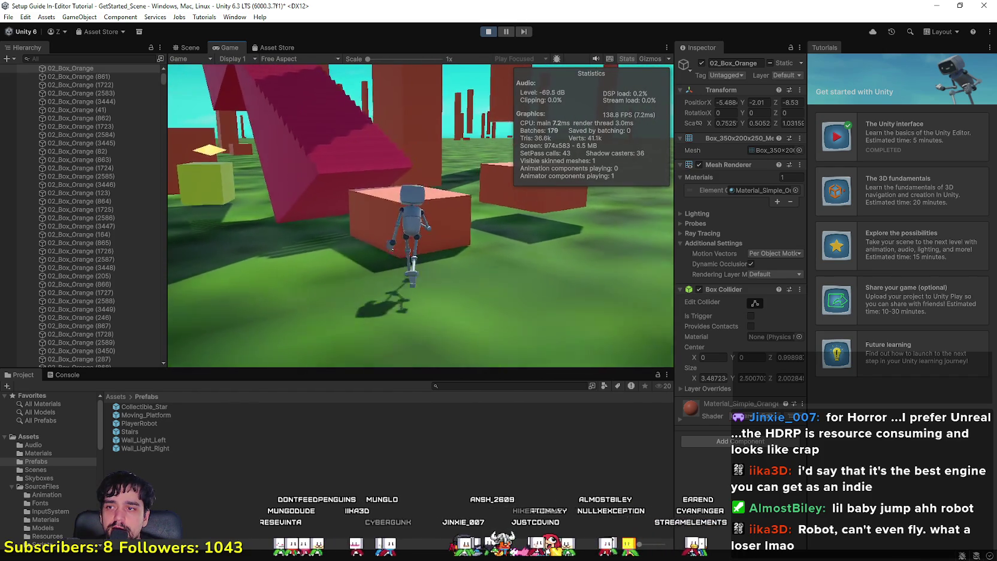
{"action": "key", "text": "w"}
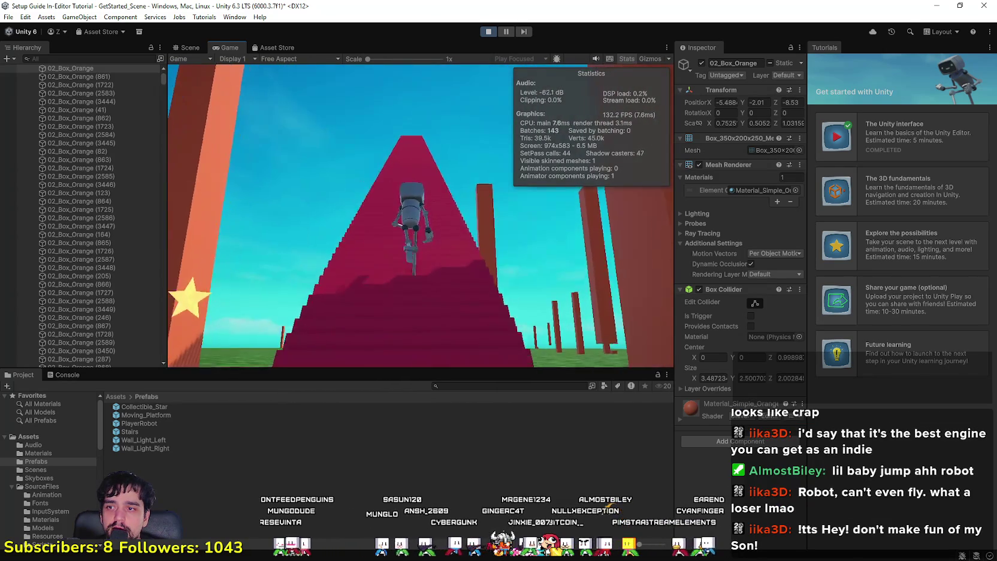
{"action": "key", "text": "a"}
{"action": "key", "text": "w"}
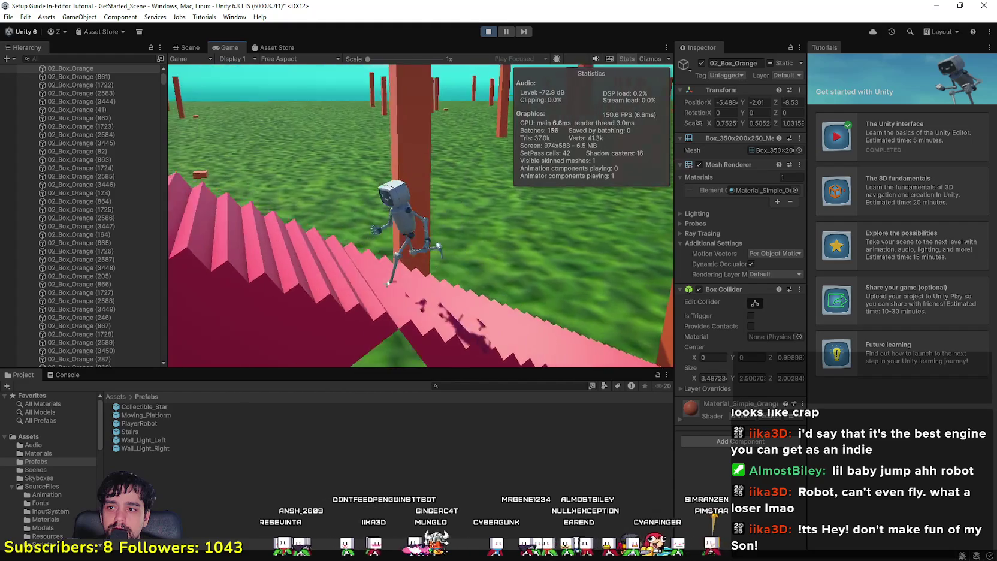
{"action": "key", "text": "w"}
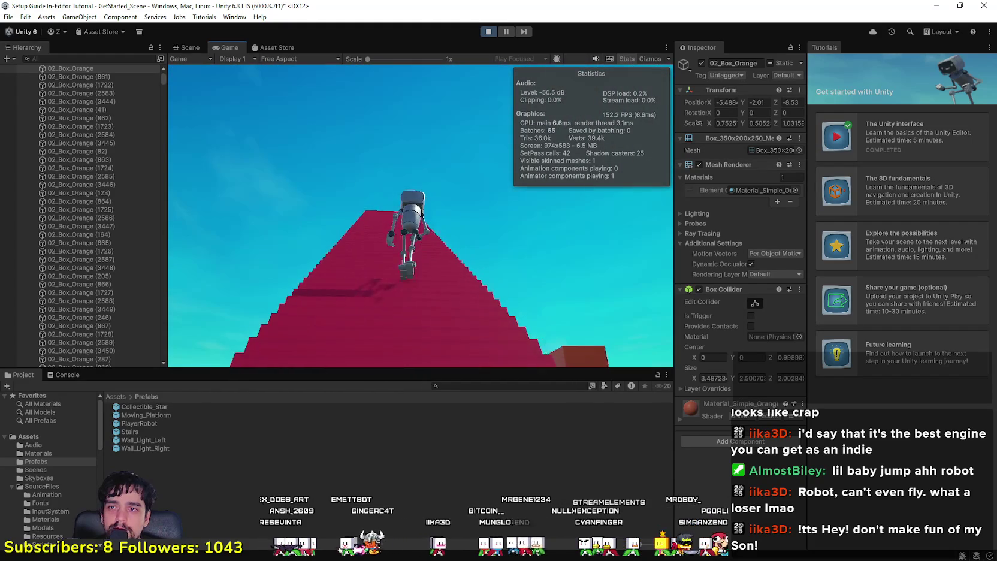
{"action": "key", "text": "w"}
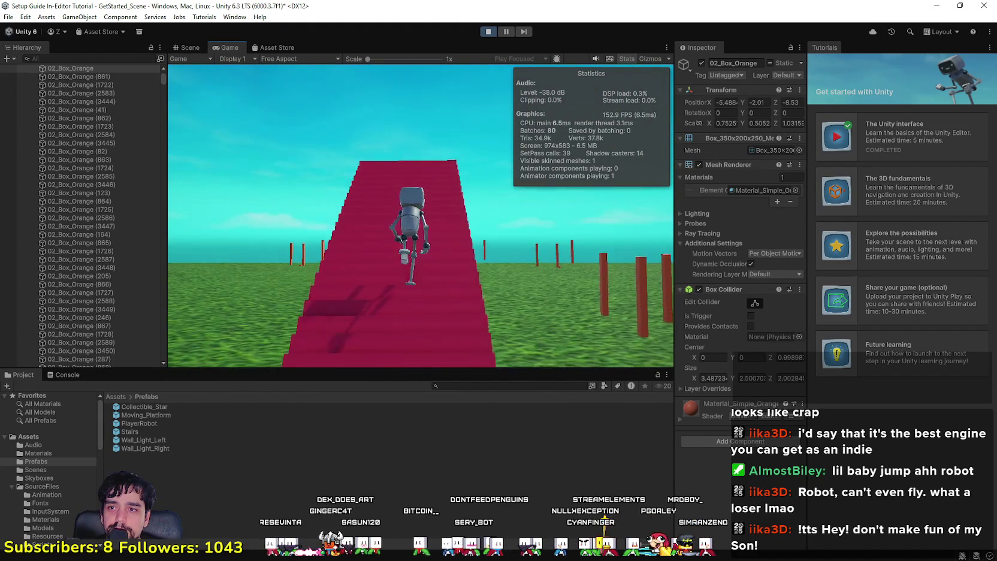
{"action": "key", "text": "w"}
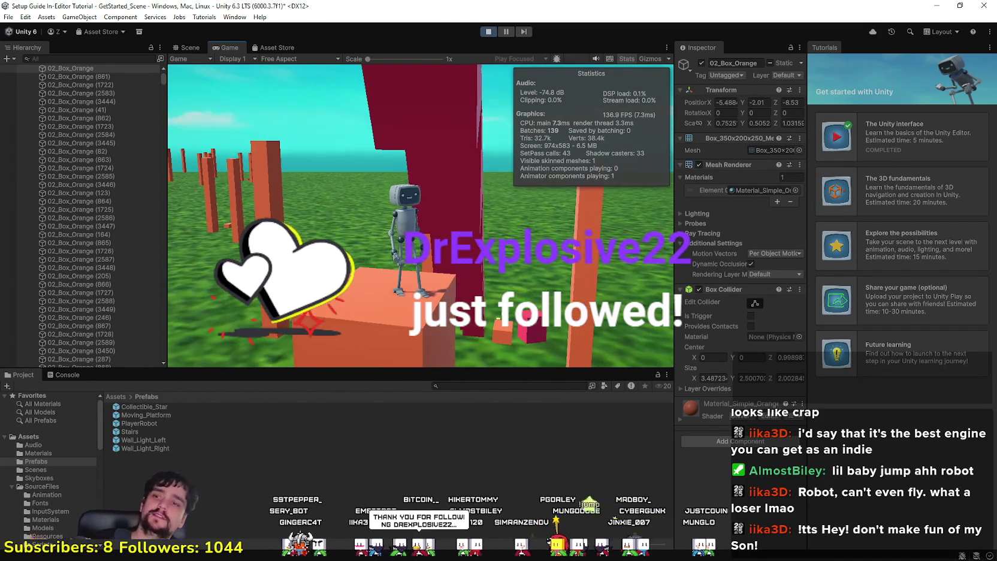
Walk the robot across the lowered orange box top, then stop the play test.
{"action": "key", "text": "w"}
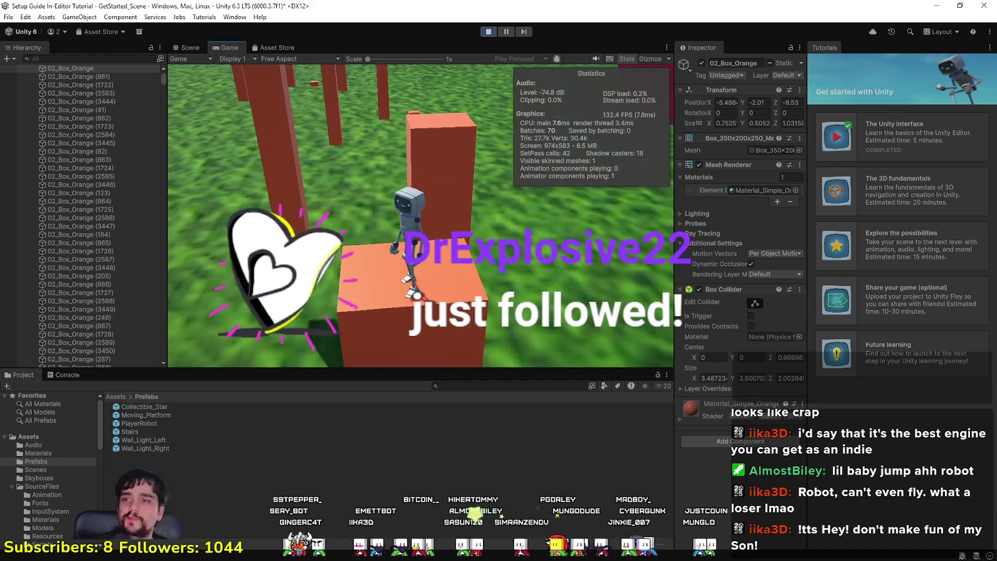
{"action": "key", "text": "w"}
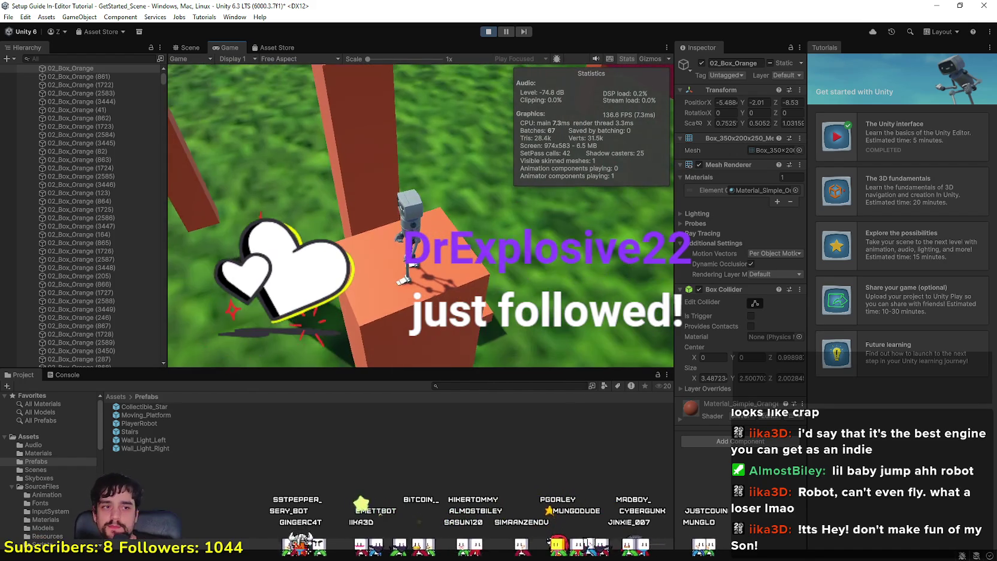
{"action": "key", "text": "w"}
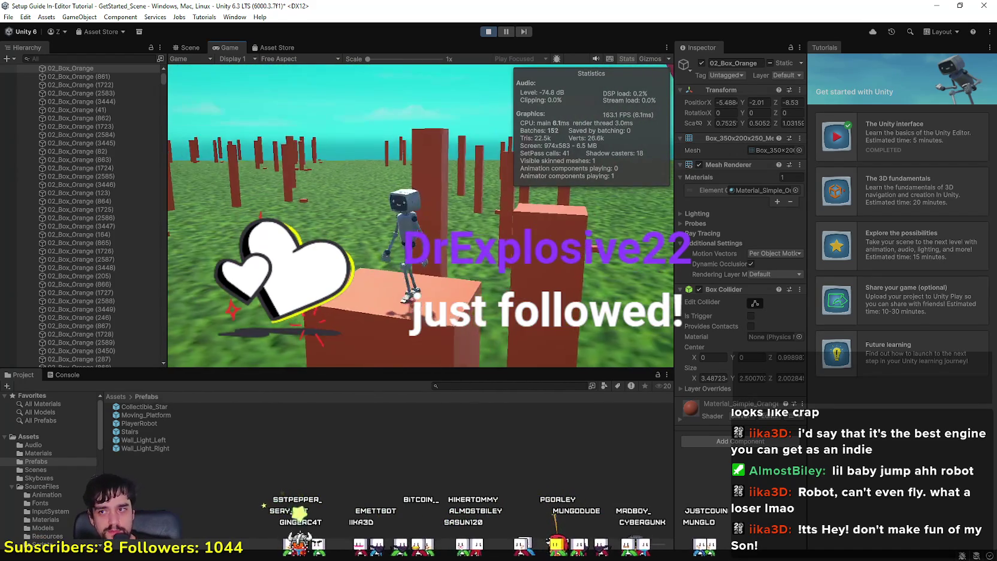
{"action": "key", "text": "s"}
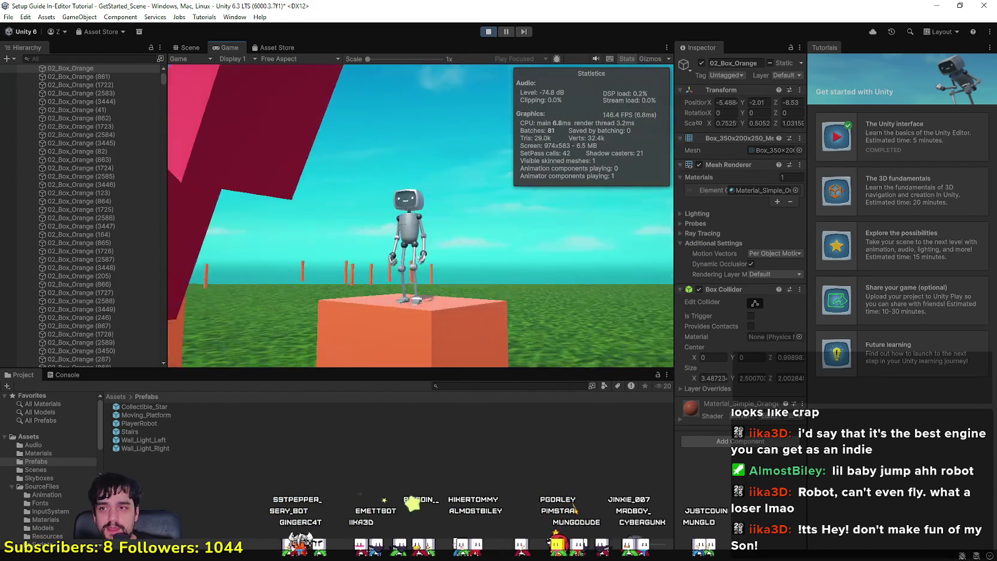
{"action": "key", "text": "a"}
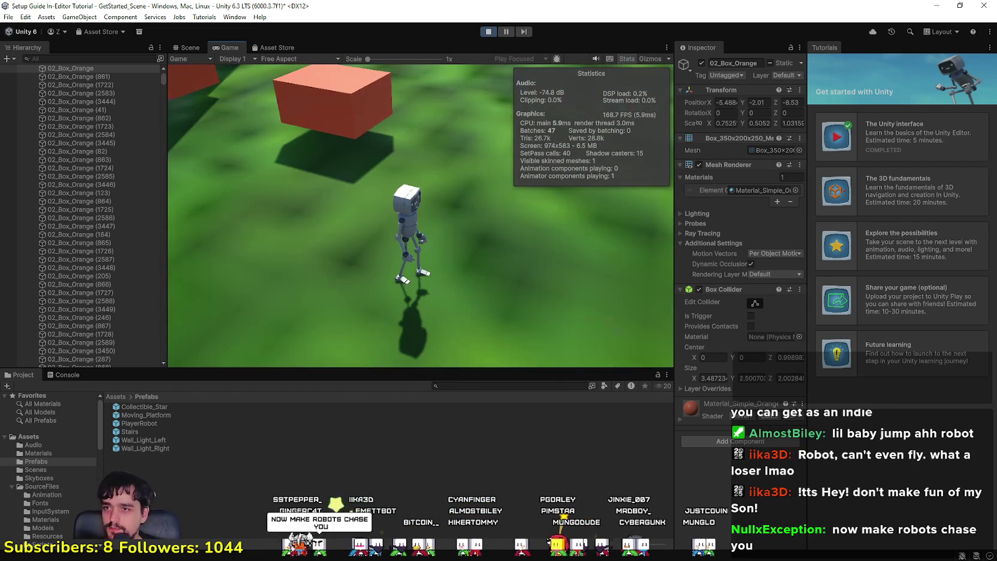
{"action": "left_click", "coordinate": [490, 33]}
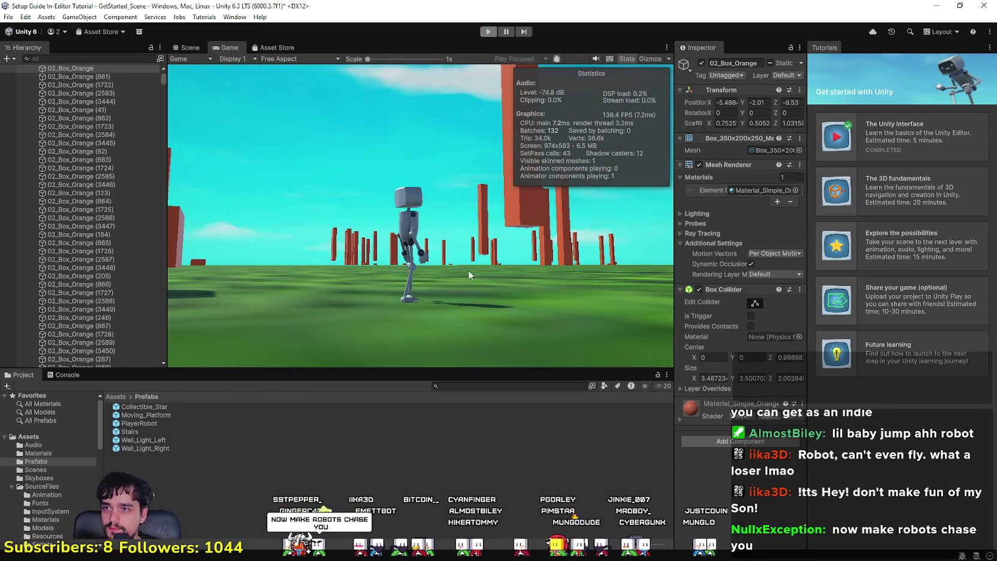
Collapse the BOXES and Stairs groups in the Hierarchy.
{"action": "mouse_move", "coordinate": [431, 251]}
{"action": "left_mouse_down"}
{"action": "mouse_move", "coordinate": [472, 59]}
{"action": "mouse_move", "coordinate": [464, 52]}
{"action": "mouse_move", "coordinate": [142, 206]}
{"action": "mouse_move", "coordinate": [179, 180]}
{"action": "left_mouse_up"}
{"action": "mouse_move", "coordinate": [532, 258]}
{"action": "left_mouse_down"}
{"action": "mouse_move", "coordinate": [474, 217]}
{"action": "mouse_move", "coordinate": [479, 258]}
{"action": "mouse_move", "coordinate": [542, 263]}
{"action": "left_mouse_up"}
{"action": "scroll", "coordinate": [95, 294], "scroll_direction": "up", "scroll_amount": 5}
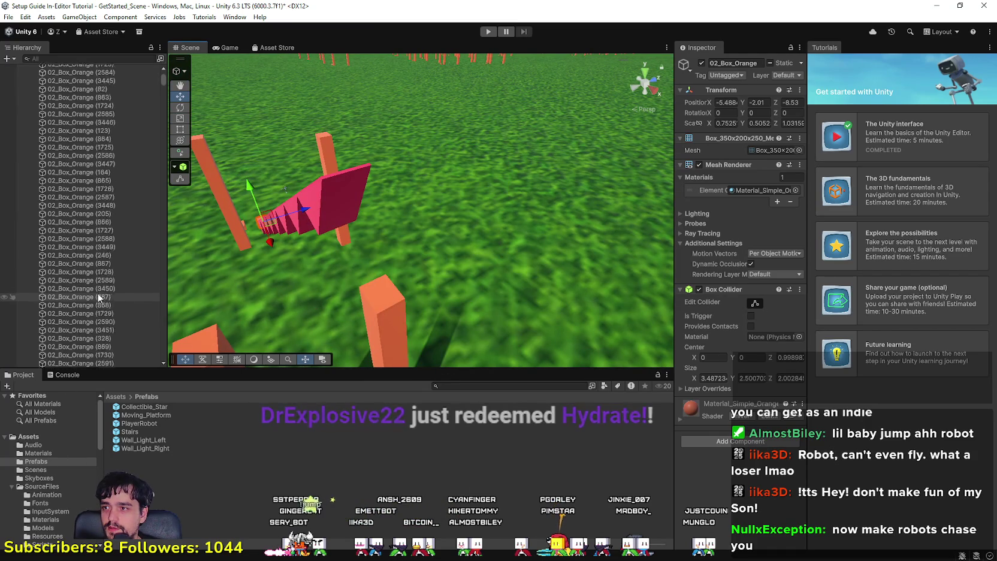
{"action": "left_click", "coordinate": [27, 93]}
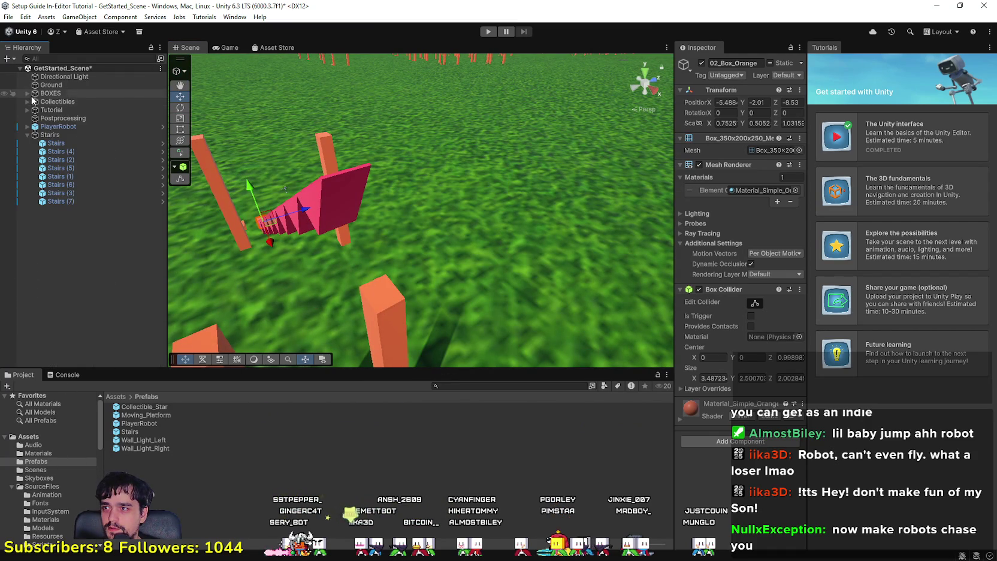
{"action": "left_click", "coordinate": [27, 135]}
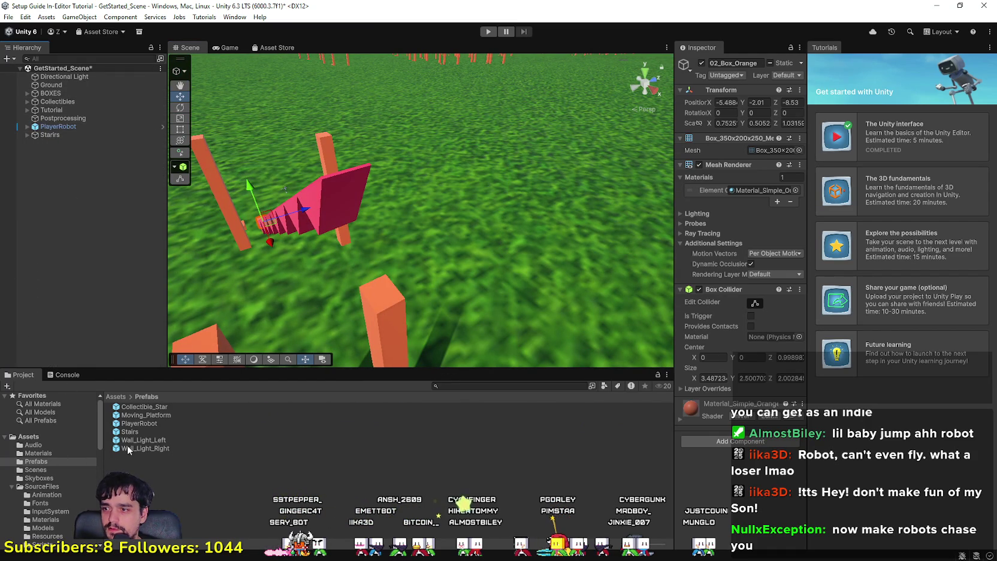
{"action": "scroll", "coordinate": [63, 517], "scroll_direction": "down", "scroll_amount": 5}
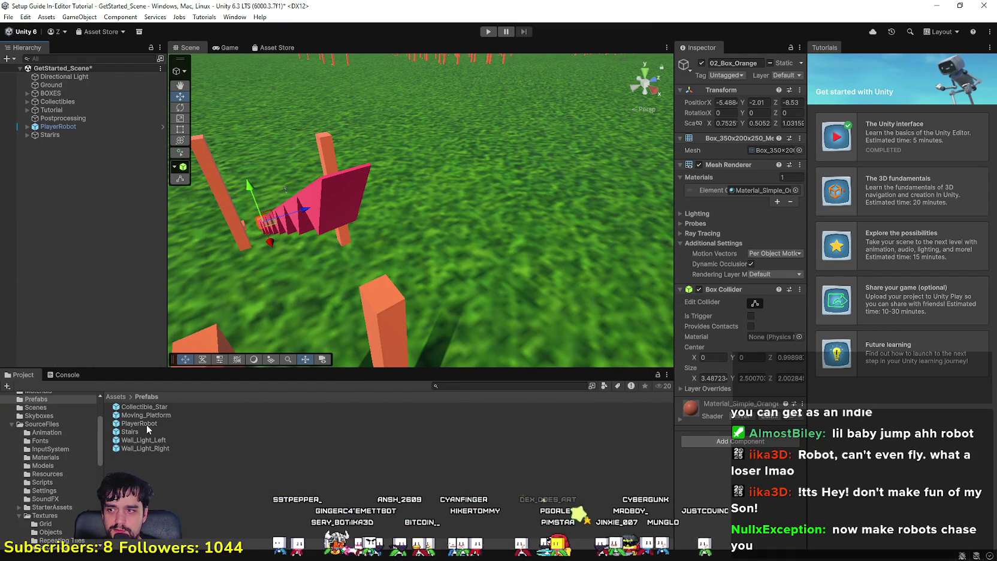
Drag the Moving_Platform prefab from Prefabs into the Scene.
{"action": "mouse_move", "coordinate": [146, 415]}
{"action": "left_mouse_down"}
{"action": "mouse_move", "coordinate": [213, 392]}
{"action": "mouse_move", "coordinate": [93, 173]}
{"action": "left_mouse_up"}
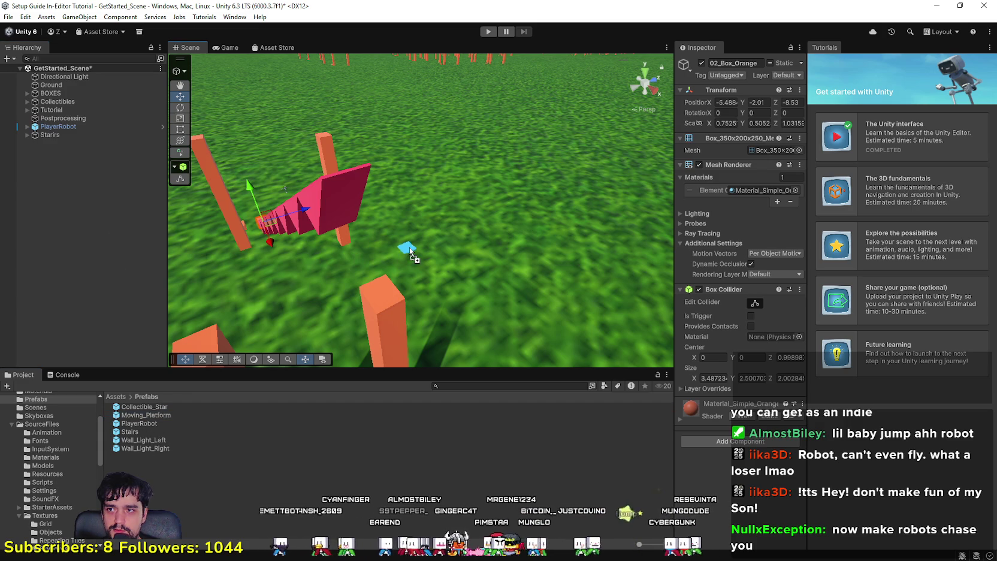
{"action": "left_click_drag", "start_coordinate": [409, 255], "coordinate": [409, 255]}
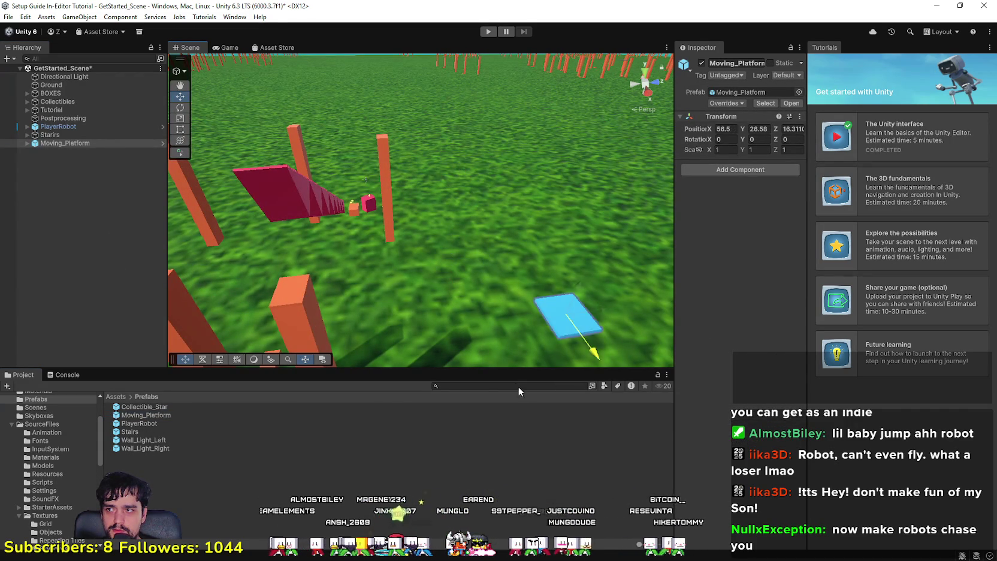
{"action": "left_click_drag", "start_coordinate": [520, 321], "coordinate": [457, 308]}
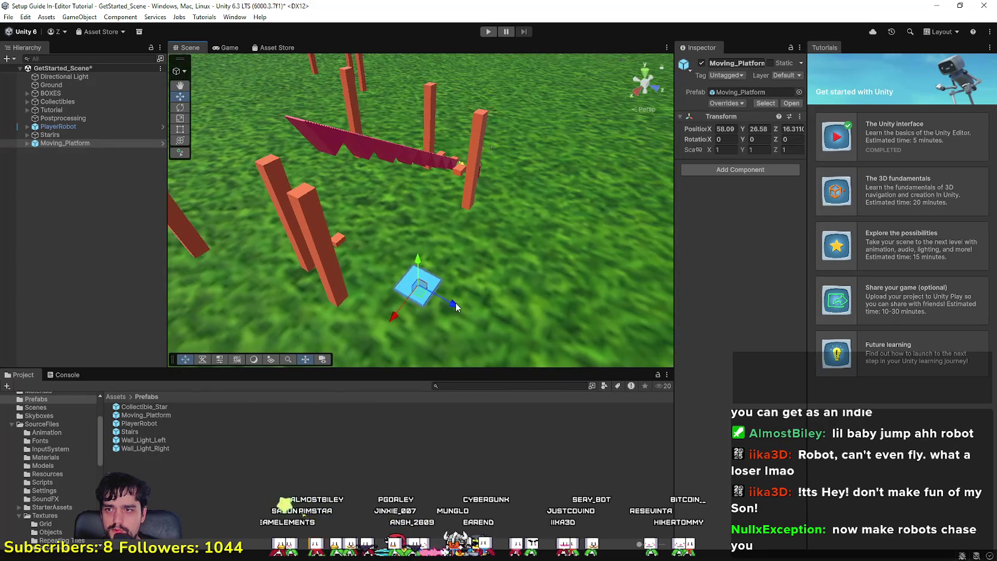
{"action": "mouse_move", "coordinate": [290, 213]}
{"action": "left_mouse_down"}
{"action": "mouse_move", "coordinate": [563, 219]}
{"action": "mouse_move", "coordinate": [644, 241]}
{"action": "mouse_move", "coordinate": [506, 220]}
{"action": "mouse_move", "coordinate": [478, 162]}
{"action": "mouse_move", "coordinate": [470, 76]}
{"action": "mouse_move", "coordinate": [444, 100]}
{"action": "mouse_move", "coordinate": [458, 228]}
{"action": "mouse_move", "coordinate": [509, 226]}
{"action": "mouse_move", "coordinate": [460, 246]}
{"action": "mouse_move", "coordinate": [313, 255]}
{"action": "mouse_move", "coordinate": [373, 275]}
{"action": "left_mouse_up"}
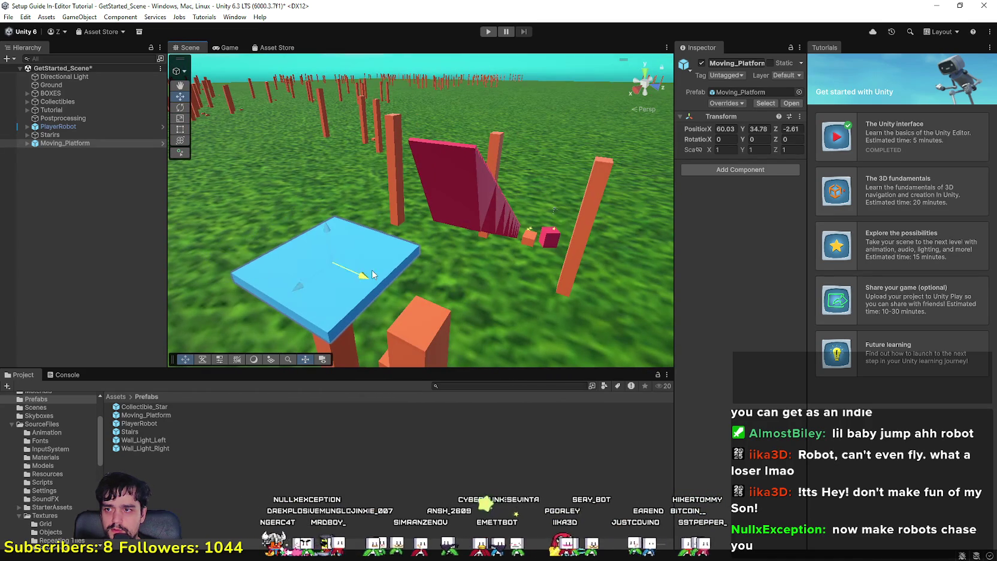
Move the platform to X 55.72, Y 36.14, Z -3.13 at the staircase top and start Play mode.
{"action": "mouse_move", "coordinate": [309, 292]}
{"action": "left_mouse_down"}
{"action": "mouse_move", "coordinate": [470, 170]}
{"action": "mouse_move", "coordinate": [521, 244]}
{"action": "left_mouse_up"}
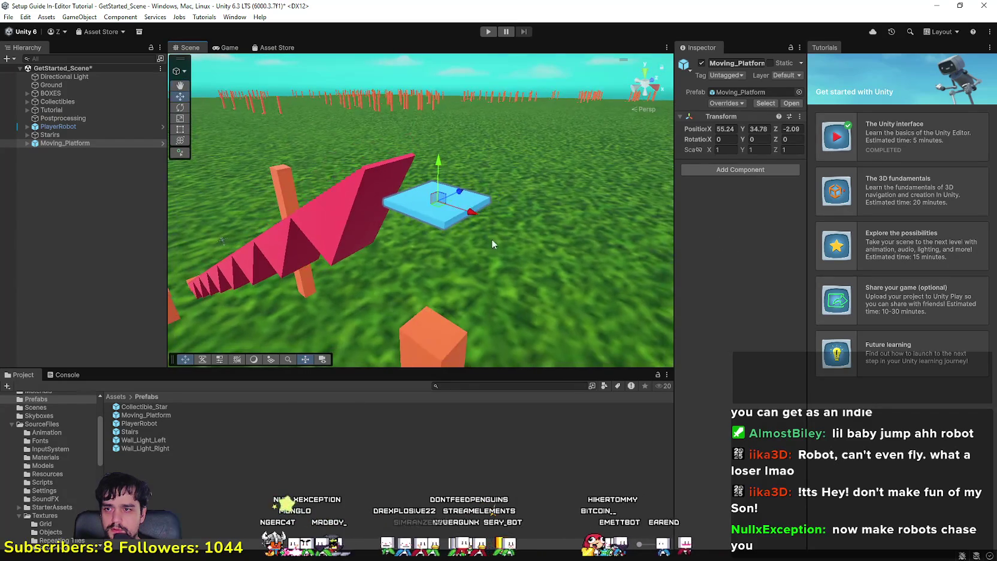
{"action": "left_click_drag", "start_coordinate": [463, 193], "coordinate": [447, 201]}
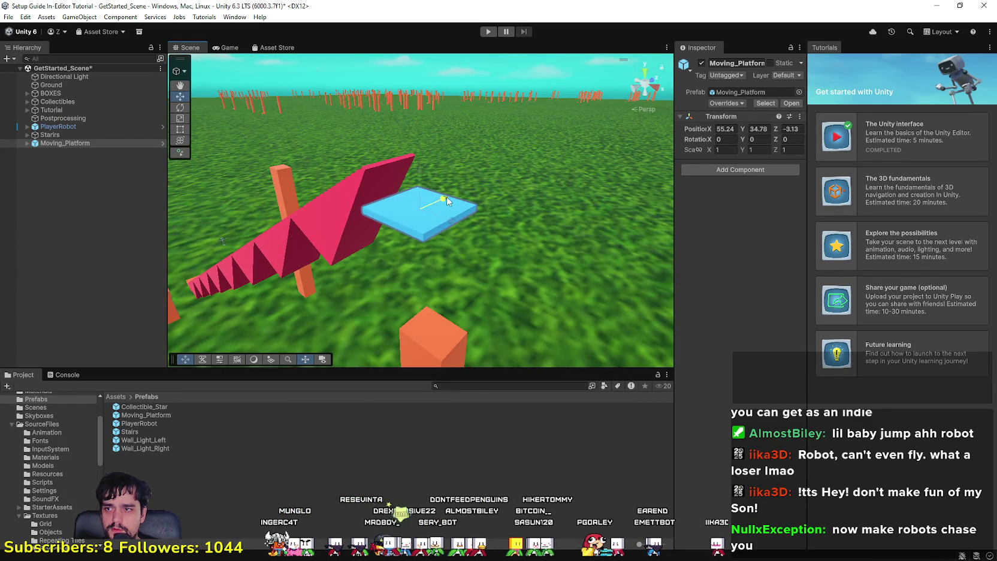
{"action": "left_click_drag", "start_coordinate": [423, 170], "coordinate": [429, 134]}
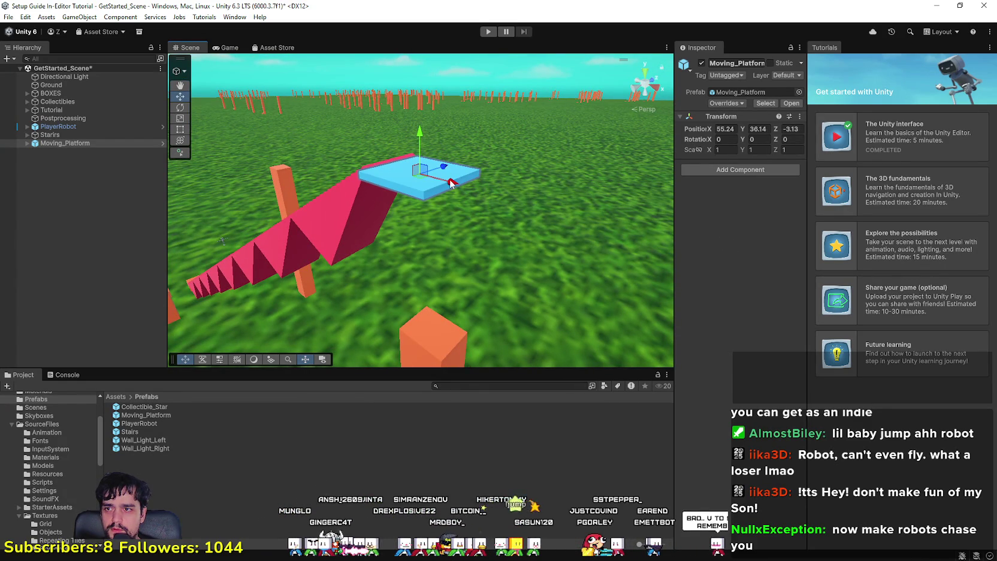
{"action": "left_click_drag", "start_coordinate": [466, 194], "coordinate": [462, 194]}
{"action": "left_click_drag", "start_coordinate": [467, 197], "coordinate": [653, 259]}
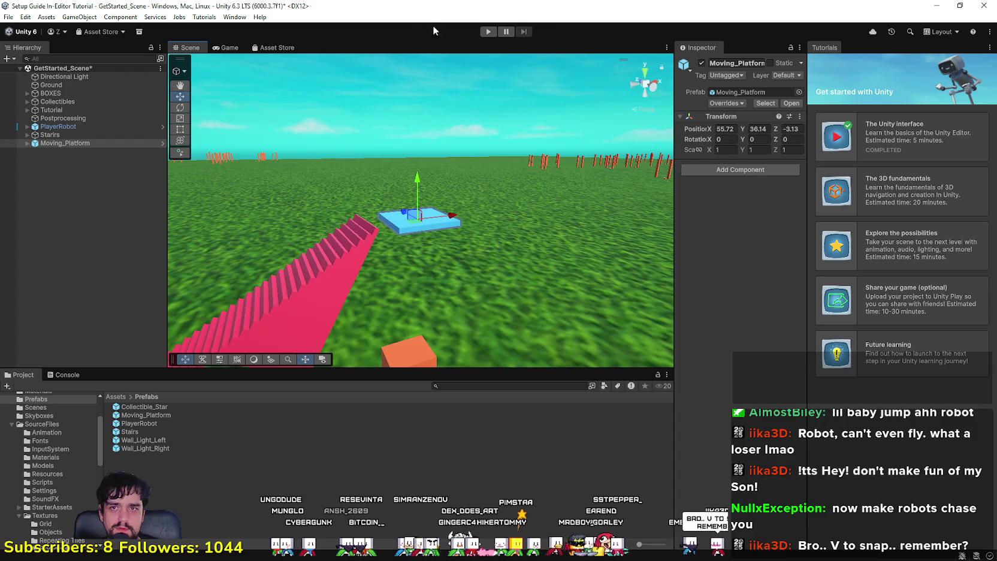
{"action": "left_click", "coordinate": [492, 35]}
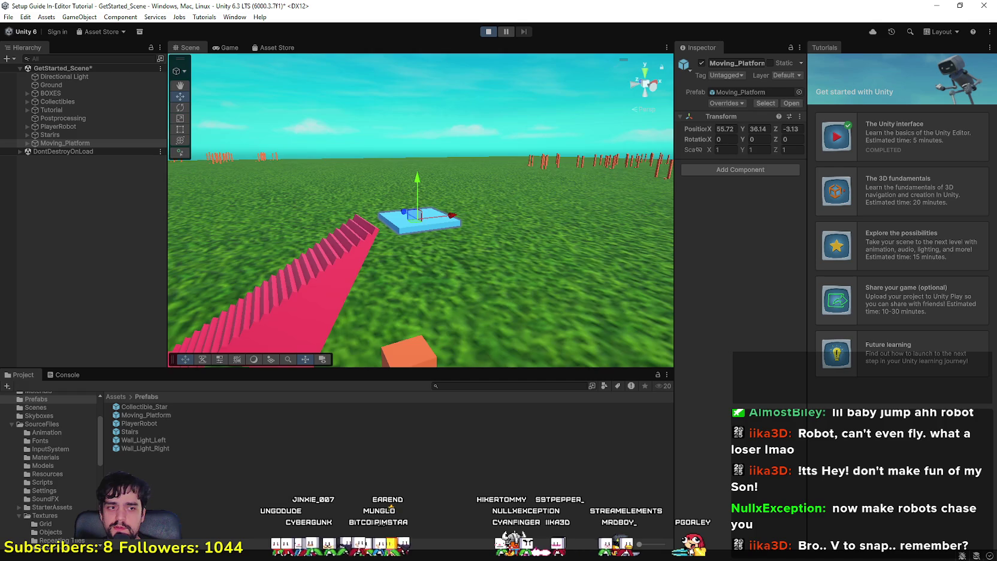
Focus the Game view and run the robot toward the stairs with WASD.
{"action": "left_click", "coordinate": [350, 229]}
{"action": "key", "text": "w"}
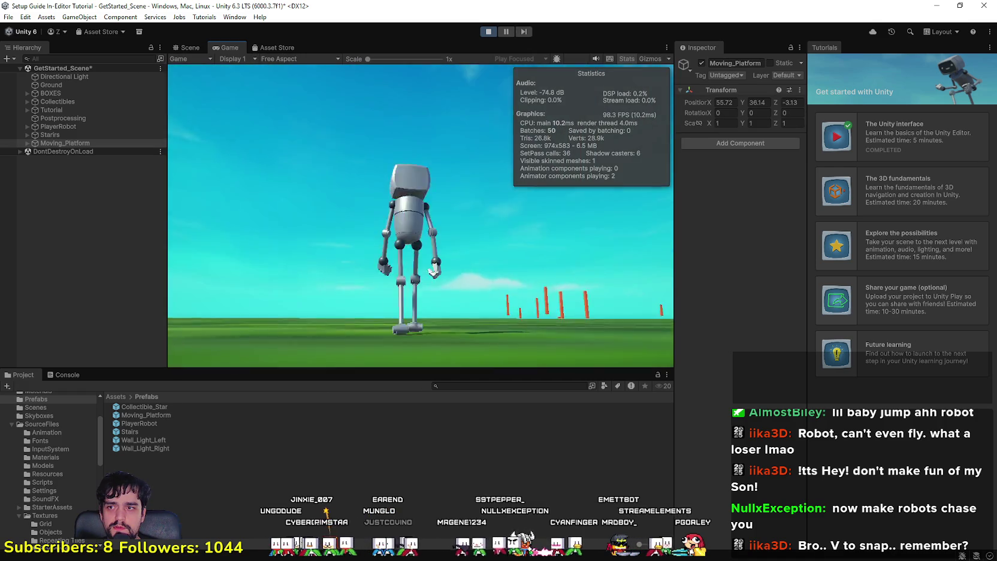
{"action": "key", "text": "a"}
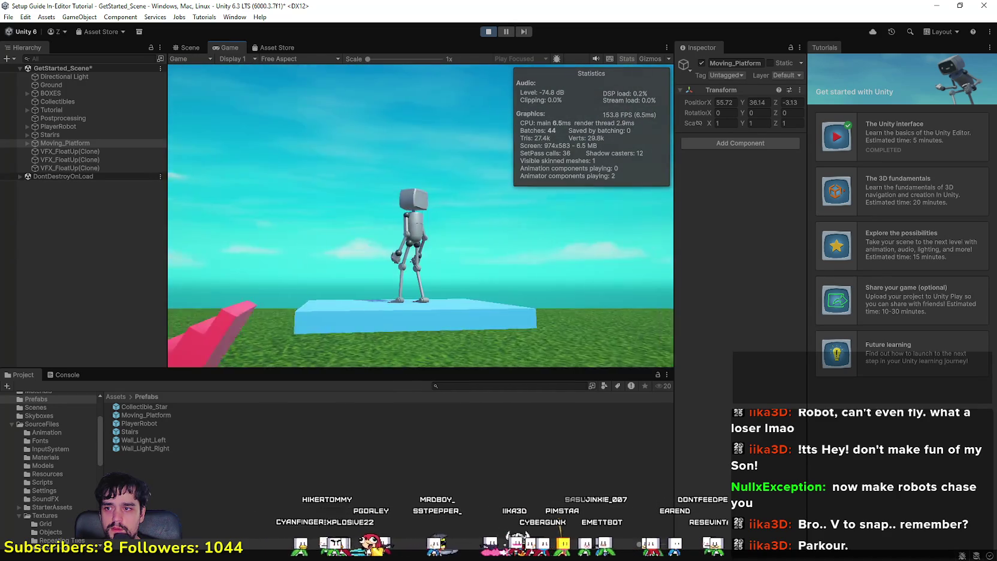
Walk the robot onto the Moving_Platform and steer it around while riding past the pillars.
{"action": "key", "text": "s"}
{"action": "key", "text": "d"}
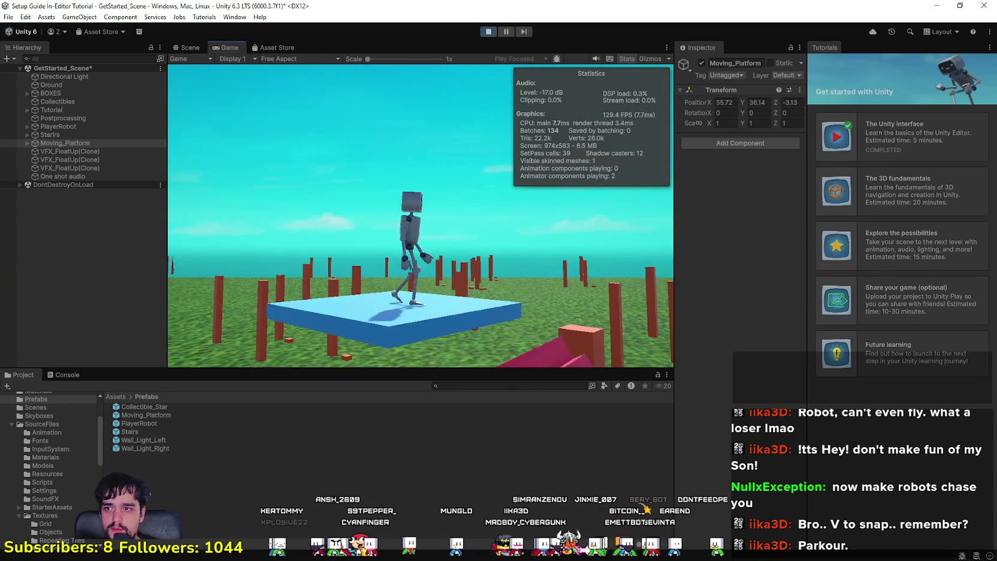
{"action": "key", "text": "s"}
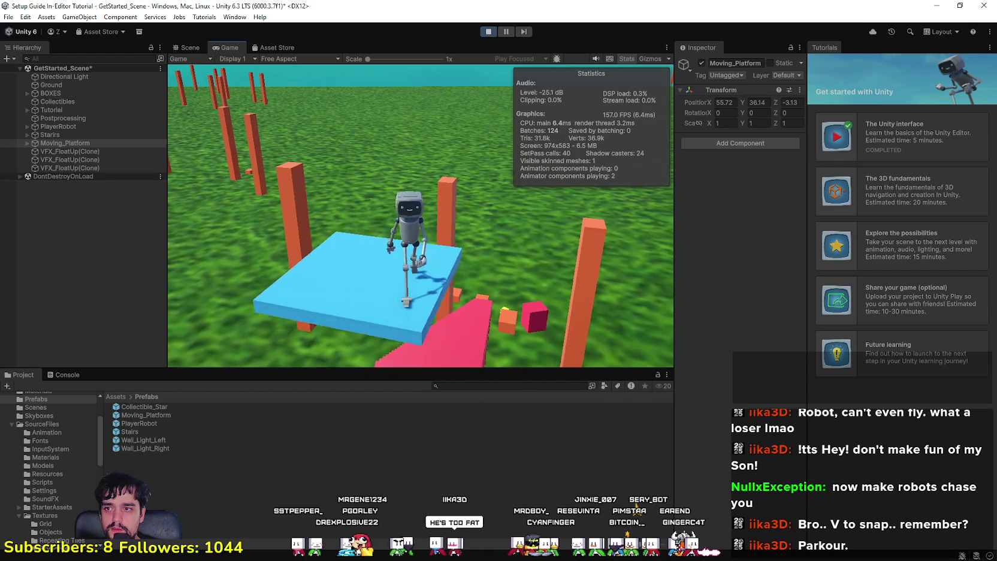
{"action": "key", "text": "w"}
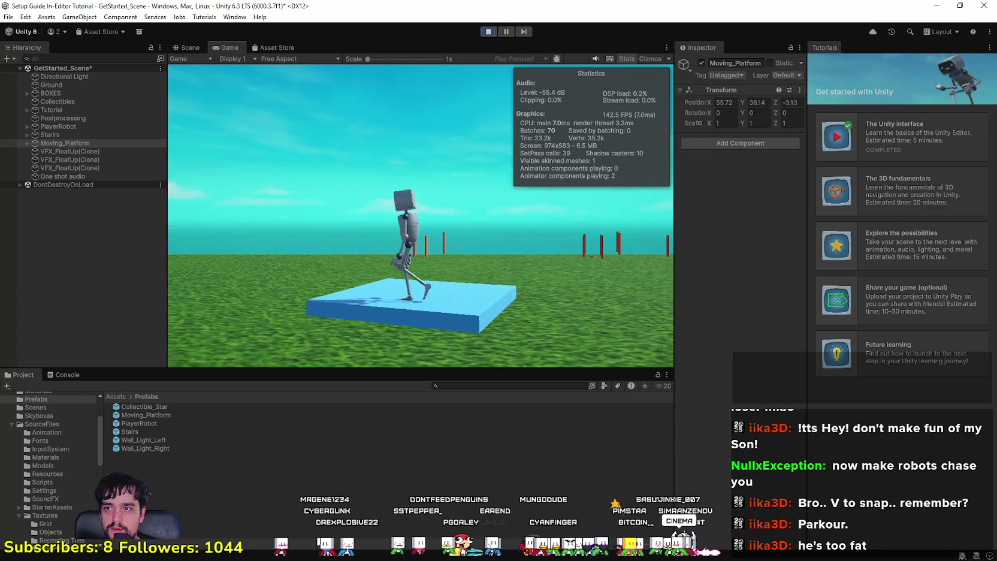
{"action": "key", "text": "s"}
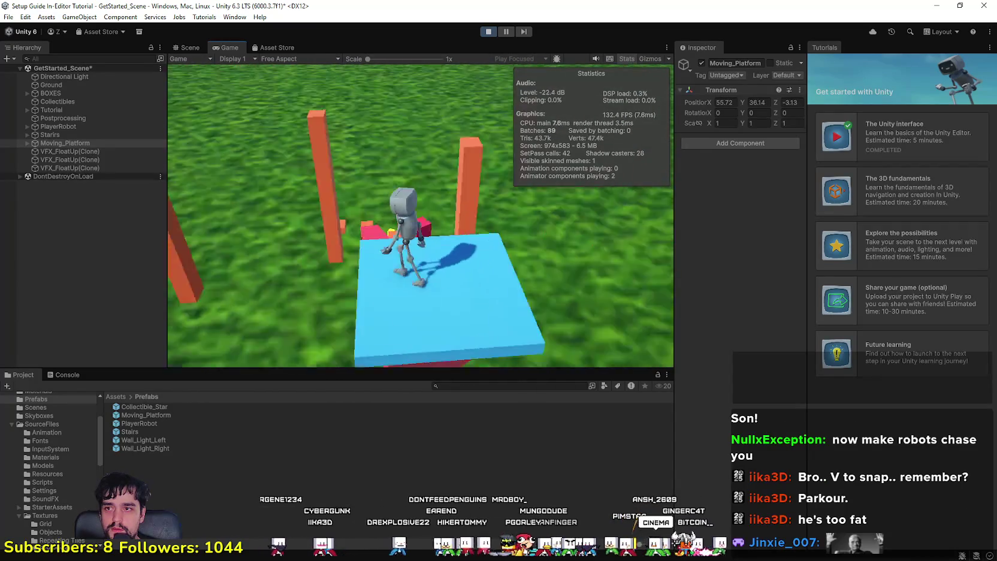
{"action": "key", "text": "s"}
{"action": "key", "text": "d"}
{"action": "key", "text": "w"}
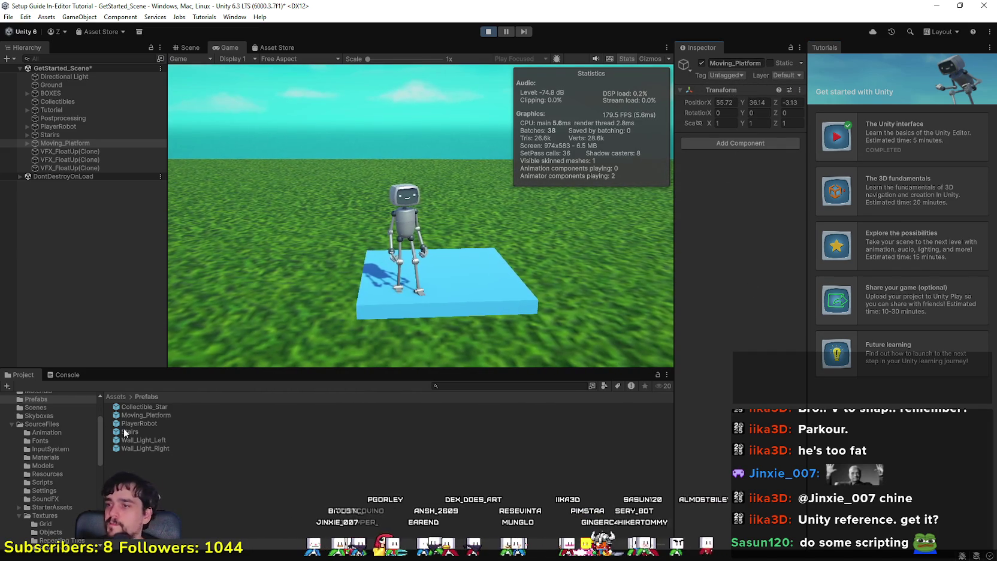
Open the Moving_Platform prefab for editing, leaving it non-static and Untagged.
{"action": "left_click", "coordinate": [163, 415]}
{"action": "double_click", "coordinate": [163, 417]}
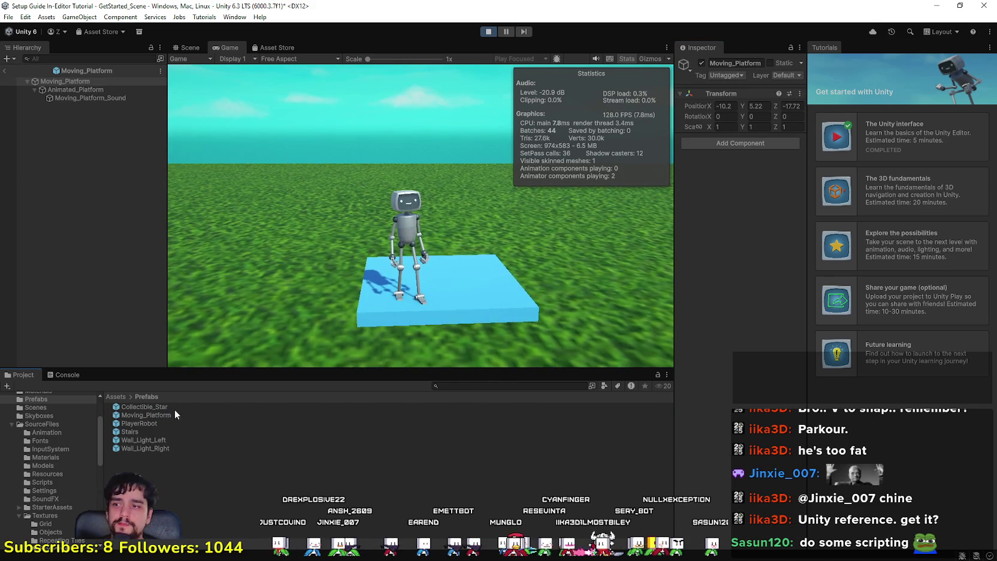
{"action": "left_click", "coordinate": [159, 417]}
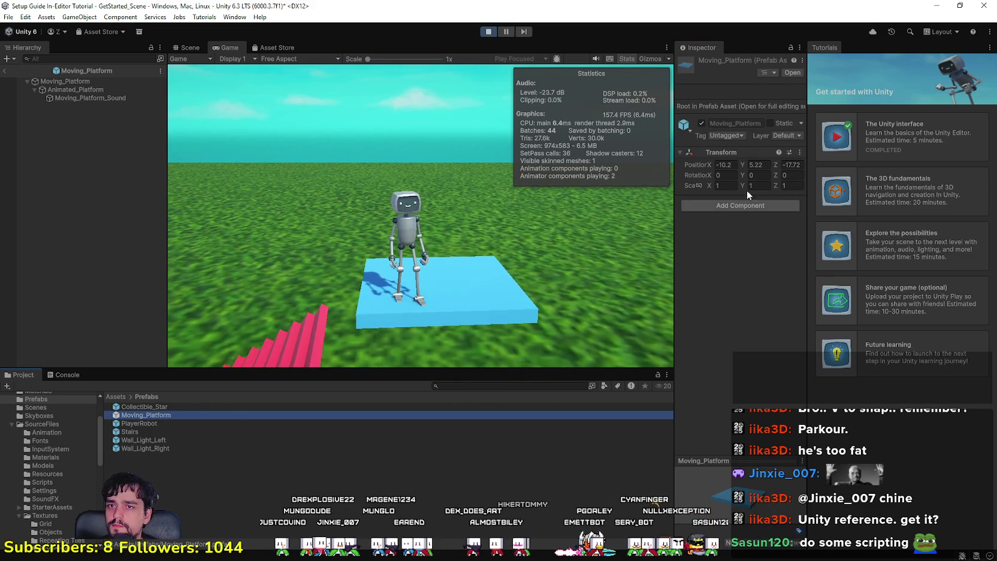
{"action": "left_click", "coordinate": [795, 122]}
{"action": "left_click", "coordinate": [572, 302]}
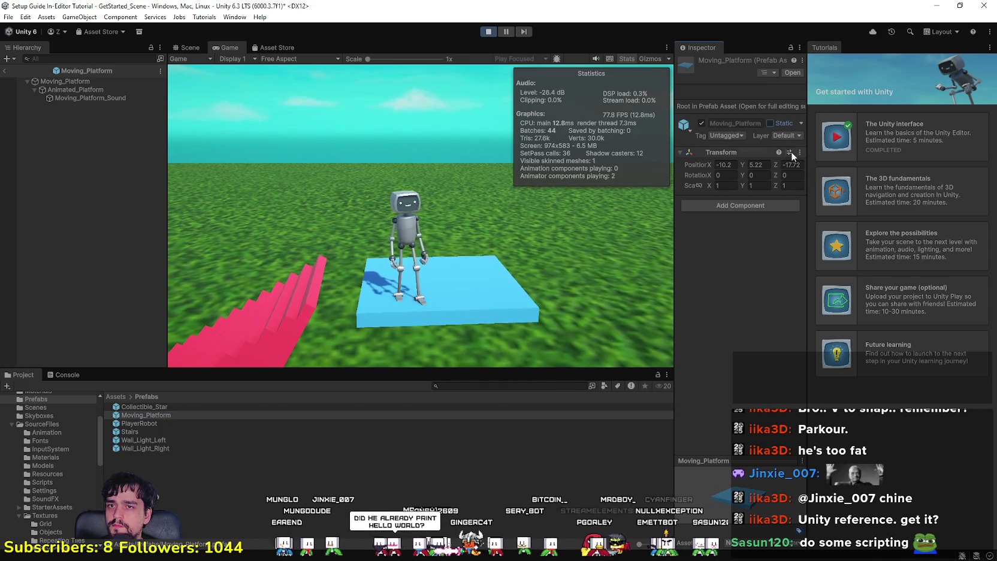
{"action": "left_click", "coordinate": [723, 136]}
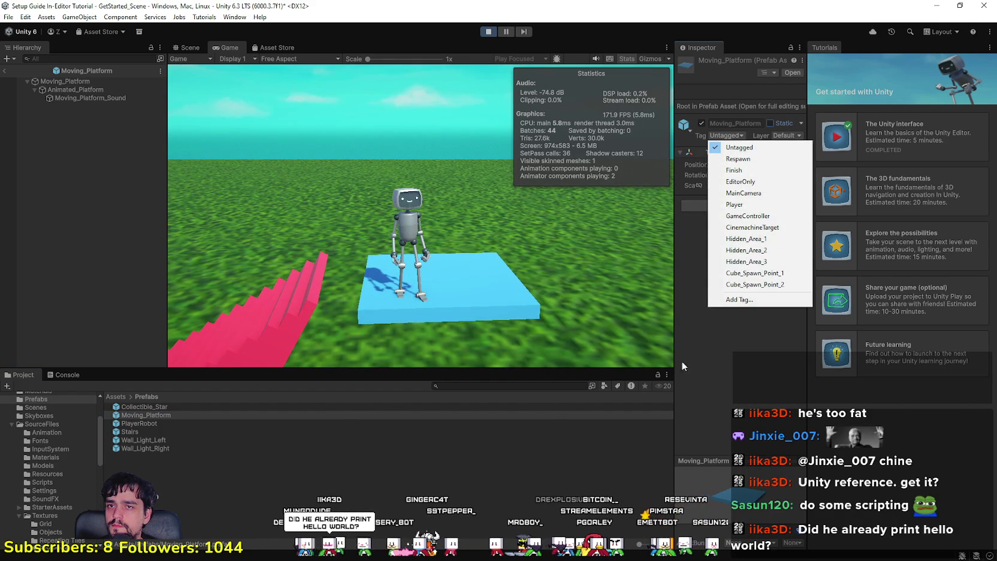
{"action": "left_click", "coordinate": [707, 376]}
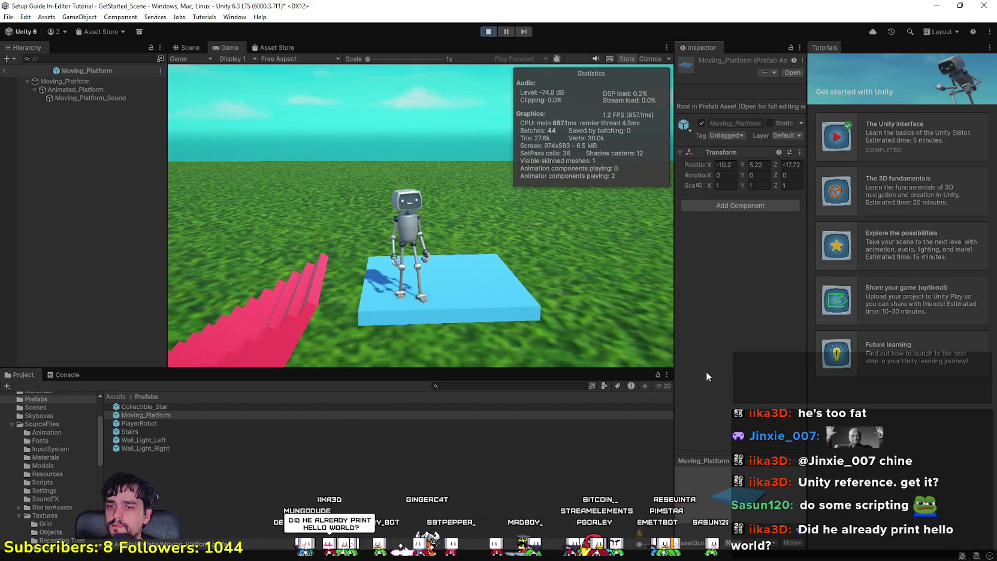
{"action": "left_click", "coordinate": [789, 73]}
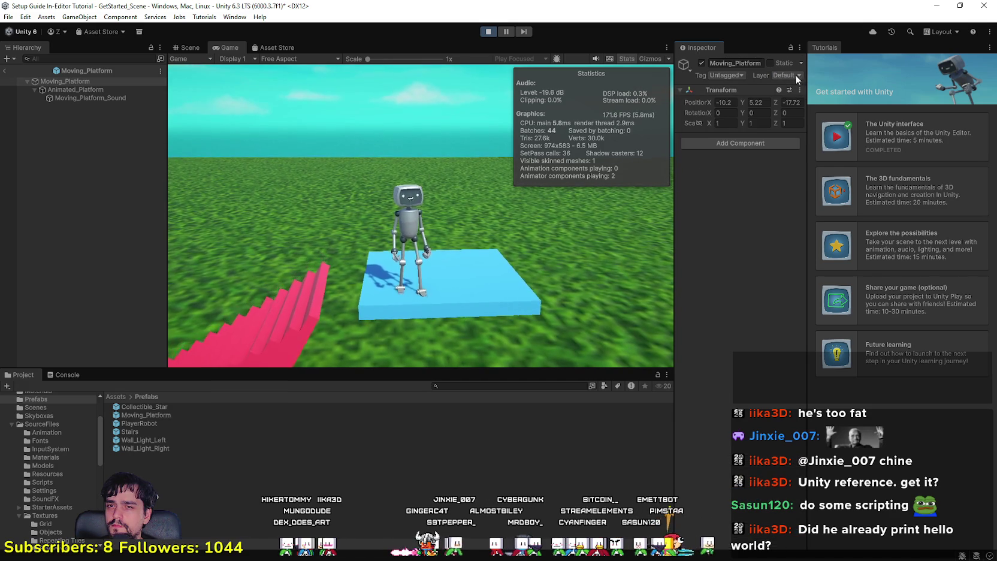
Browse Add Component > Scripts and the prefab's context menu, closing both without changes.
{"action": "left_click", "coordinate": [757, 145]}
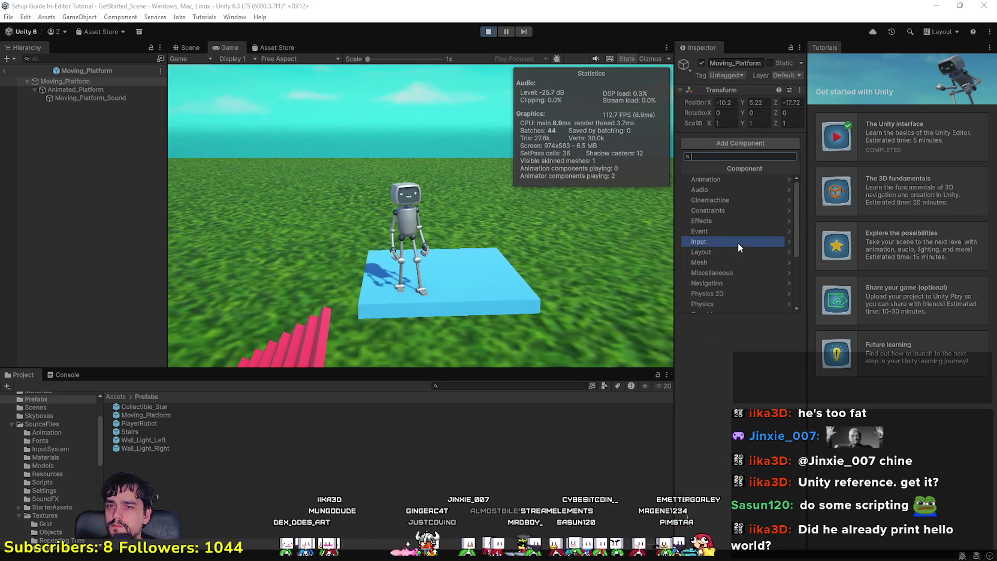
{"action": "scroll", "coordinate": [738, 246], "scroll_direction": "down", "scroll_amount": 2}
{"action": "left_click", "coordinate": [729, 236]}
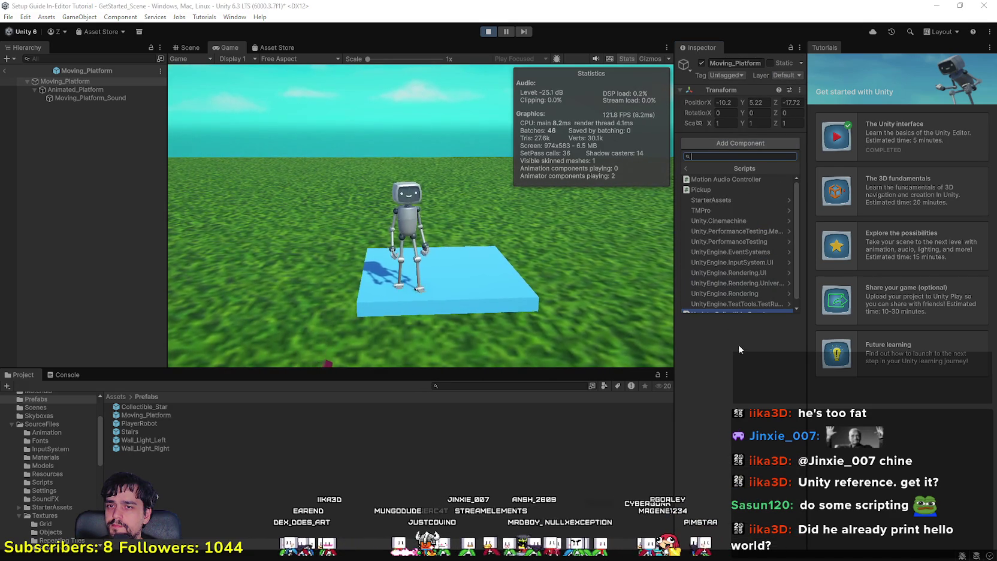
{"action": "scroll", "coordinate": [756, 235], "scroll_direction": "down", "scroll_amount": 1}
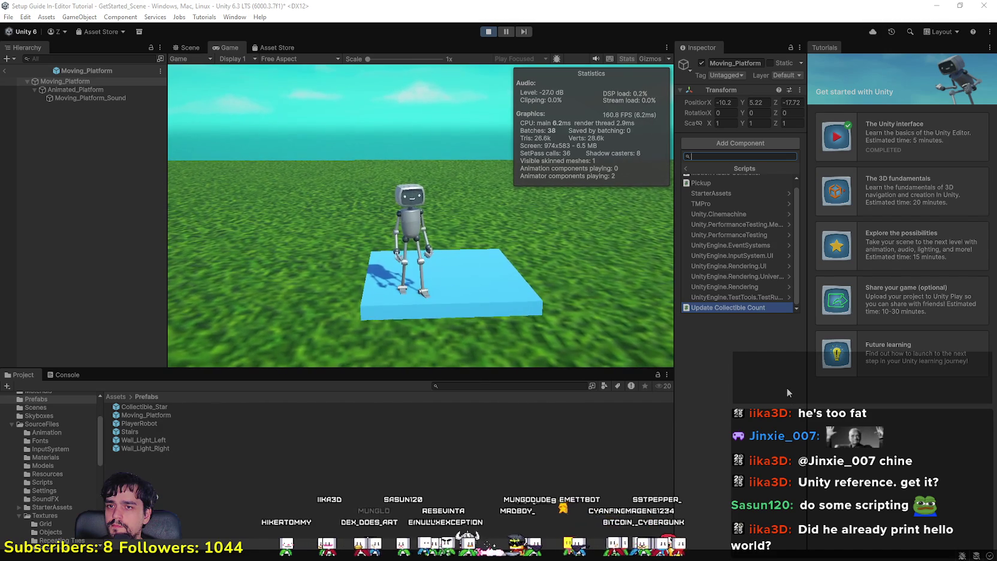
{"action": "scroll", "coordinate": [747, 249], "scroll_direction": "up", "scroll_amount": 1}
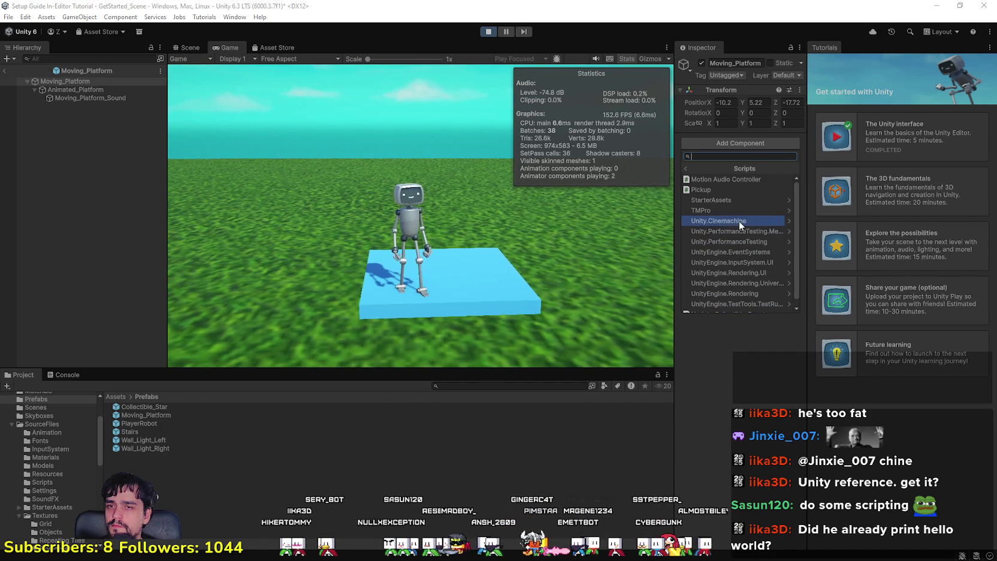
{"action": "scroll", "coordinate": [747, 228], "scroll_direction": "down", "scroll_amount": 1}
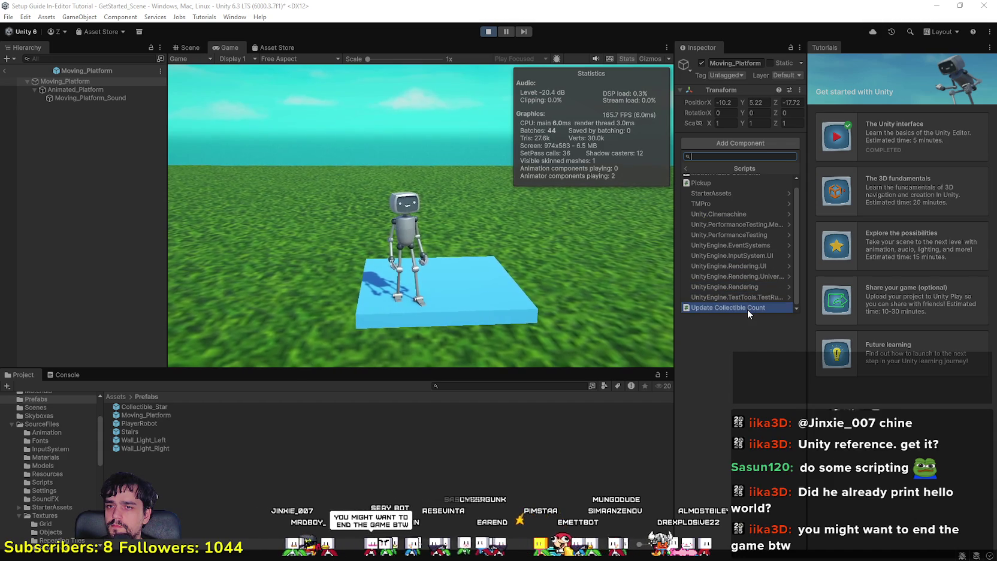
{"action": "scroll", "coordinate": [733, 237], "scroll_direction": "up", "scroll_amount": 1}
{"action": "left_click", "coordinate": [686, 168]}
{"action": "left_click", "coordinate": [743, 378]}
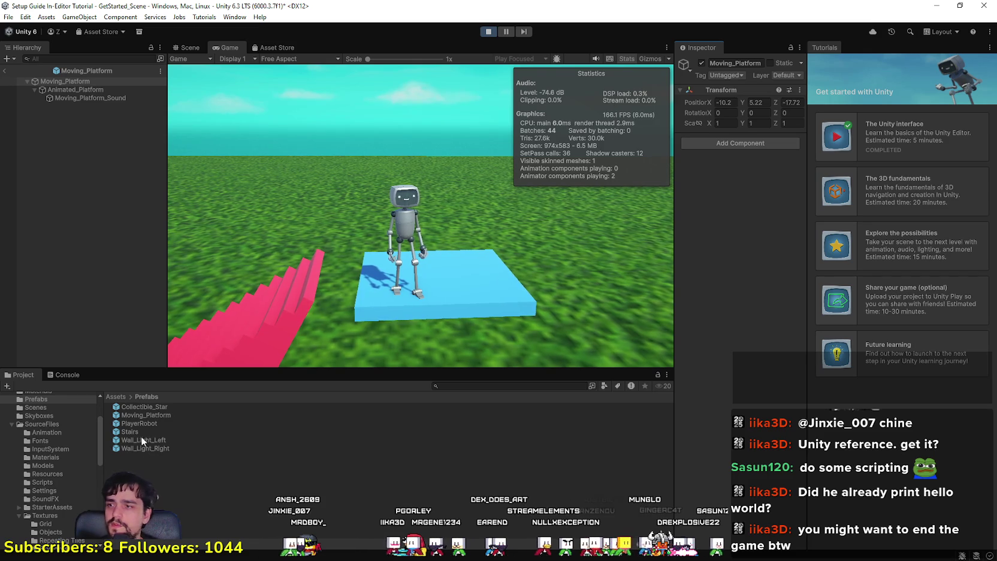
{"action": "right_click", "coordinate": [141, 415]}
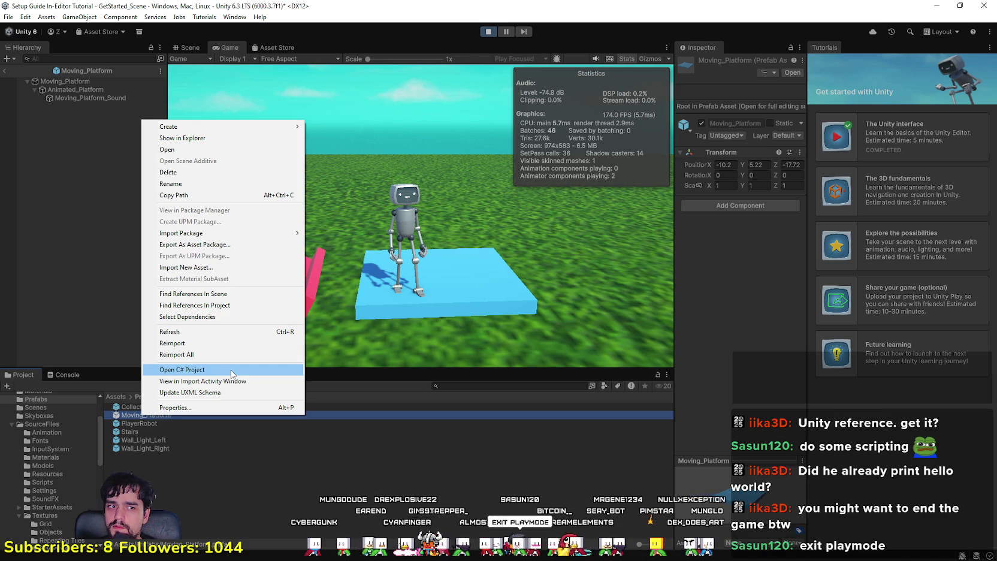
{"action": "left_click", "coordinate": [860, 387]}
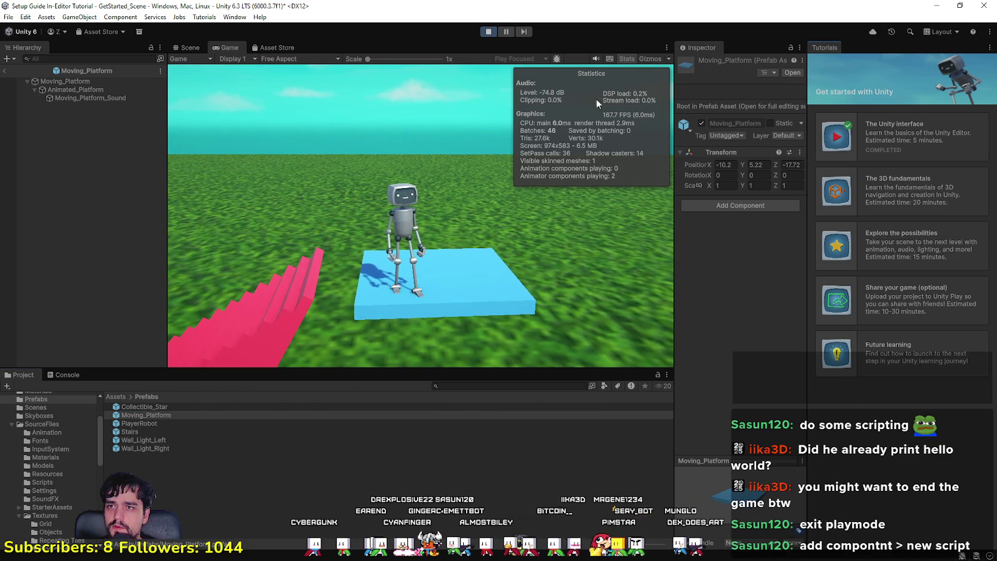
Stop Play mode, then inspect Moving_Platform_Sound, Animated_Platform and the Moving_Platform root.
{"action": "left_click", "coordinate": [489, 31]}
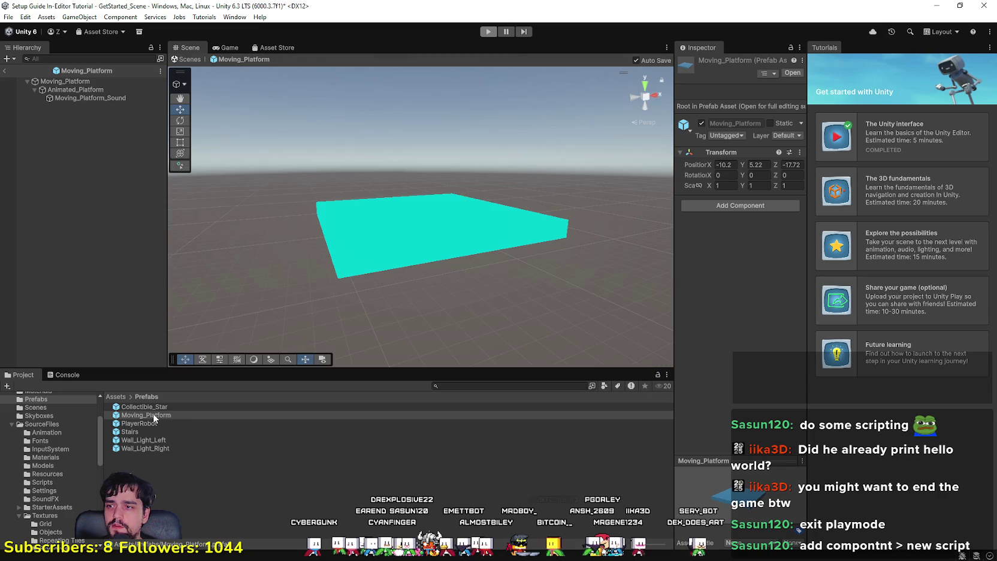
{"action": "right_click", "coordinate": [154, 415]}
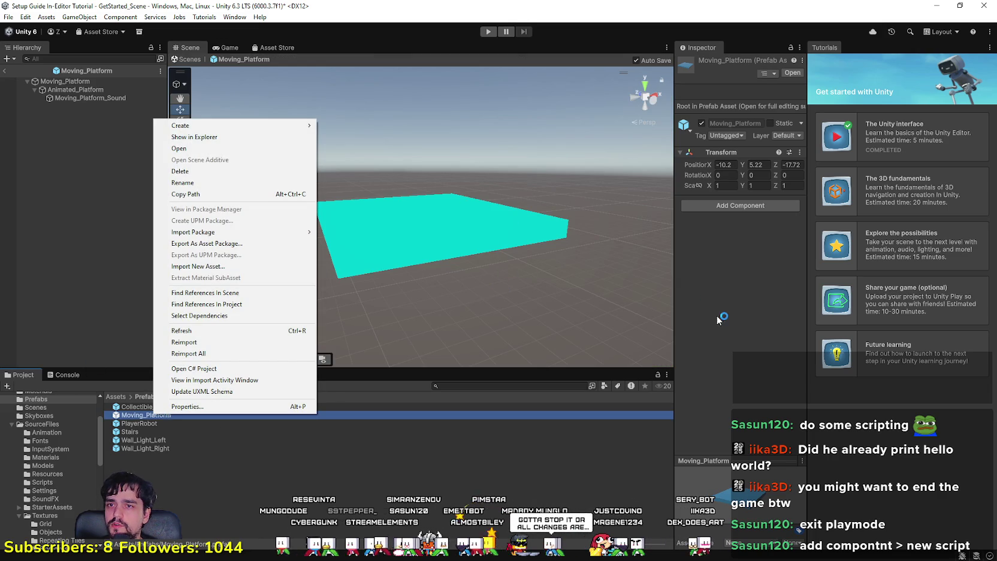
{"action": "left_click", "coordinate": [717, 316]}
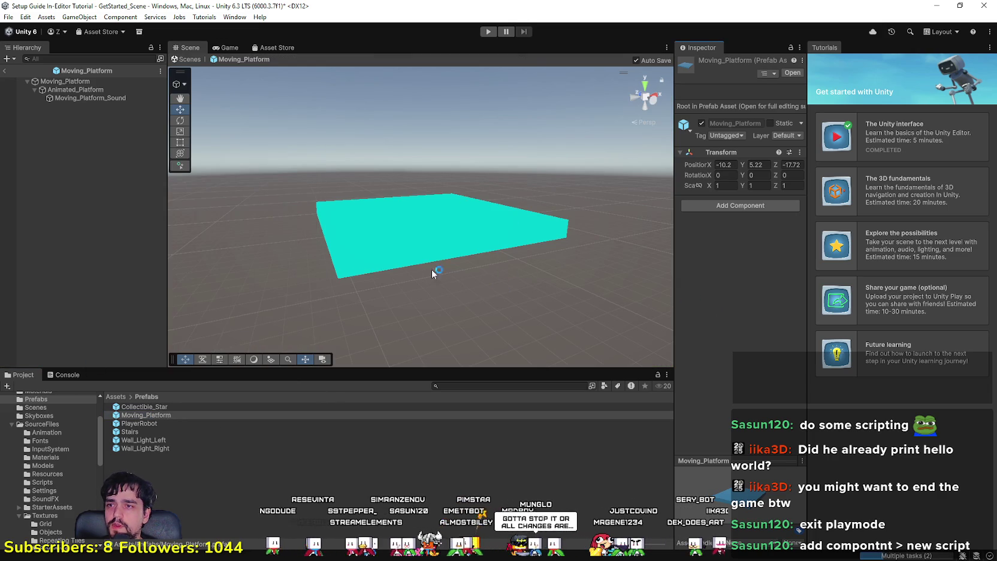
{"action": "left_click", "coordinate": [104, 99]}
{"action": "left_click", "coordinate": [89, 90]}
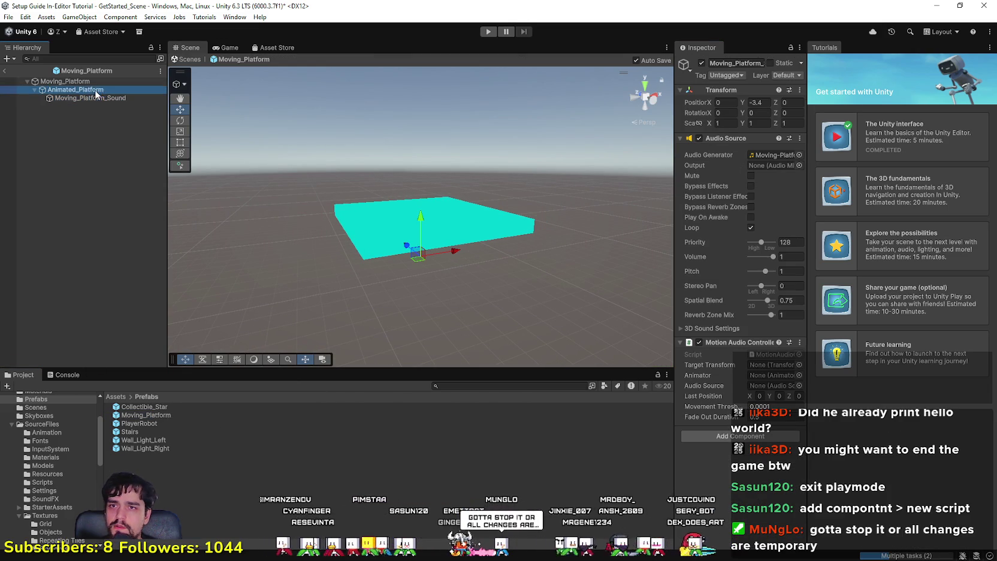
{"action": "left_click", "coordinate": [95, 81]}
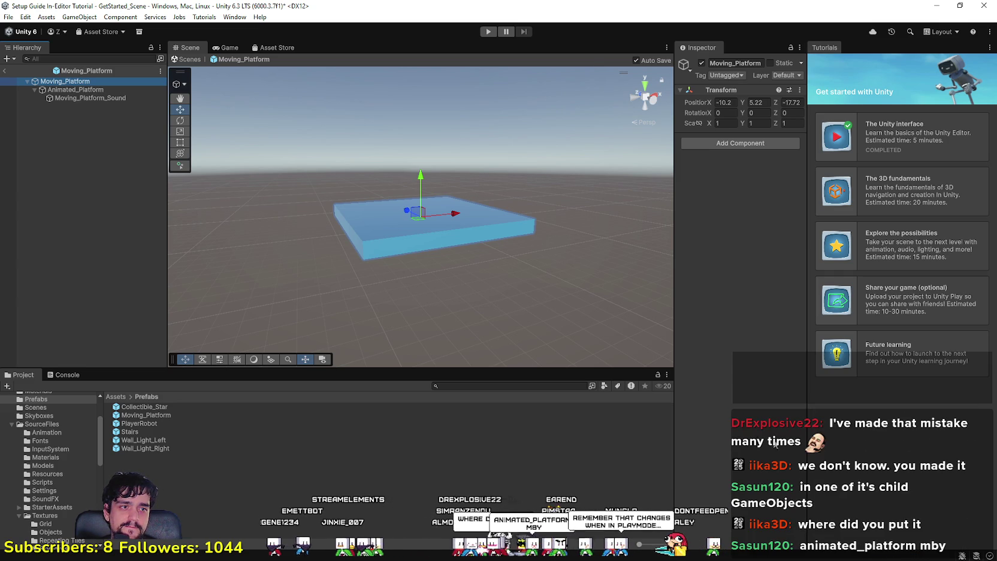
Check Animated_Platform and Moving_Platform_Sound, ending on the root's Transform at -10.2, 5.22, -17.72.
{"action": "left_click", "coordinate": [95, 90]}
{"action": "left_click", "coordinate": [89, 96]}
{"action": "left_click", "coordinate": [96, 81]}
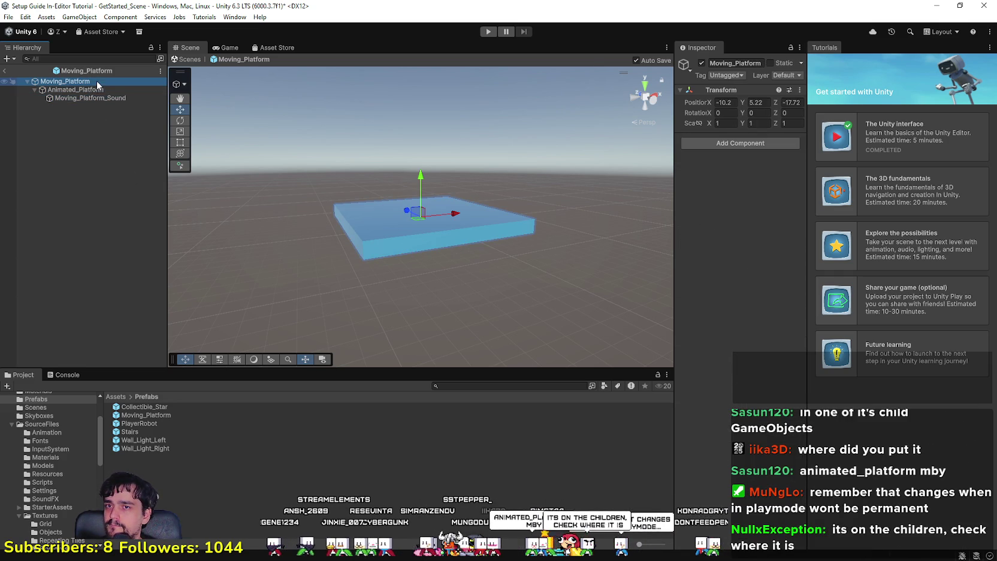
{"action": "left_click", "coordinate": [95, 89]}
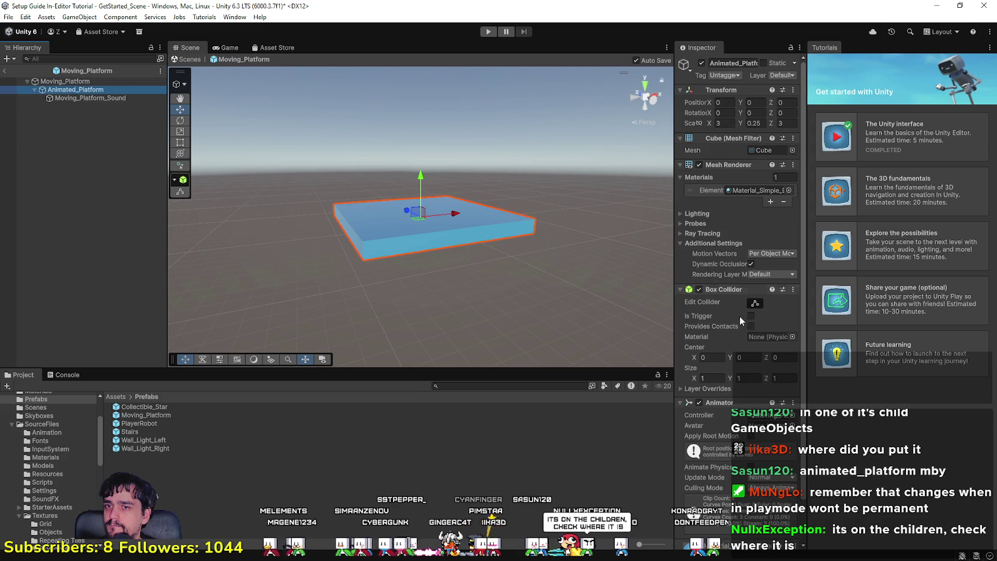
{"action": "scroll", "coordinate": [741, 306], "scroll_direction": "down", "scroll_amount": 3}
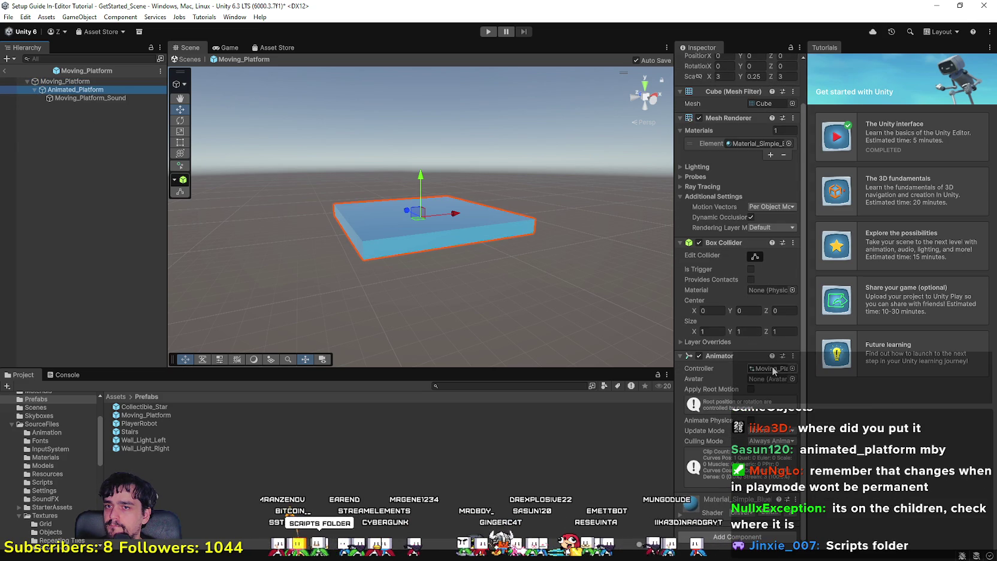
{"action": "scroll", "coordinate": [772, 367], "scroll_direction": "up", "scroll_amount": 3}
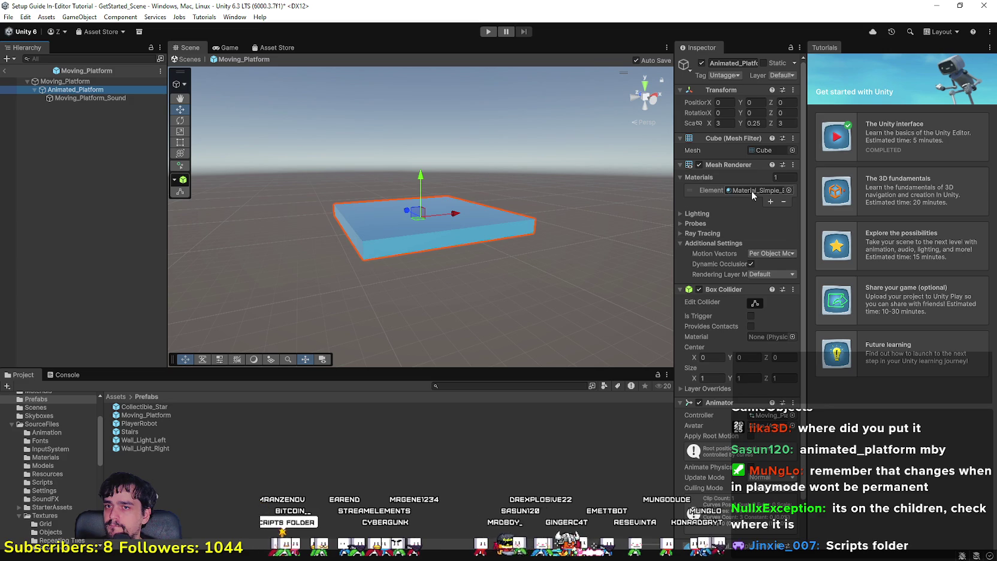
{"action": "left_click", "coordinate": [63, 100]}
{"action": "left_click", "coordinate": [117, 81]}
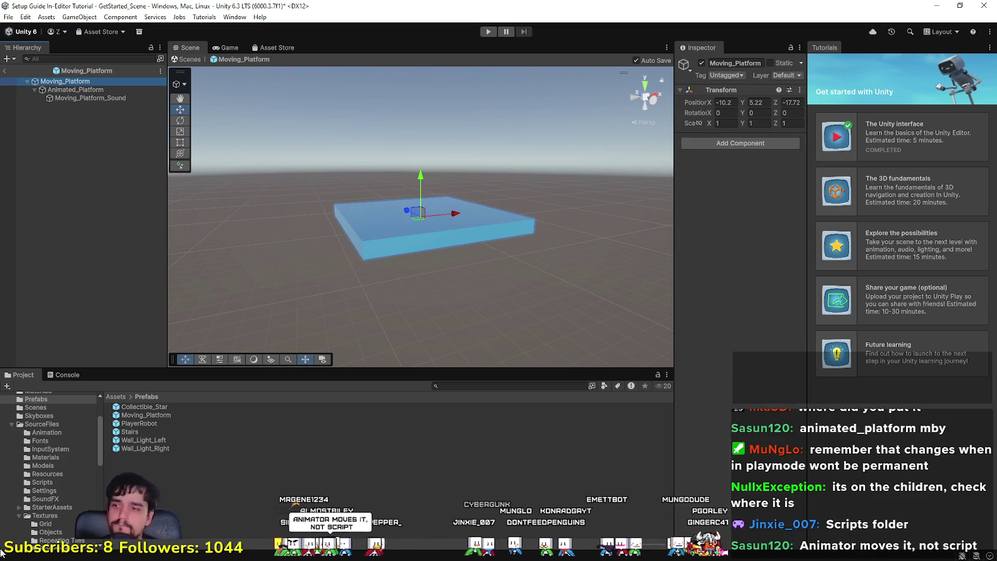
Browse the Settings and Scripts asset folders to check existing scripts.
{"action": "left_click", "coordinate": [44, 492]}
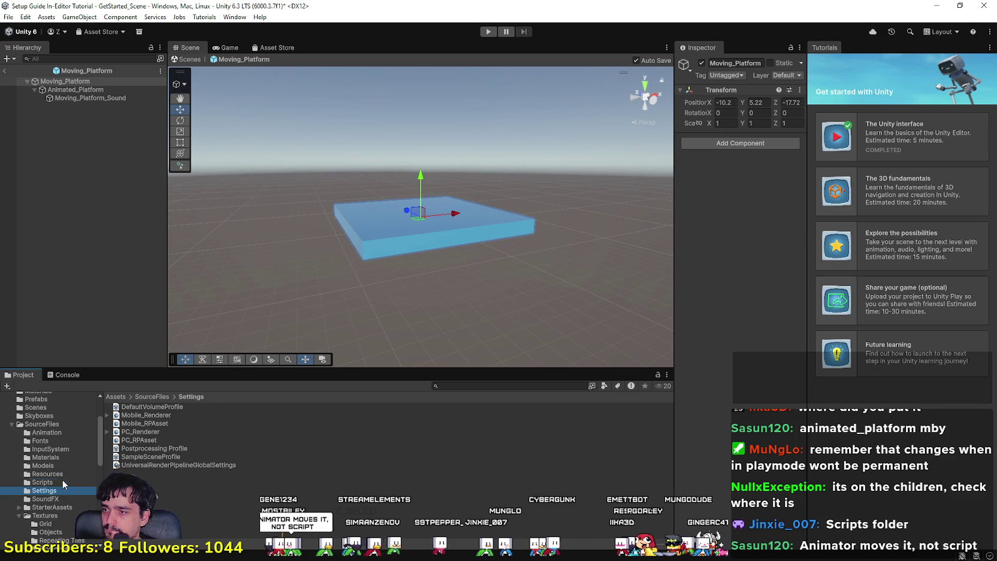
{"action": "left_click", "coordinate": [62, 482]}
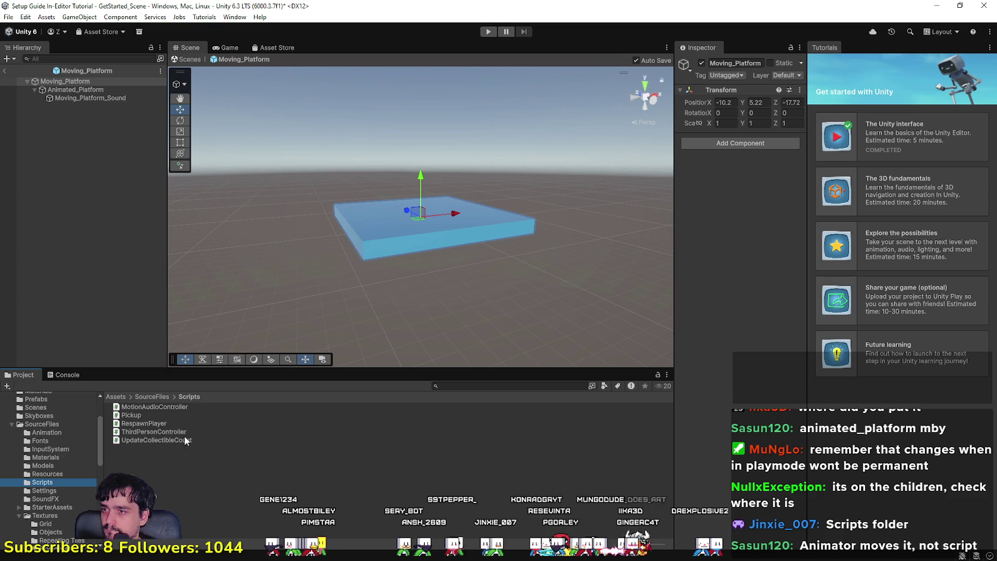
{"action": "scroll", "coordinate": [54, 458], "scroll_direction": "down", "scroll_amount": 3}
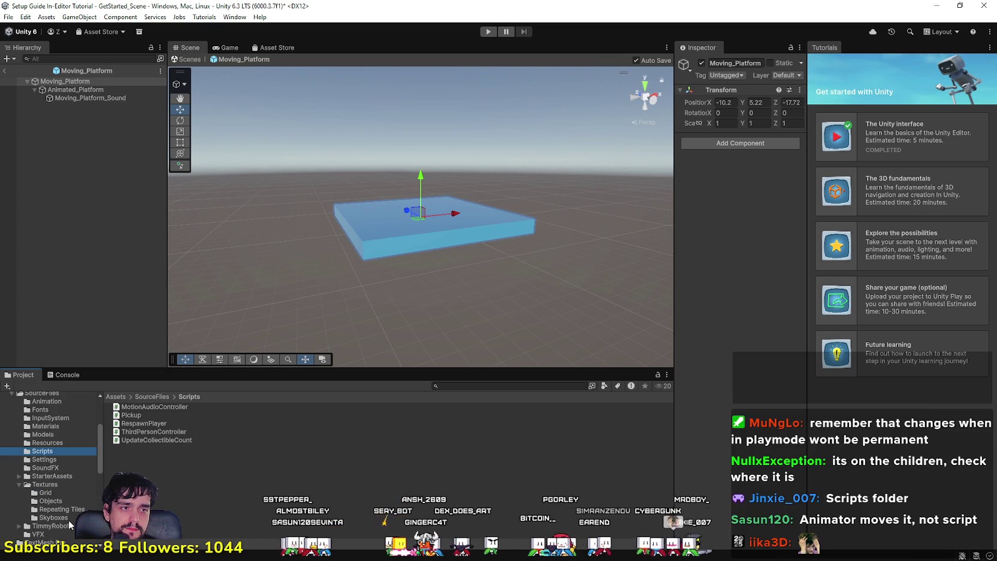
Ping Animated_Platform's Moving_Platform animator controller and open its state graph.
{"action": "left_click", "coordinate": [89, 92]}
{"action": "scroll", "coordinate": [719, 360], "scroll_direction": "down", "scroll_amount": 2}
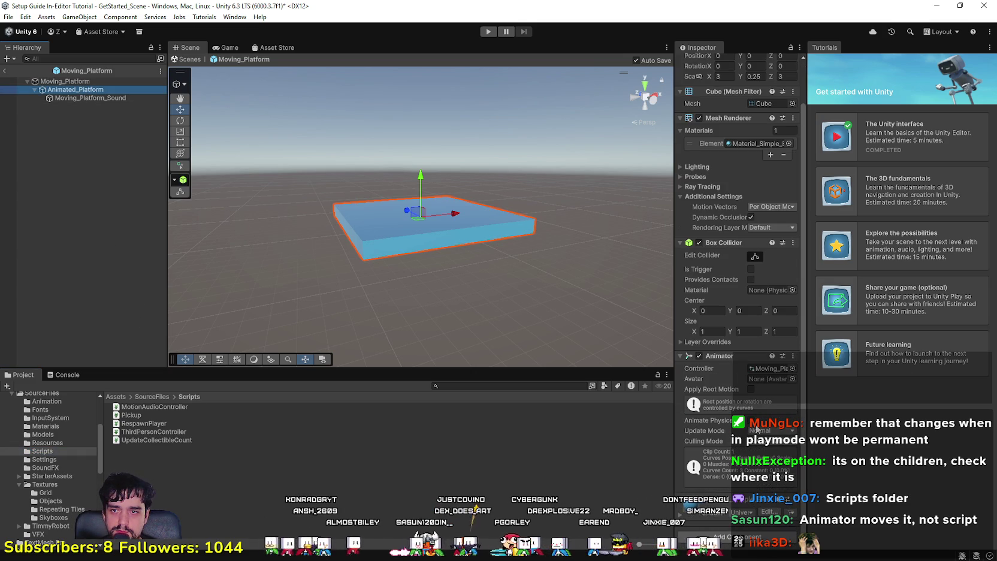
{"action": "left_click", "coordinate": [766, 370]}
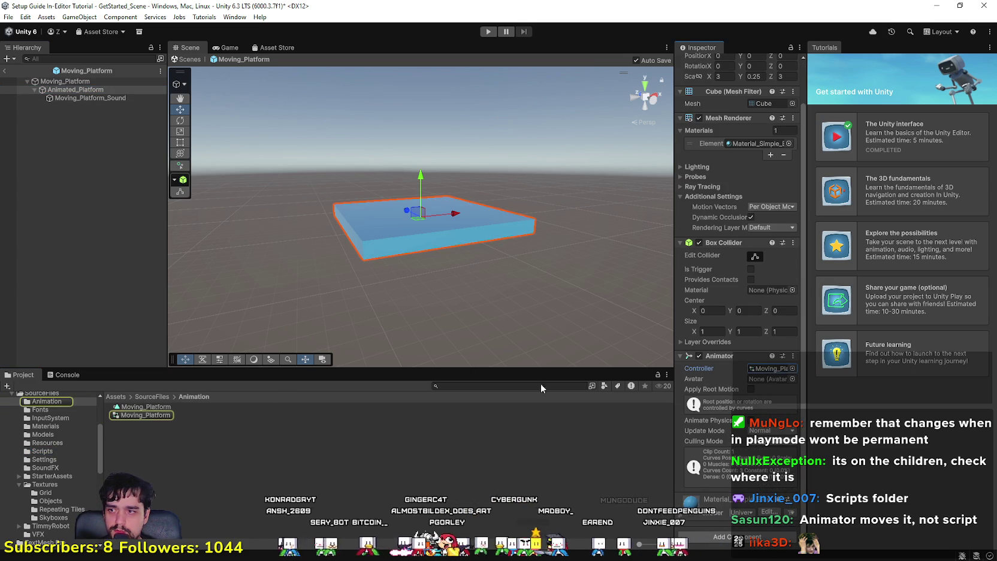
{"action": "double_click", "coordinate": [142, 415]}
Select the Moving_Platform state in the Animator graph and widen the Inspector panel.
{"action": "scroll", "coordinate": [501, 257], "scroll_direction": "down", "scroll_amount": 5}
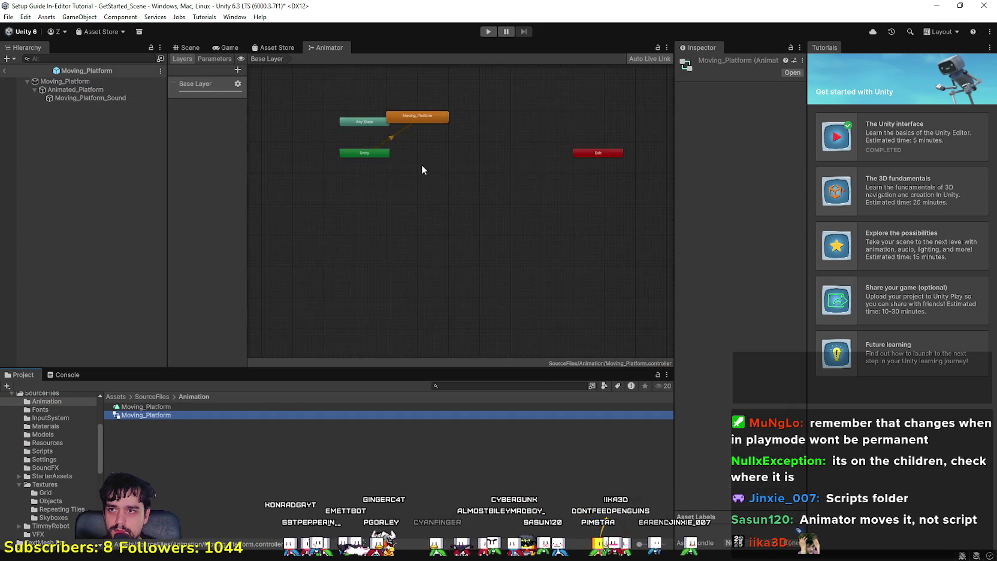
{"action": "scroll", "coordinate": [484, 256], "scroll_direction": "up", "scroll_amount": 6}
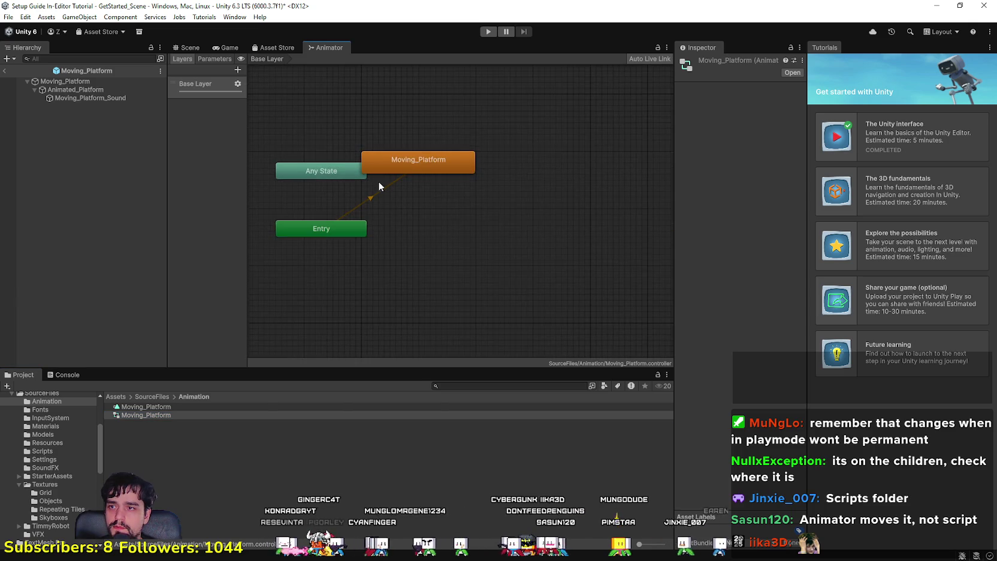
{"action": "scroll", "coordinate": [506, 213], "scroll_direction": "down", "scroll_amount": 2}
{"action": "scroll", "coordinate": [455, 189], "scroll_direction": "down", "scroll_amount": 3}
{"action": "scroll", "coordinate": [504, 157], "scroll_direction": "up", "scroll_amount": 4}
{"action": "scroll", "coordinate": [376, 190], "scroll_direction": "up", "scroll_amount": 3}
{"action": "scroll", "coordinate": [470, 181], "scroll_direction": "down", "scroll_amount": 2}
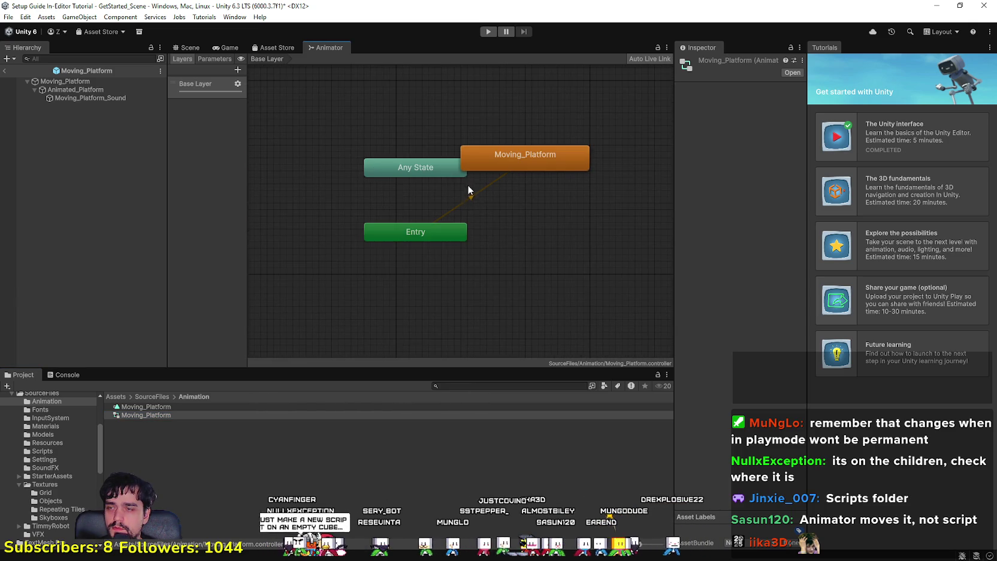
{"action": "left_click", "coordinate": [431, 231]}
{"action": "left_click", "coordinate": [537, 155]}
{"action": "key", "text": "a"}
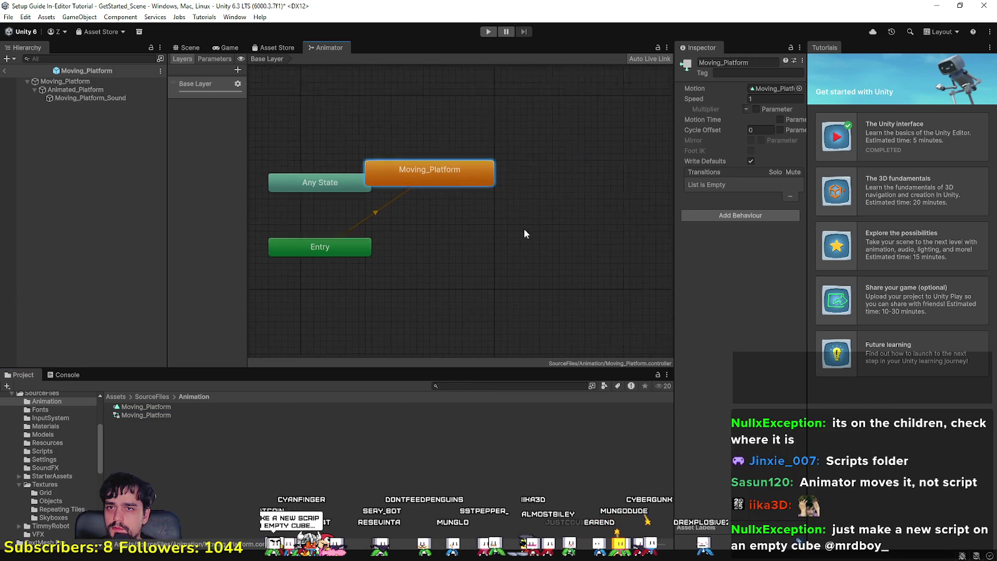
{"action": "left_click_drag", "start_coordinate": [676, 147], "coordinate": [541, 155]}
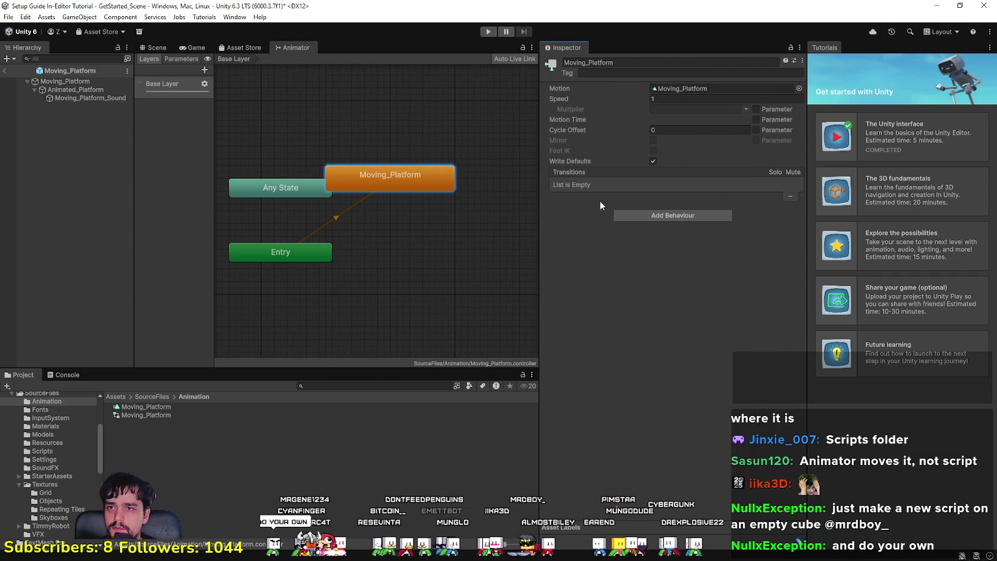
{"action": "scroll", "coordinate": [398, 227], "scroll_direction": "down", "scroll_amount": 1}
{"action": "left_click", "coordinate": [339, 219]}
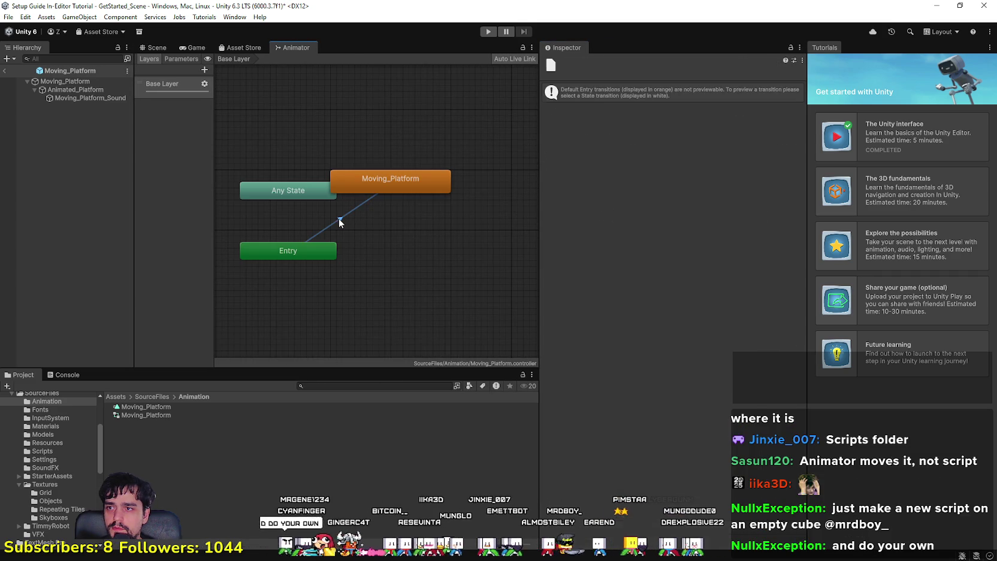
{"action": "left_click", "coordinate": [387, 185]}
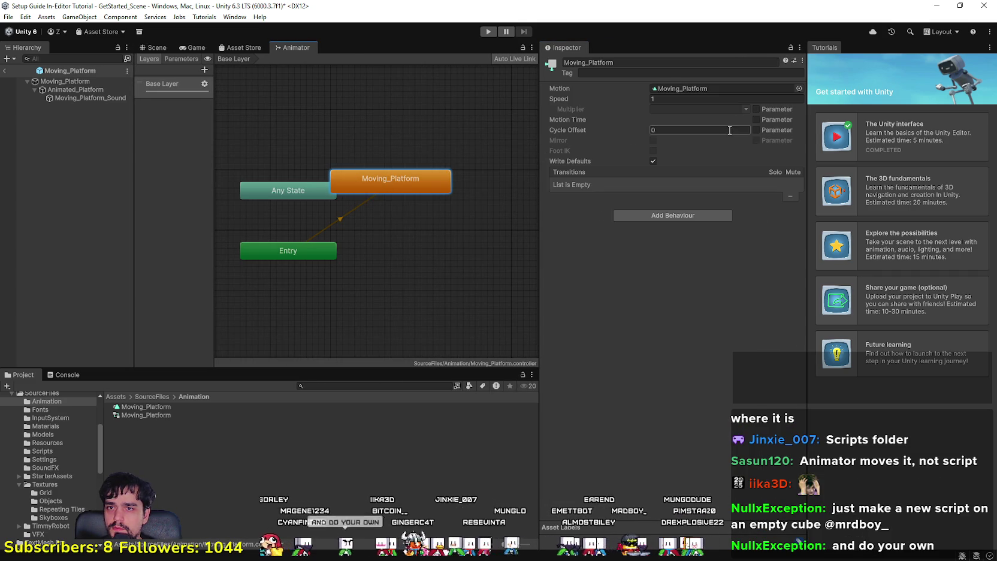
Set the Moving_Platform state's Speed to 94.22.
{"action": "left_click", "coordinate": [790, 98]}
{"action": "type", "text": "4.69"}
{"action": "key", "text": "BackSpace"}
{"action": "key", "text": "BackSpace"}
{"action": "key", "text": "BackSpace"}
{"action": "type", "text": "82"}
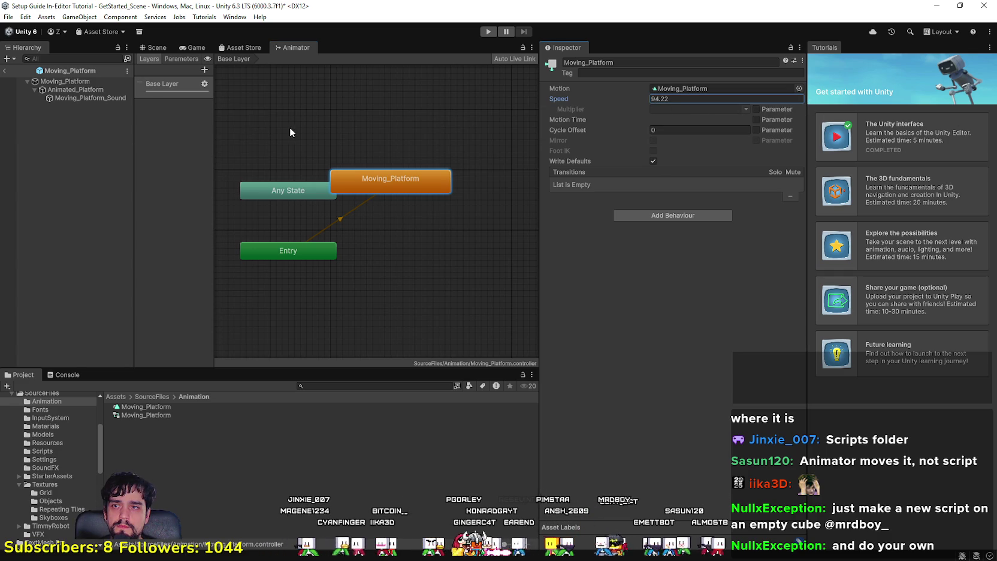
{"action": "left_click", "coordinate": [706, 88]}
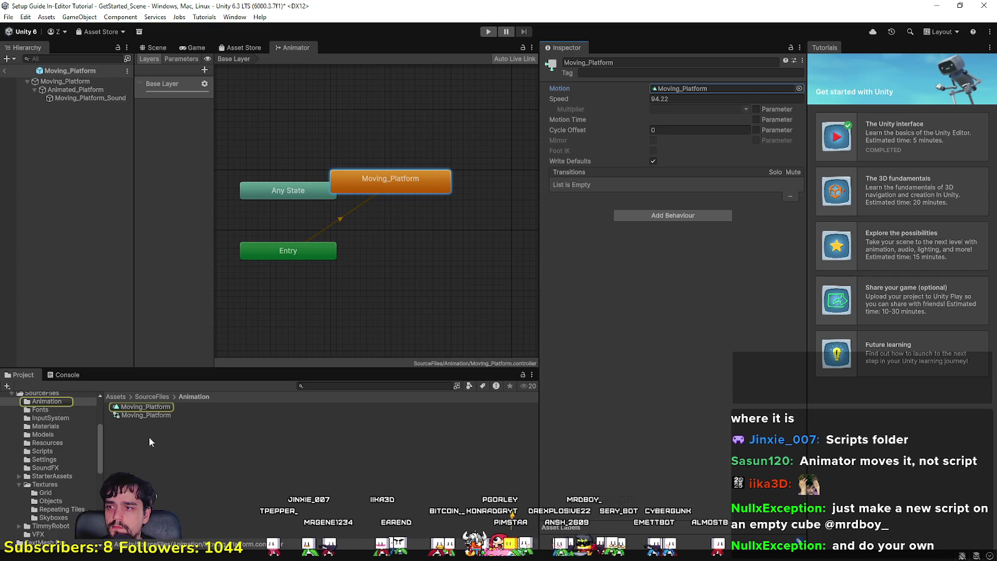
Briefly open the Moving_Platform clip, then inspect the Entry, Any State and Exit nodes.
{"action": "double_click", "coordinate": [145, 407]}
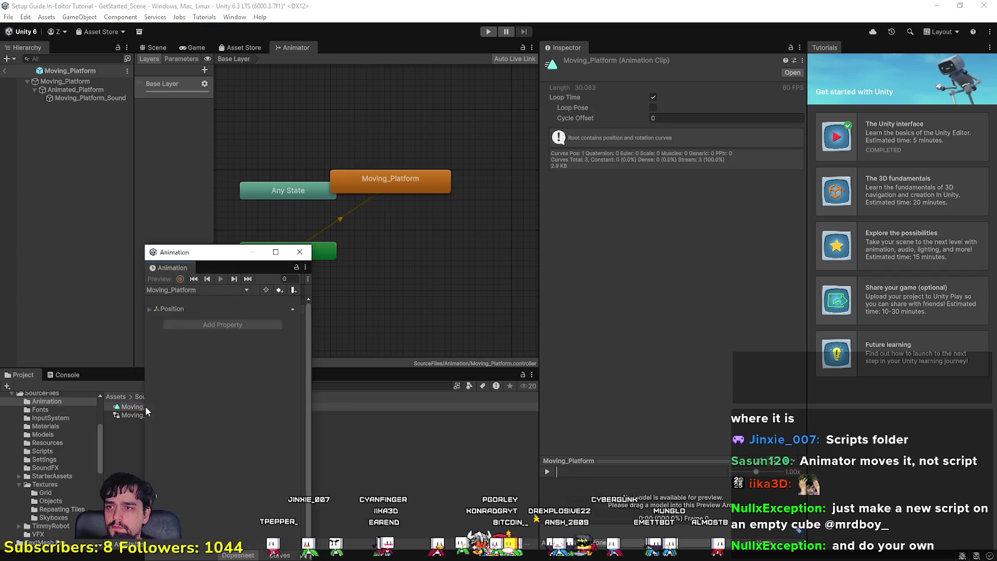
{"action": "left_click", "coordinate": [170, 310]}
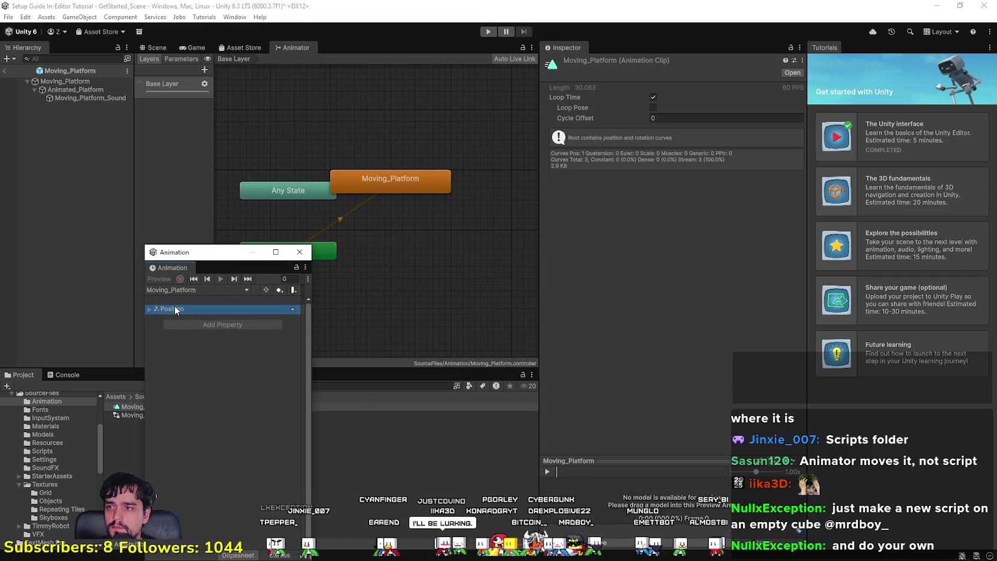
{"action": "left_click", "coordinate": [301, 252]}
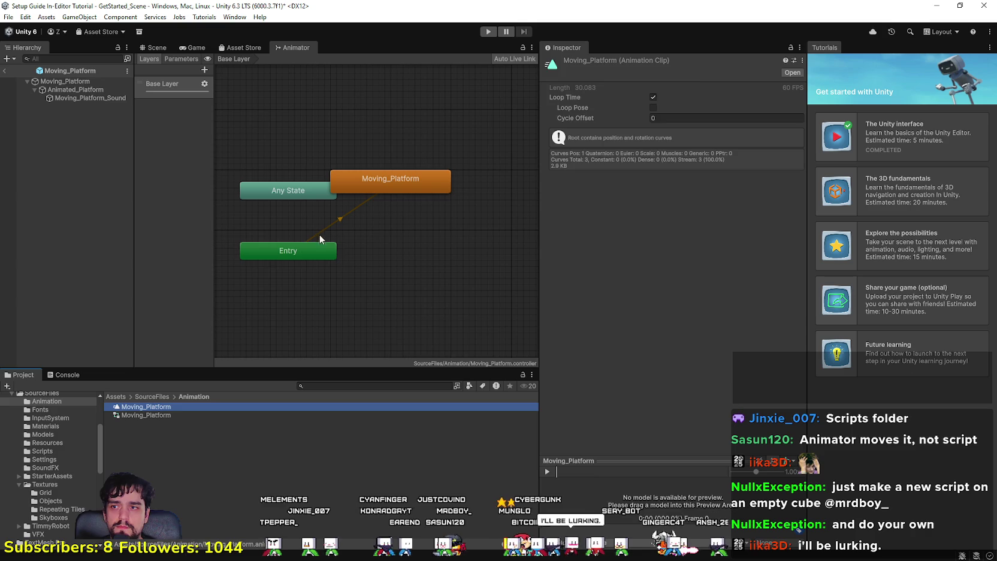
{"action": "left_click", "coordinate": [314, 250]}
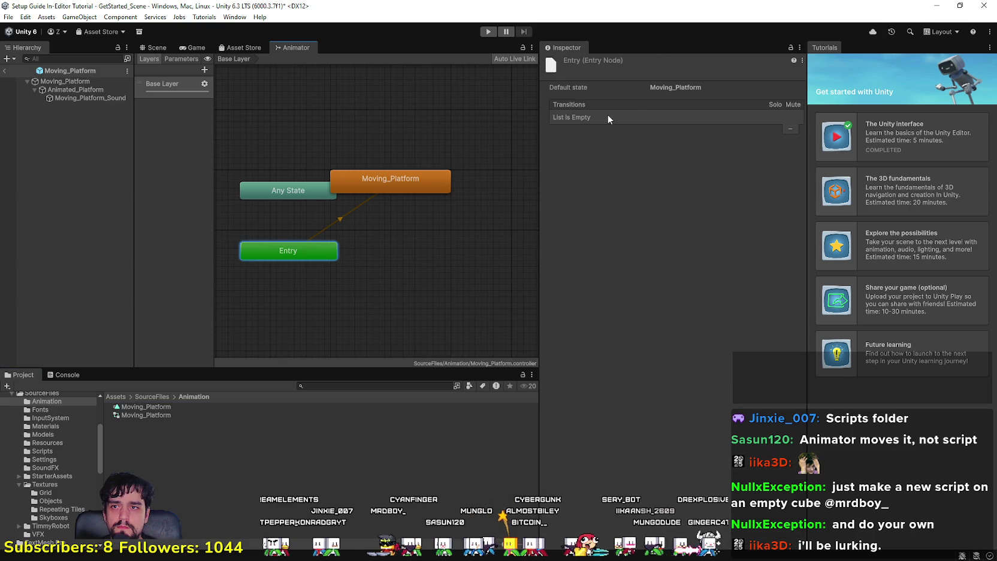
{"action": "left_click", "coordinate": [343, 220]}
{"action": "left_click", "coordinate": [386, 181]}
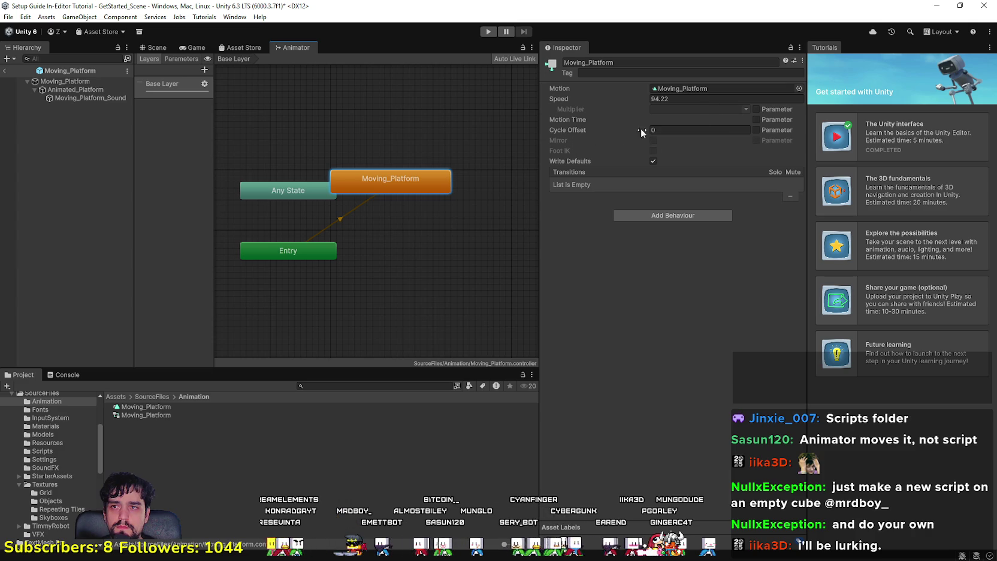
{"action": "scroll", "coordinate": [323, 195], "scroll_direction": "down", "scroll_amount": 4}
{"action": "left_click", "coordinate": [319, 200]}
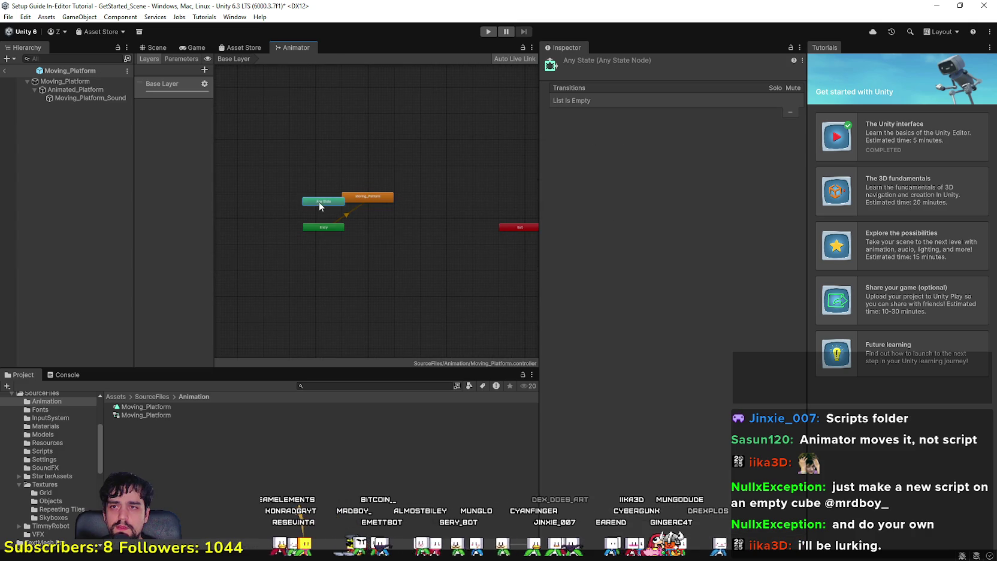
{"action": "scroll", "coordinate": [455, 257], "scroll_direction": "down", "scroll_amount": 2}
{"action": "left_click", "coordinate": [489, 240]}
{"action": "scroll", "coordinate": [384, 251], "scroll_direction": "up", "scroll_amount": 5}
Key a raised Position.y value partway through the Moving_Platform clip, then close the Animation window.
{"action": "double_click", "coordinate": [146, 406]}
{"action": "left_click_drag", "start_coordinate": [561, 143], "coordinate": [532, 145]}
{"action": "left_click_drag", "start_coordinate": [294, 192], "coordinate": [299, 203]}
{"action": "left_click_drag", "start_coordinate": [860, 233], "coordinate": [37, 242]}
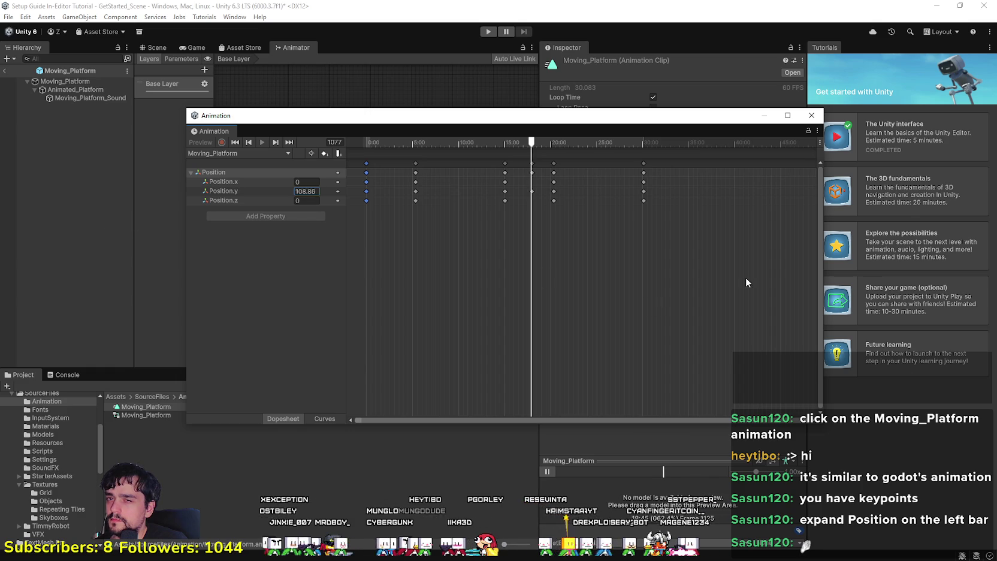
{"action": "mouse_move", "coordinate": [536, 142]}
{"action": "left_mouse_down"}
{"action": "mouse_move", "coordinate": [679, 142]}
{"action": "mouse_move", "coordinate": [366, 127]}
{"action": "mouse_move", "coordinate": [561, 126]}
{"action": "left_mouse_up"}
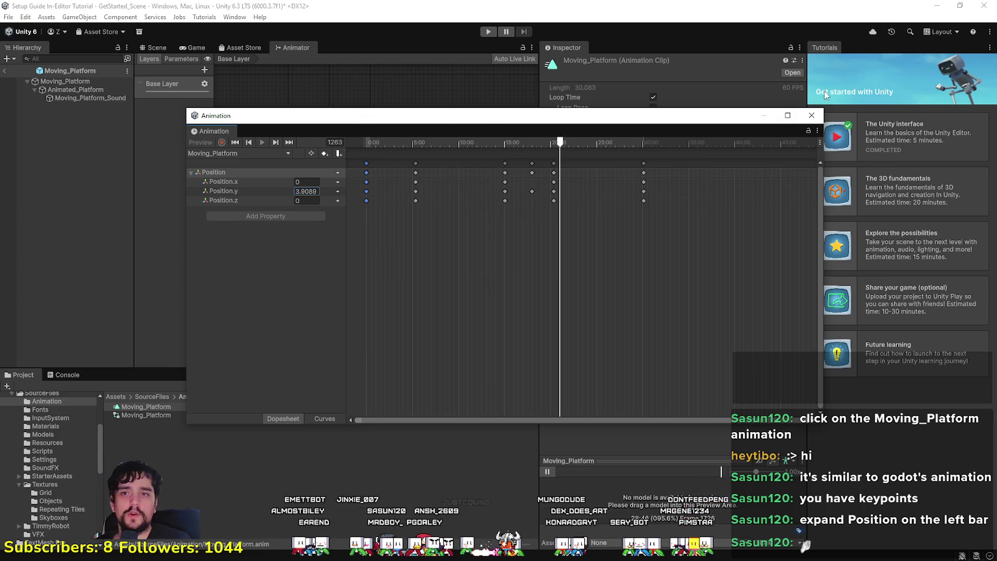
{"action": "left_click", "coordinate": [811, 114]}
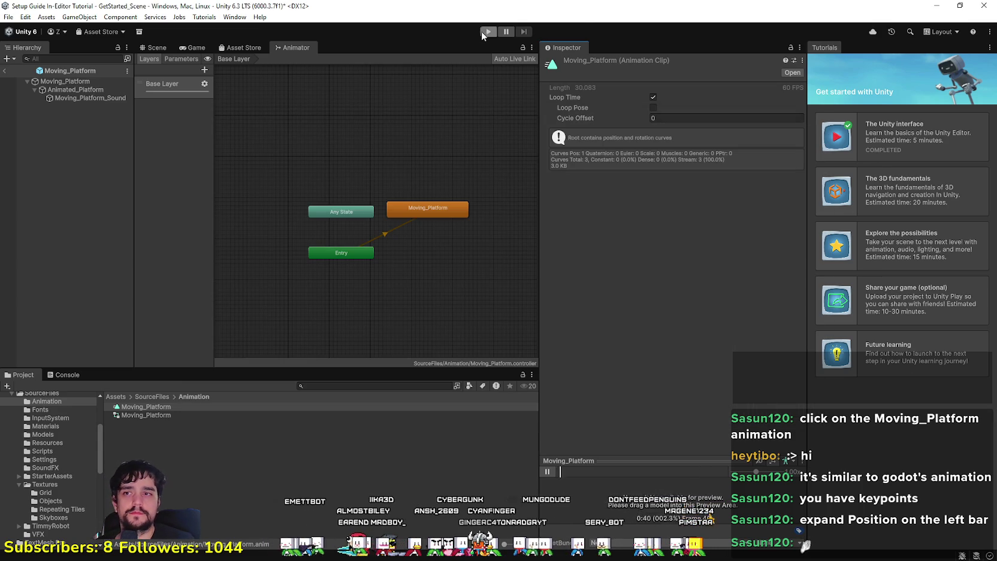
Run a quick play test of the platform, then enlarge the Game view slightly.
{"action": "left_click", "coordinate": [488, 32]}
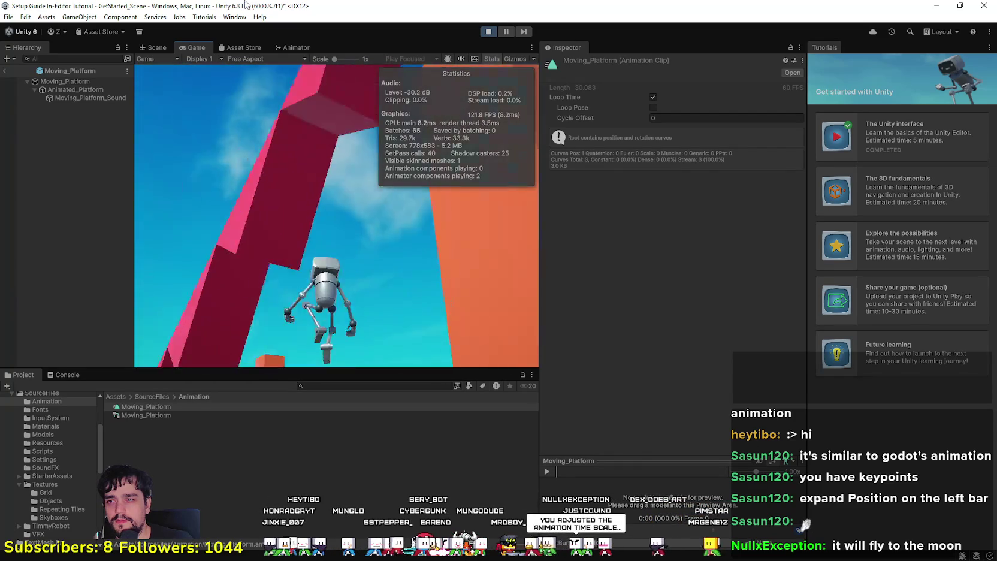
{"action": "left_click", "coordinate": [488, 31]}
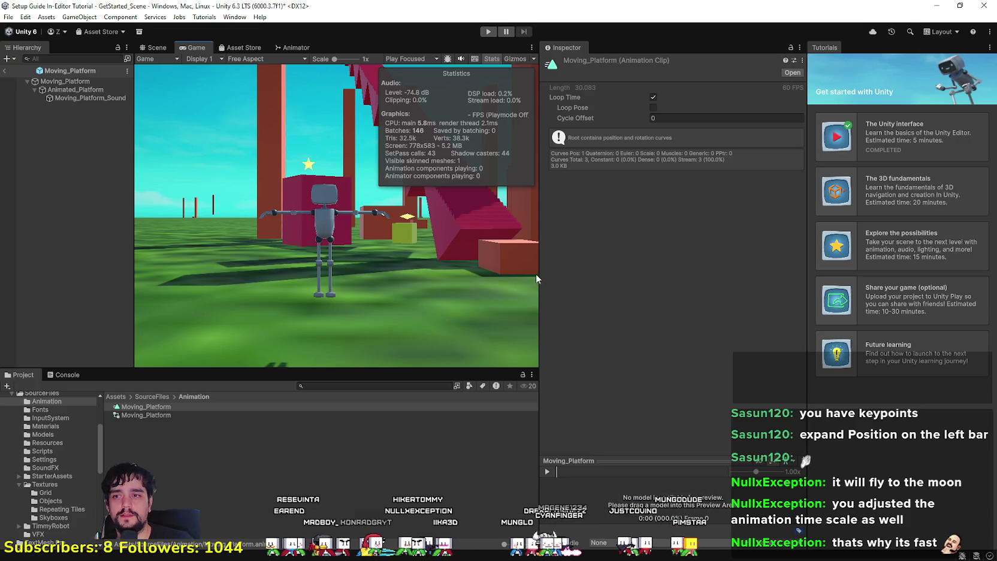
{"action": "left_click_drag", "start_coordinate": [540, 276], "coordinate": [586, 278]}
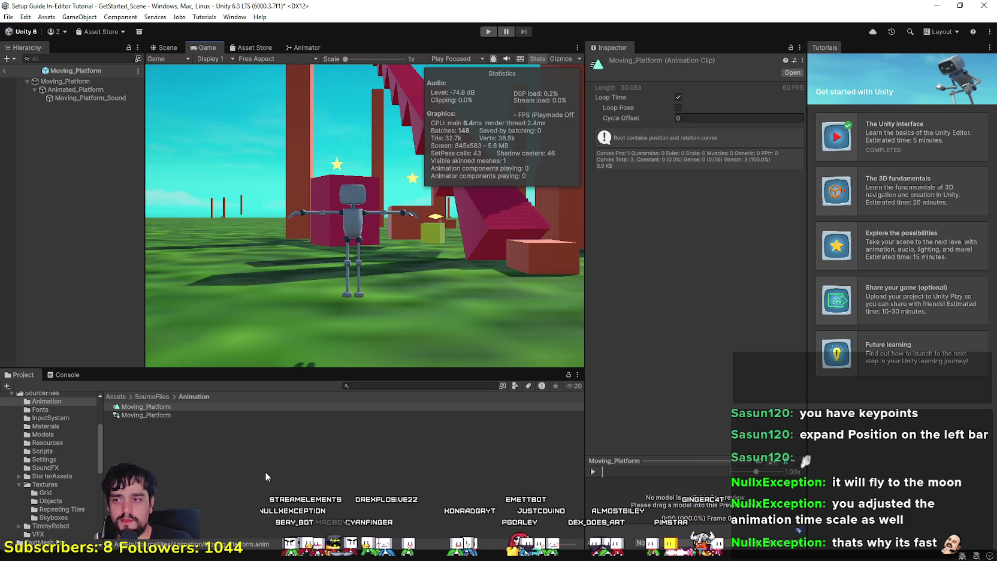
Maximize the Unity editor, widen the Game preview, and select Moving_Platform.
{"action": "left_click_drag", "start_coordinate": [779, 5], "coordinate": [616, 120]}
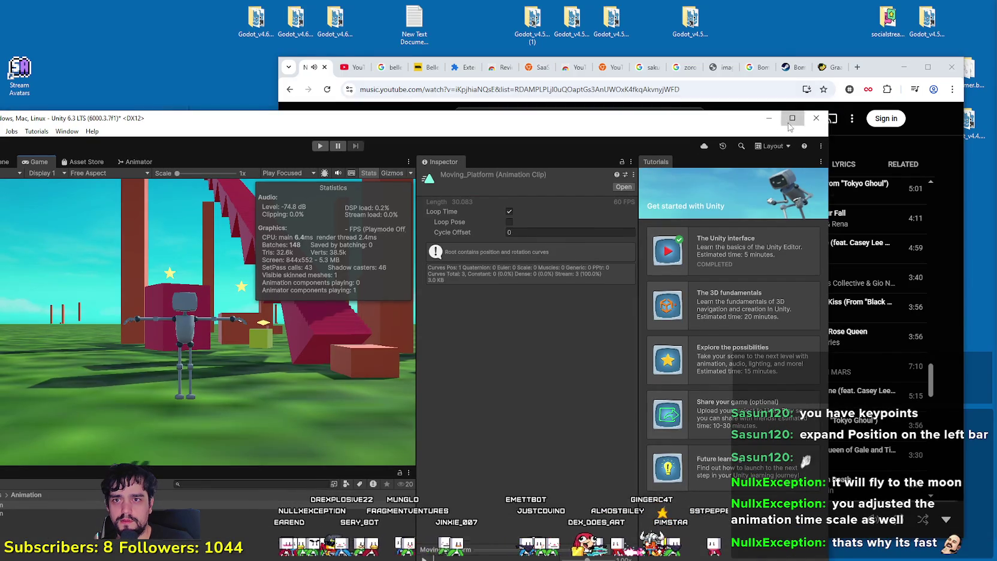
{"action": "left_click", "coordinate": [791, 121]}
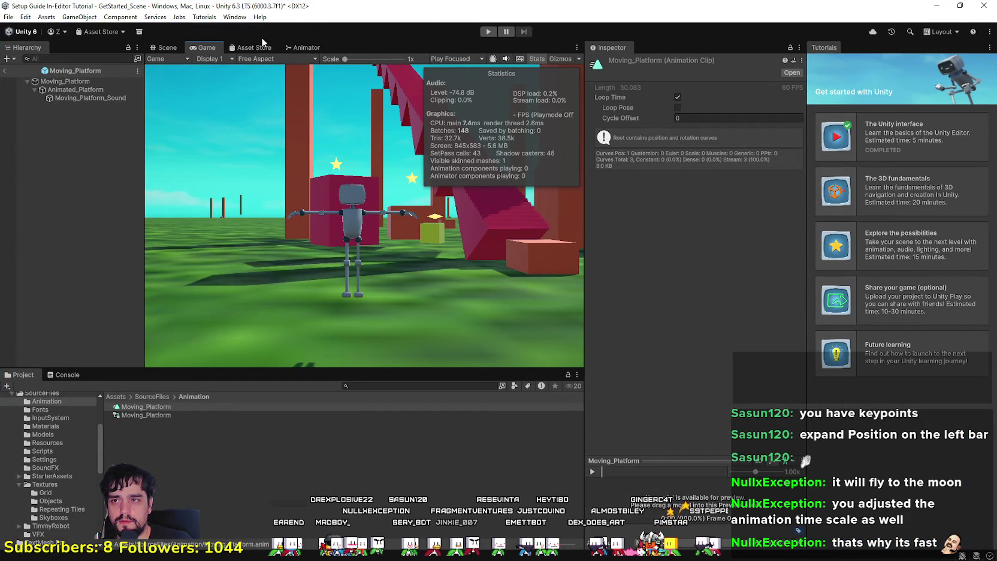
{"action": "mouse_move", "coordinate": [582, 248]}
{"action": "left_mouse_down"}
{"action": "mouse_move", "coordinate": [674, 247]}
{"action": "mouse_move", "coordinate": [600, 252]}
{"action": "left_mouse_up"}
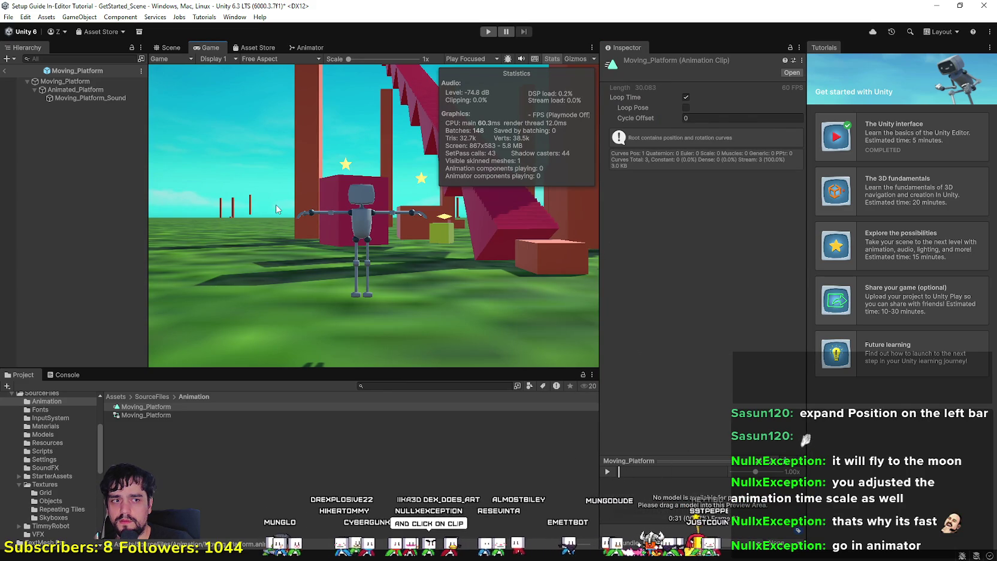
{"action": "left_click", "coordinate": [78, 83]}
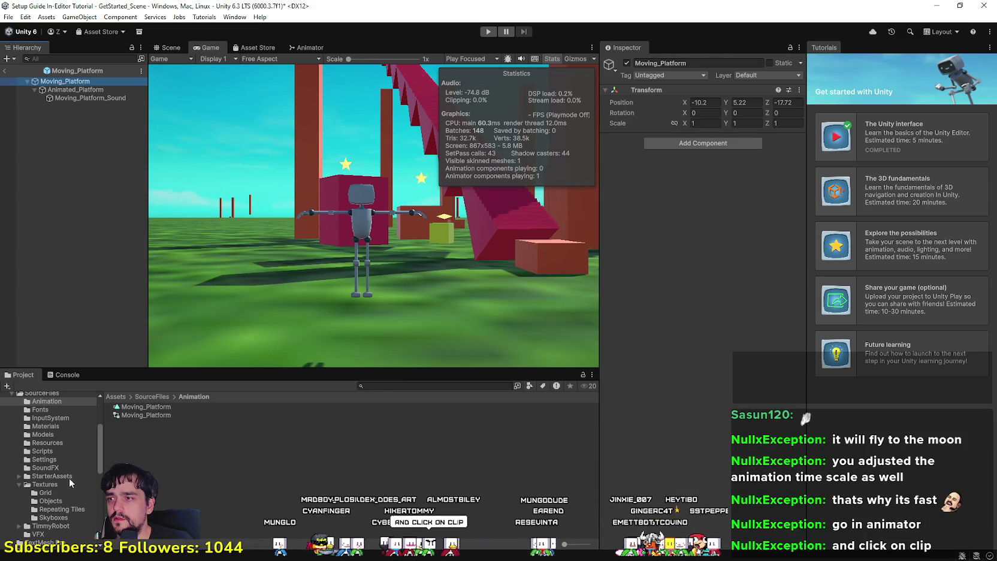
Play-test the scene again in the Game view, then stop and return to the Scene view.
{"action": "scroll", "coordinate": [72, 479], "scroll_direction": "down", "scroll_amount": 5}
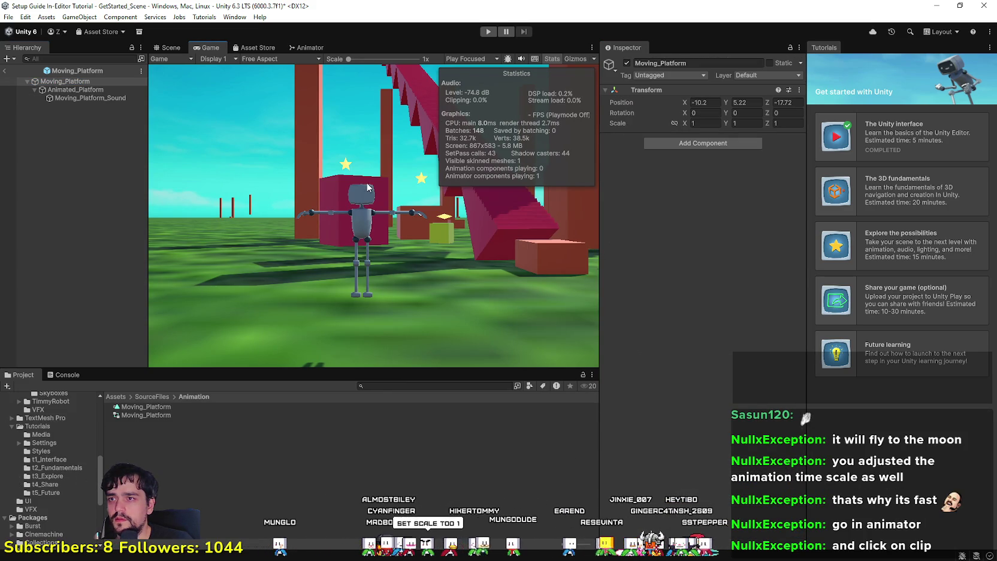
{"action": "left_click", "coordinate": [169, 47]}
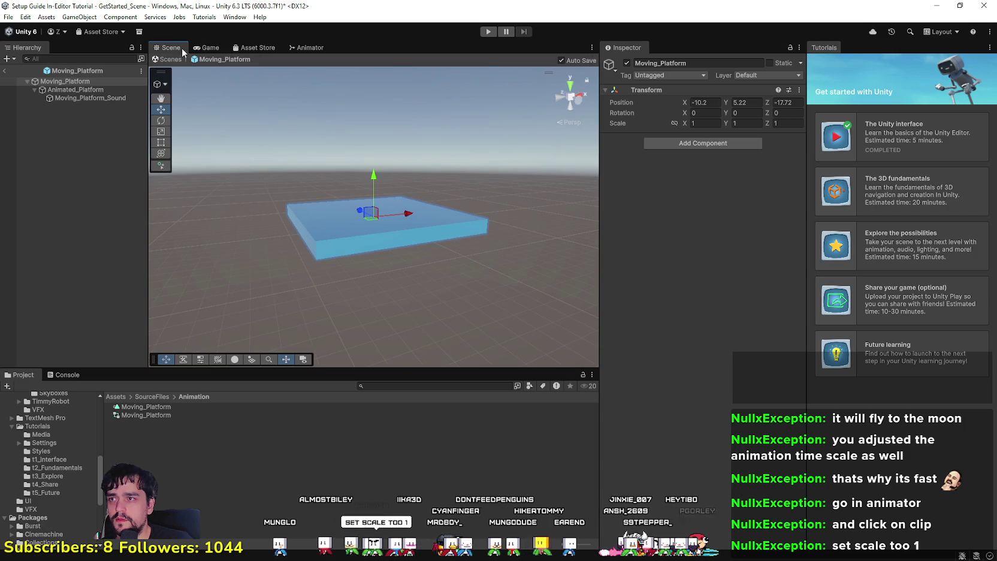
{"action": "left_click", "coordinate": [204, 48]}
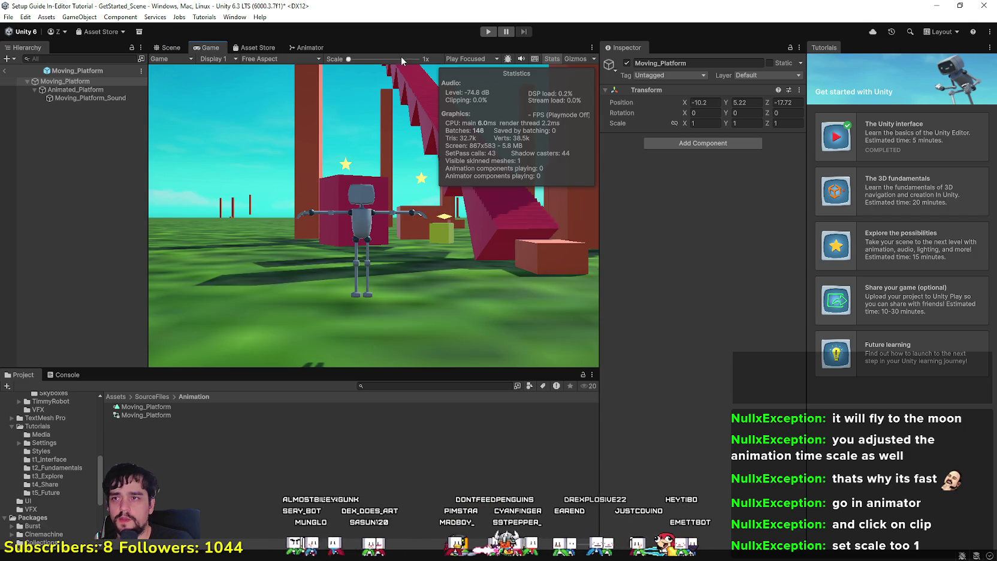
{"action": "left_click", "coordinate": [506, 31]}
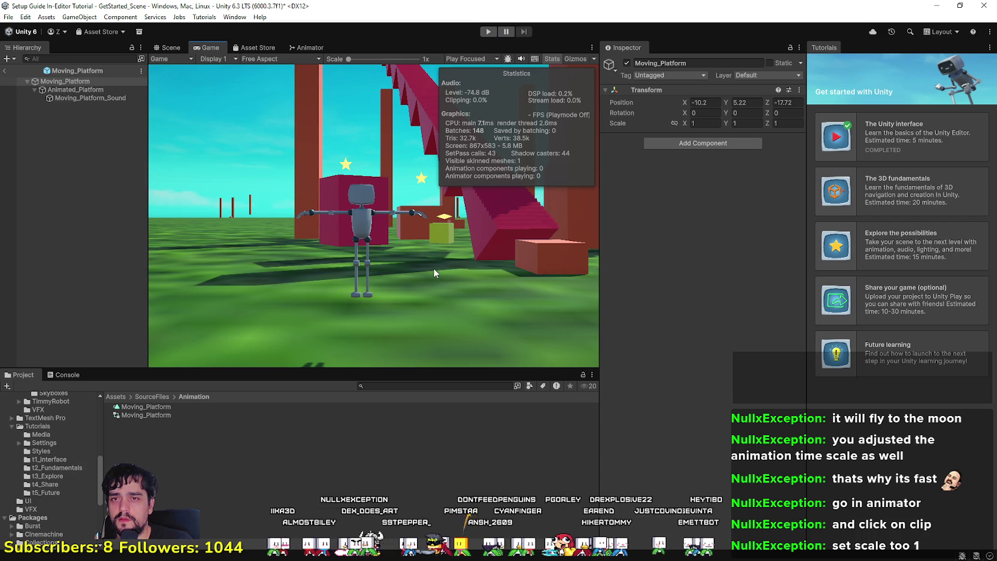
{"action": "left_click", "coordinate": [488, 31]}
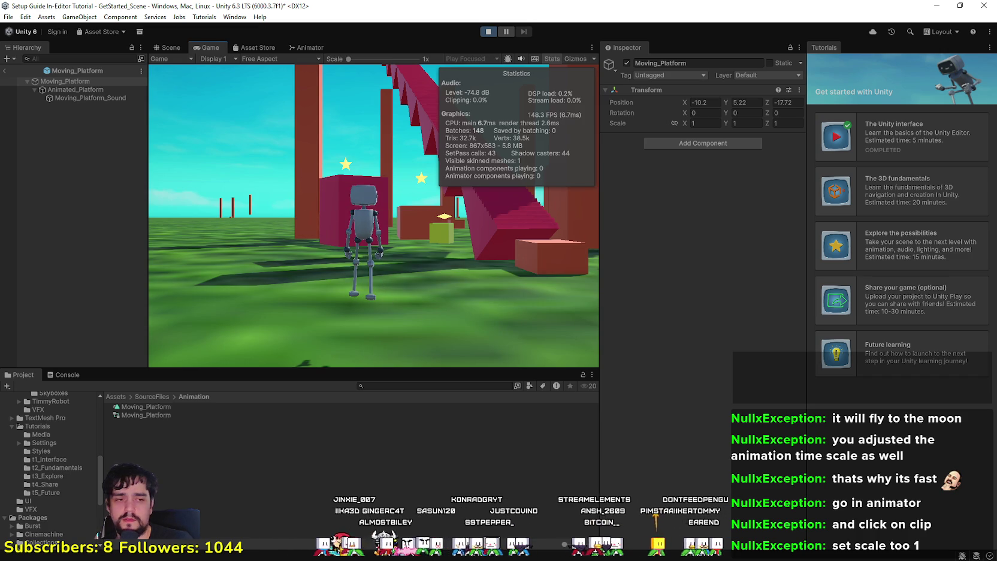
{"action": "left_click", "coordinate": [406, 215]}
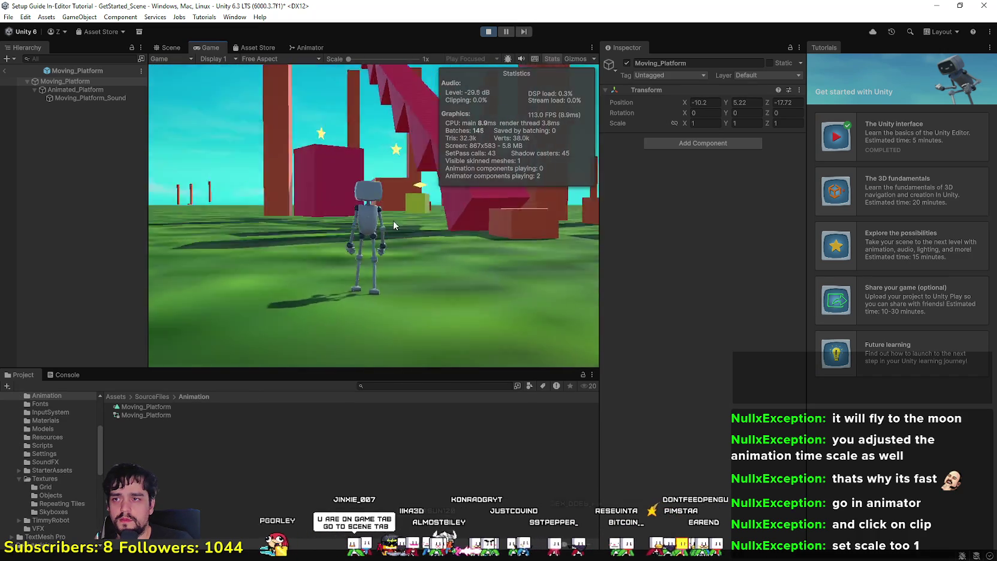
{"action": "left_click", "coordinate": [485, 33]}
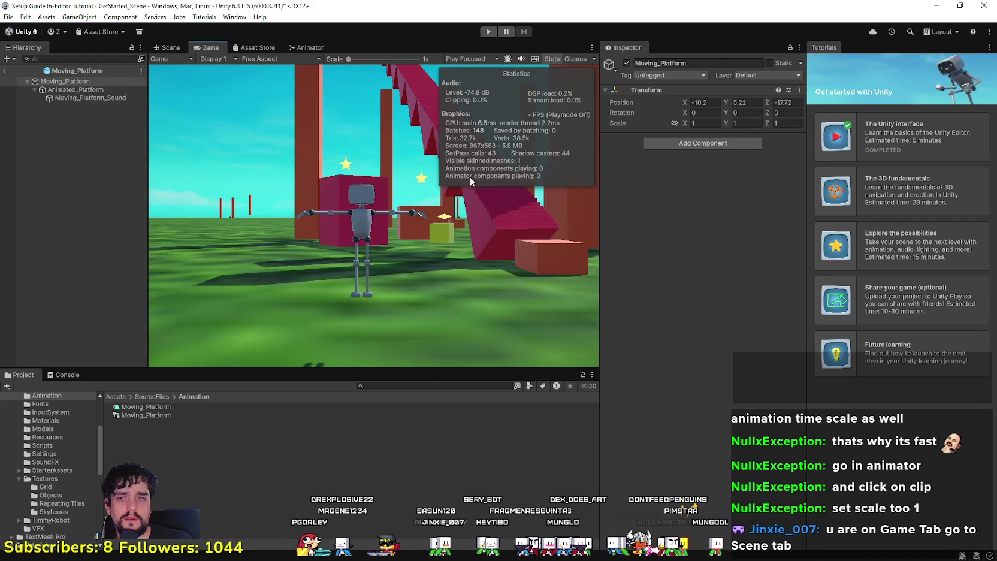
{"action": "left_click", "coordinate": [171, 48]}
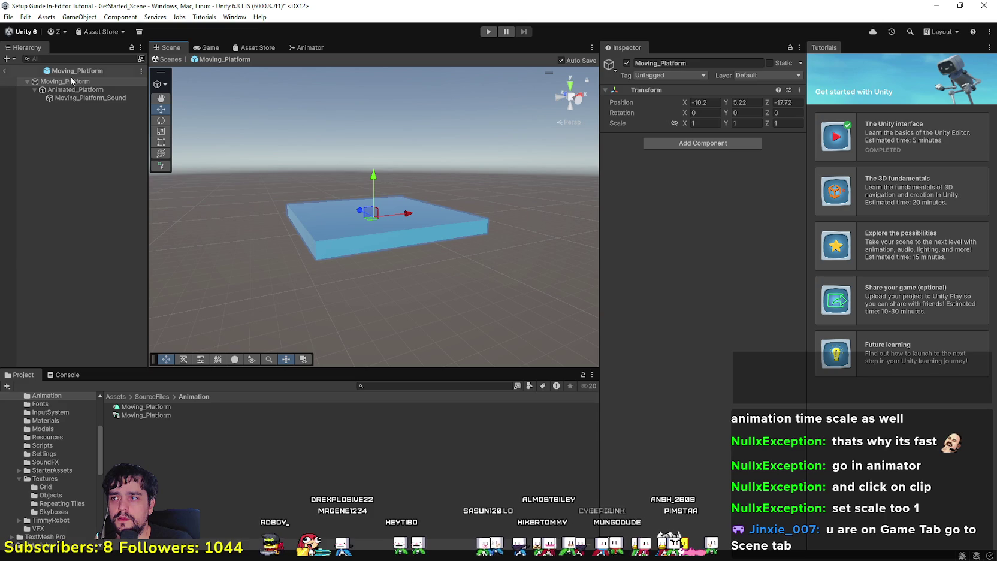
Open GetStarted_Scene from the Scenes folder, saving the prefab changes.
{"action": "scroll", "coordinate": [59, 524], "scroll_direction": "down", "scroll_amount": 3}
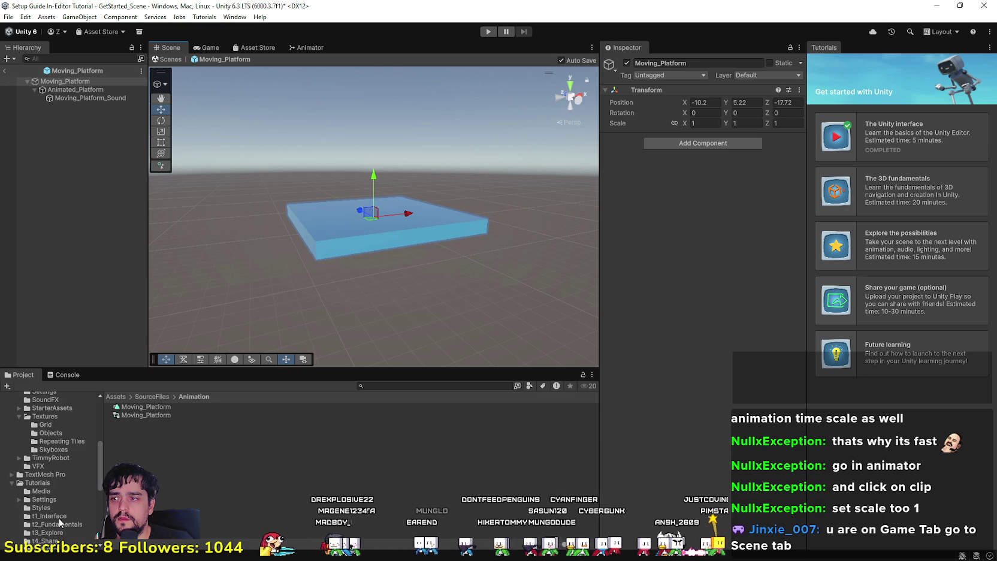
{"action": "scroll", "coordinate": [63, 527], "scroll_direction": "down", "scroll_amount": 3}
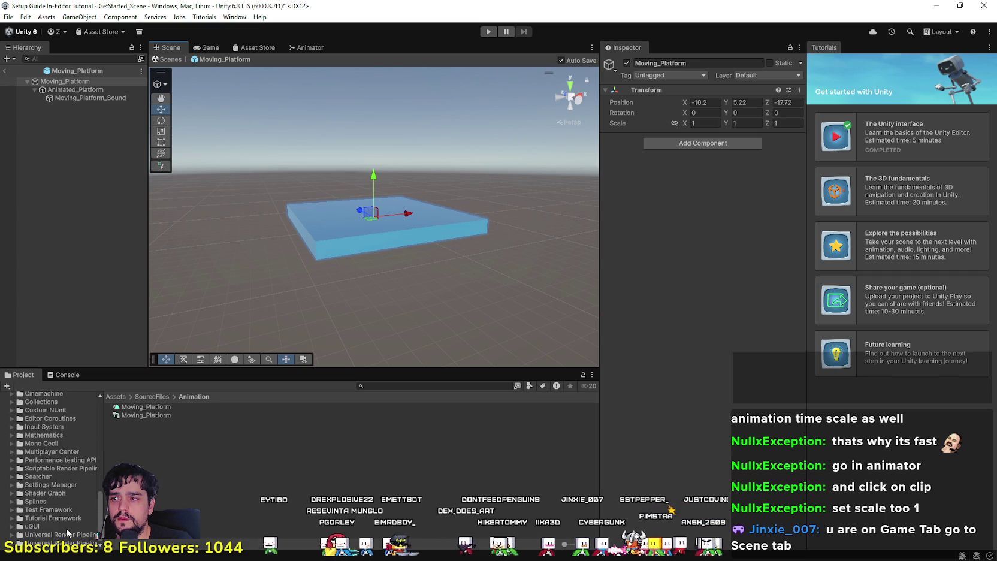
{"action": "scroll", "coordinate": [66, 527], "scroll_direction": "up", "scroll_amount": 8}
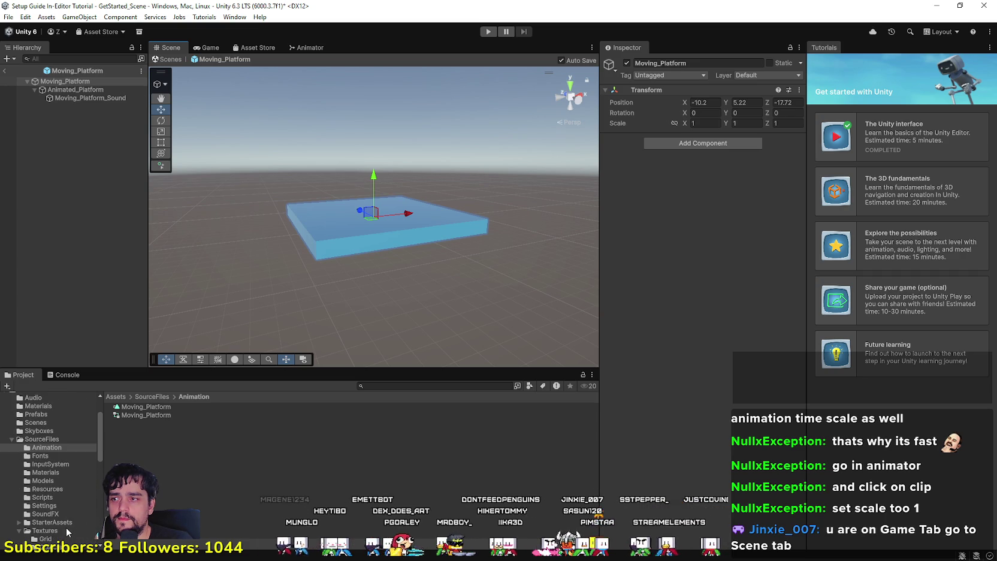
{"action": "left_click", "coordinate": [59, 416]}
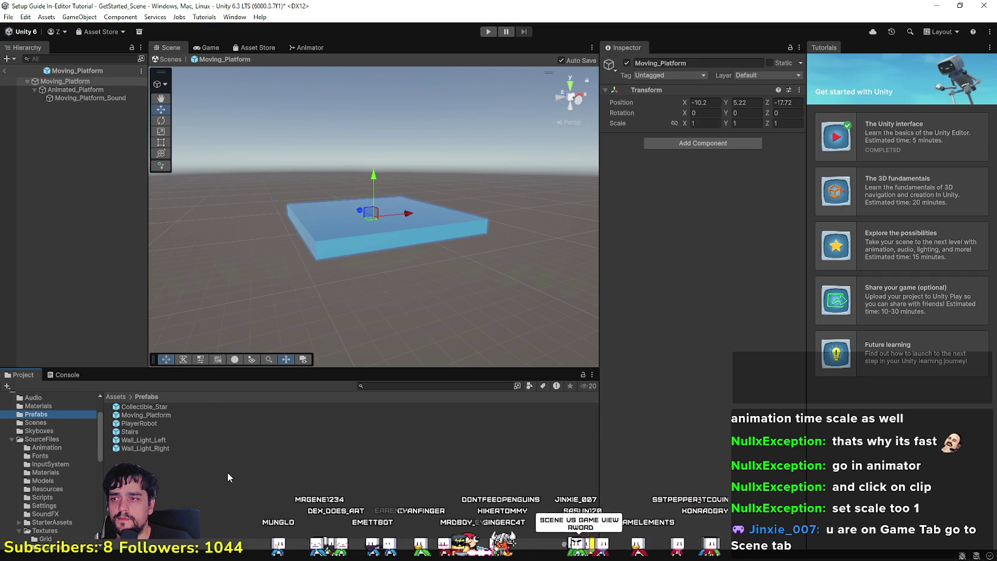
{"action": "left_click", "coordinate": [59, 423]}
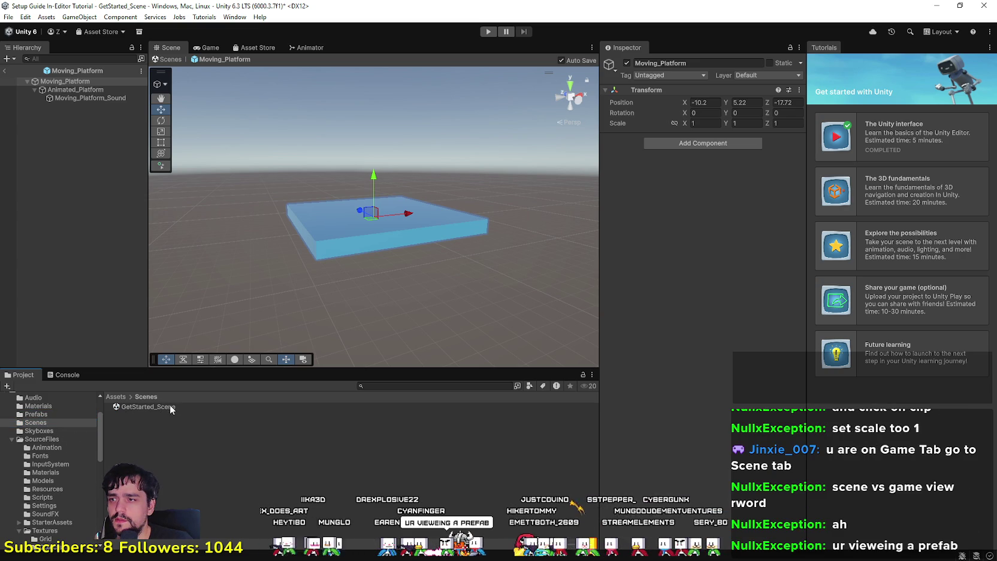
{"action": "double_click", "coordinate": [147, 407]}
{"action": "left_click", "coordinate": [477, 308]}
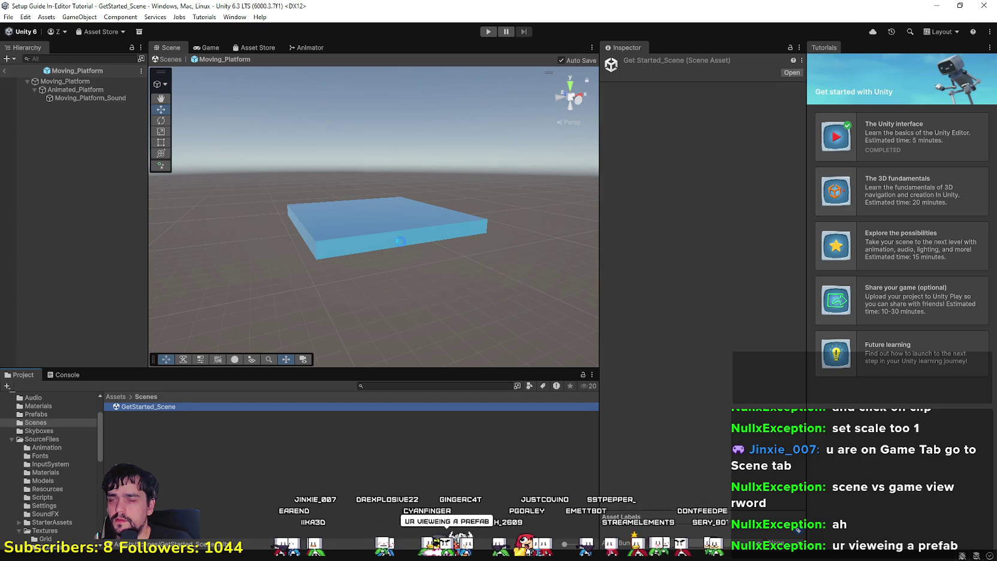
Select the Moving_Platform in the scene and drag it down to Y 32.9.
{"action": "mouse_move", "coordinate": [434, 262]}
{"action": "left_mouse_down"}
{"action": "mouse_move", "coordinate": [370, 201]}
{"action": "mouse_move", "coordinate": [376, 237]}
{"action": "mouse_move", "coordinate": [400, 252]}
{"action": "mouse_move", "coordinate": [278, 215]}
{"action": "left_mouse_up"}
{"action": "left_click", "coordinate": [278, 216]}
{"action": "left_click_drag", "start_coordinate": [264, 174], "coordinate": [270, 245]}
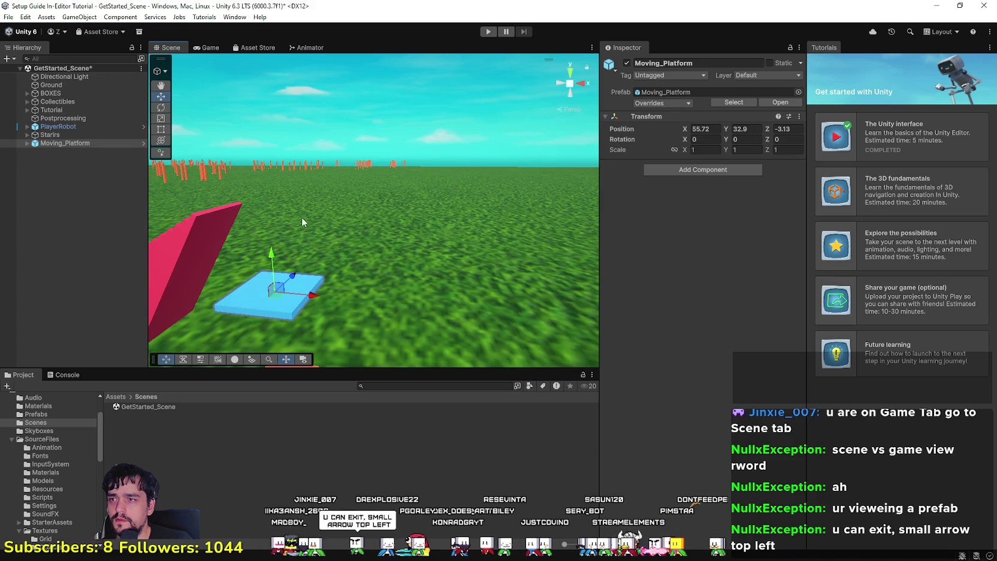
{"action": "left_click", "coordinate": [484, 31]}
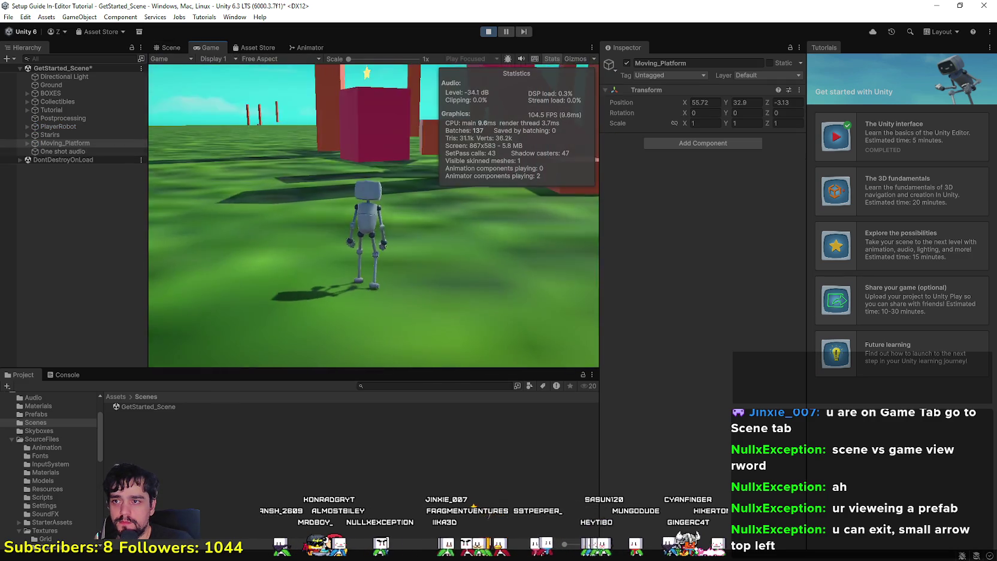
Run the robot up the red stairs with W and Space onto the blue platform, then exit Play mode.
{"action": "key", "text": "w"}
{"action": "key", "text": "space"}
{"action": "key", "text": "w"}
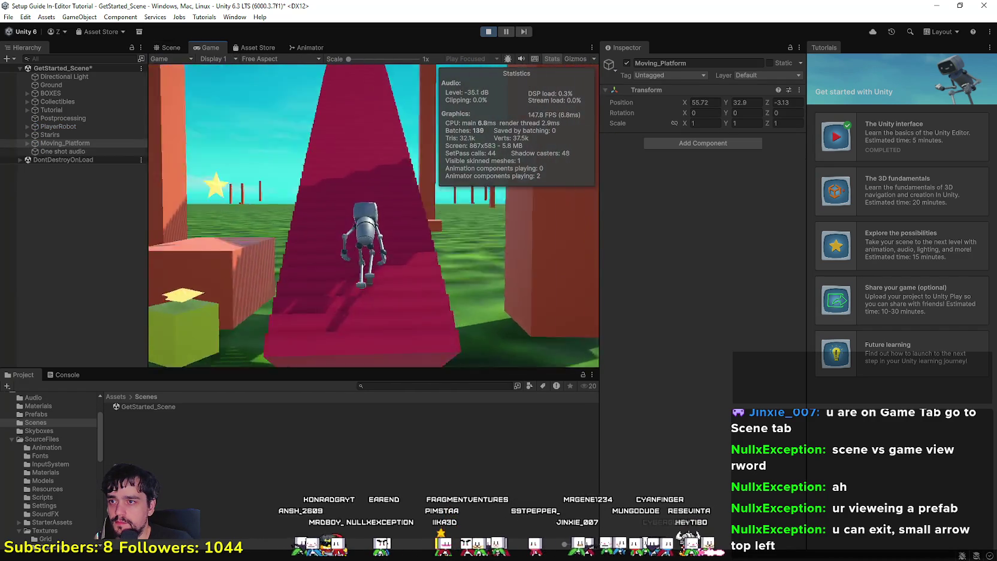
{"action": "key", "text": "w"}
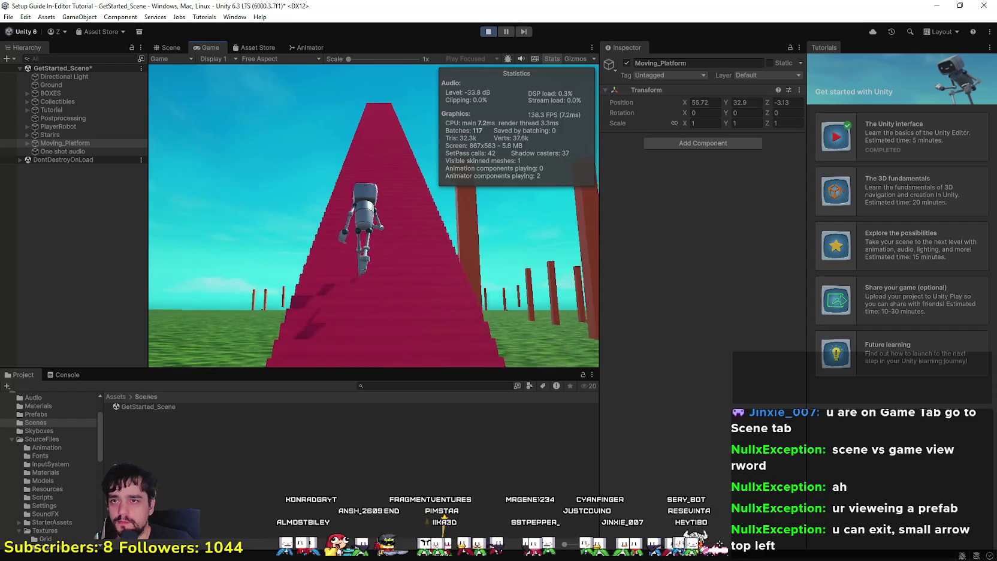
{"action": "key", "text": "w"}
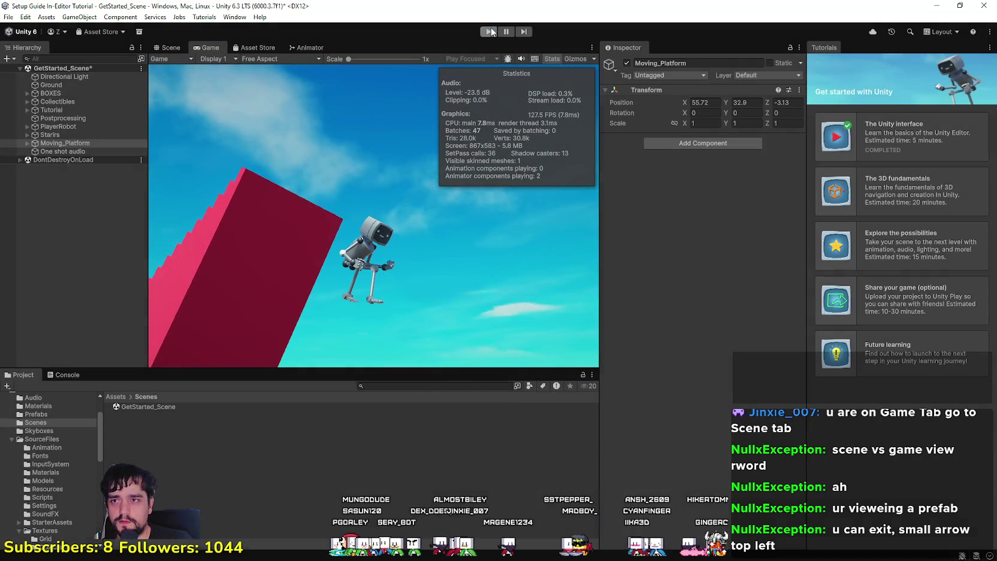
{"action": "left_click", "coordinate": [491, 32]}
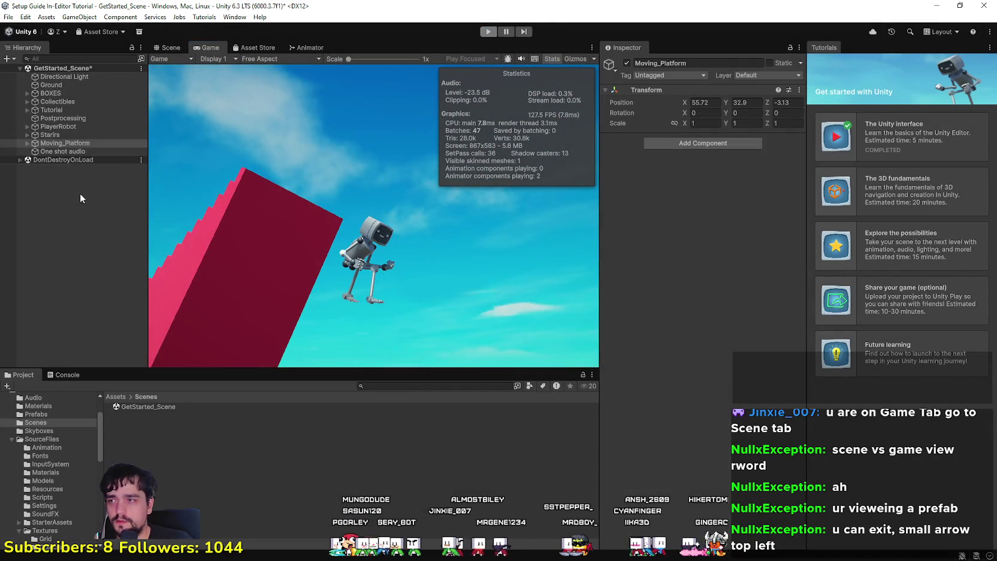
Open the Moving_Platform prefab from its scene object.
{"action": "left_click", "coordinate": [73, 142]}
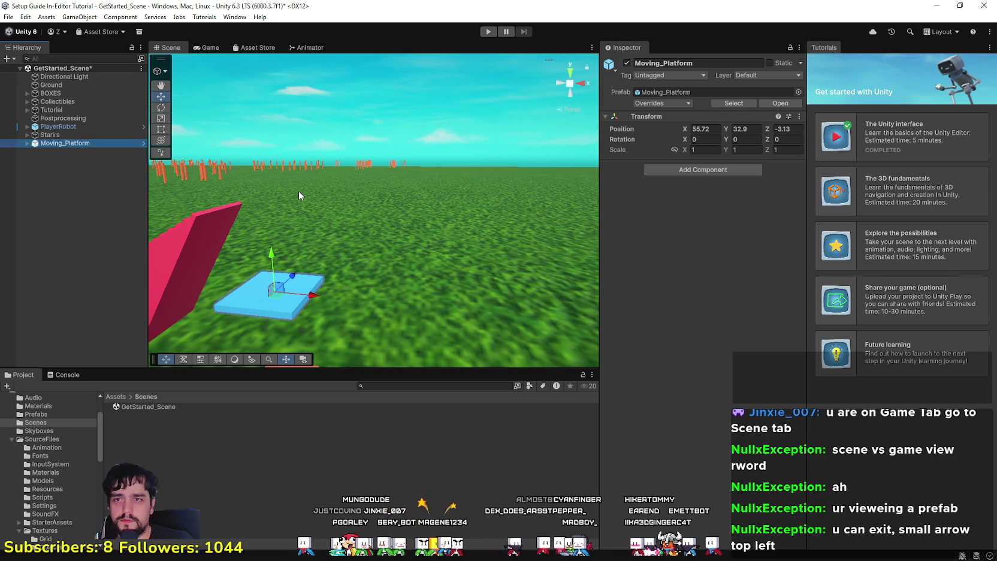
{"action": "left_click", "coordinate": [689, 92]}
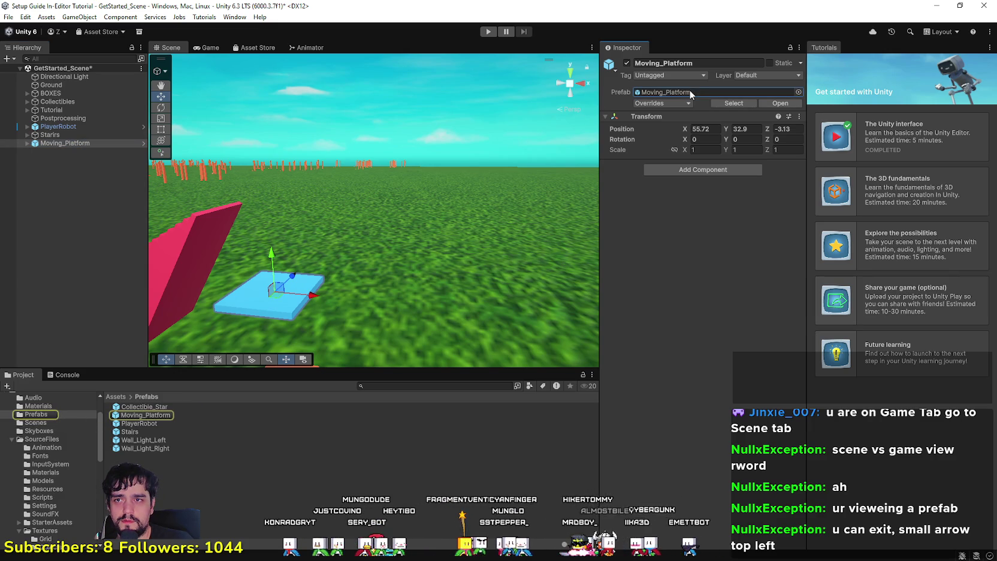
{"action": "double_click", "coordinate": [144, 415]}
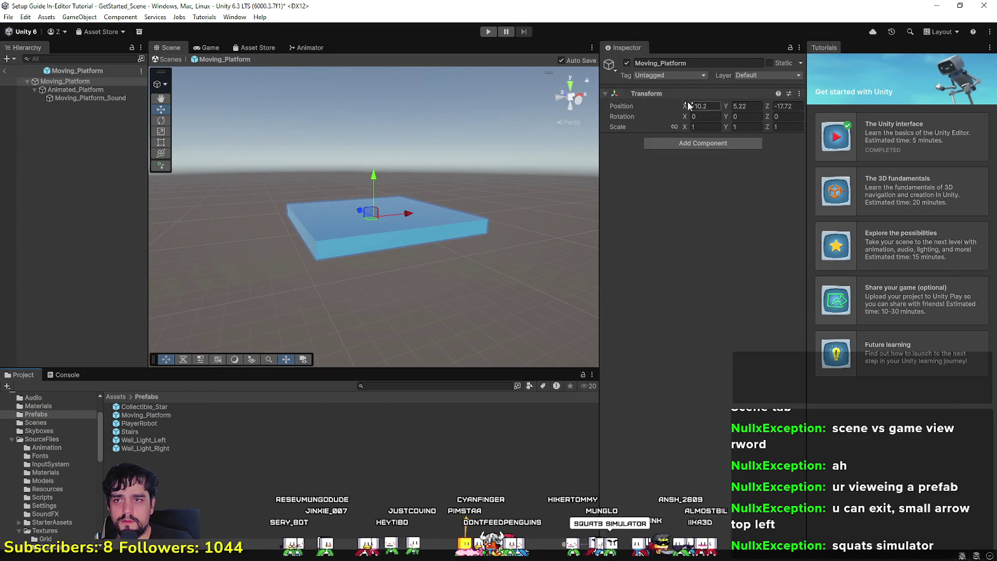
Inspect the prefab's children and ping Animated_Platform's Moving_Platform controller in the Animation folder.
{"action": "left_click", "coordinate": [61, 91]}
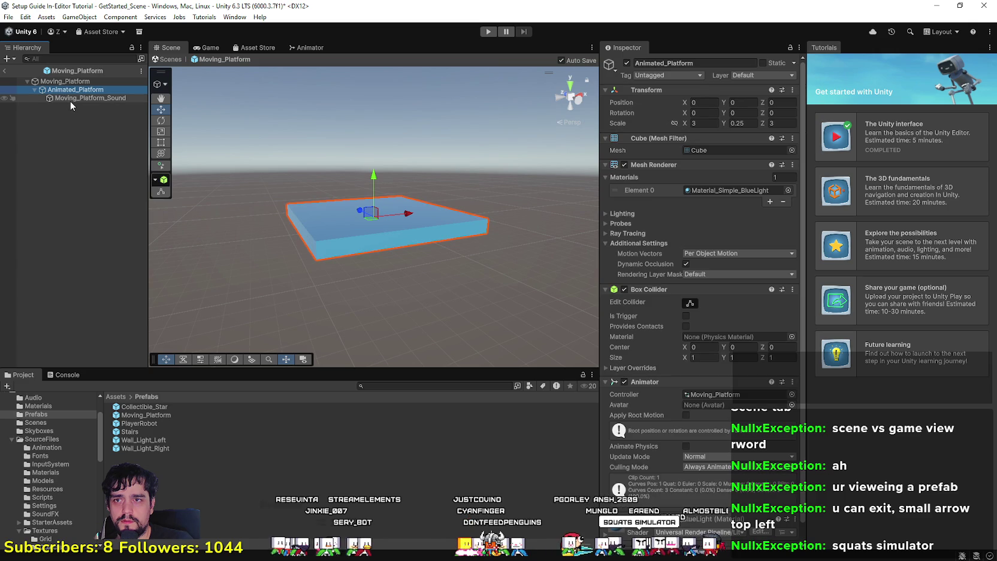
{"action": "left_click", "coordinate": [70, 99]}
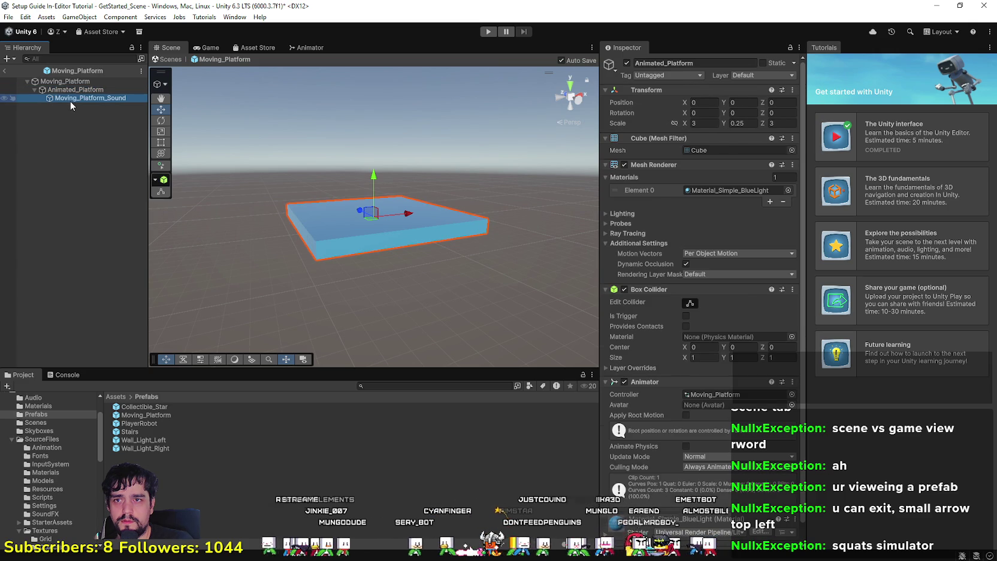
{"action": "left_click", "coordinate": [80, 91]}
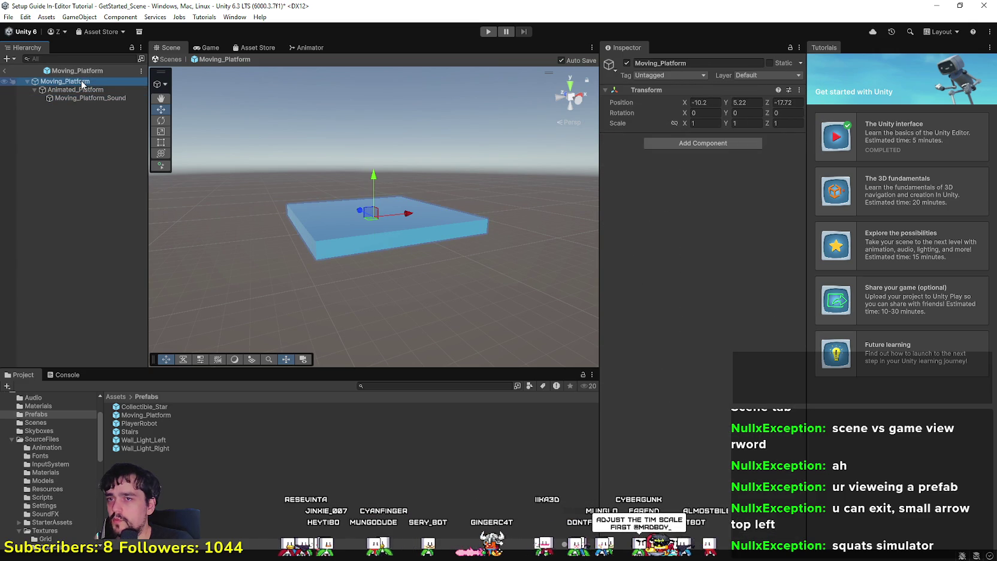
{"action": "left_click", "coordinate": [77, 97]}
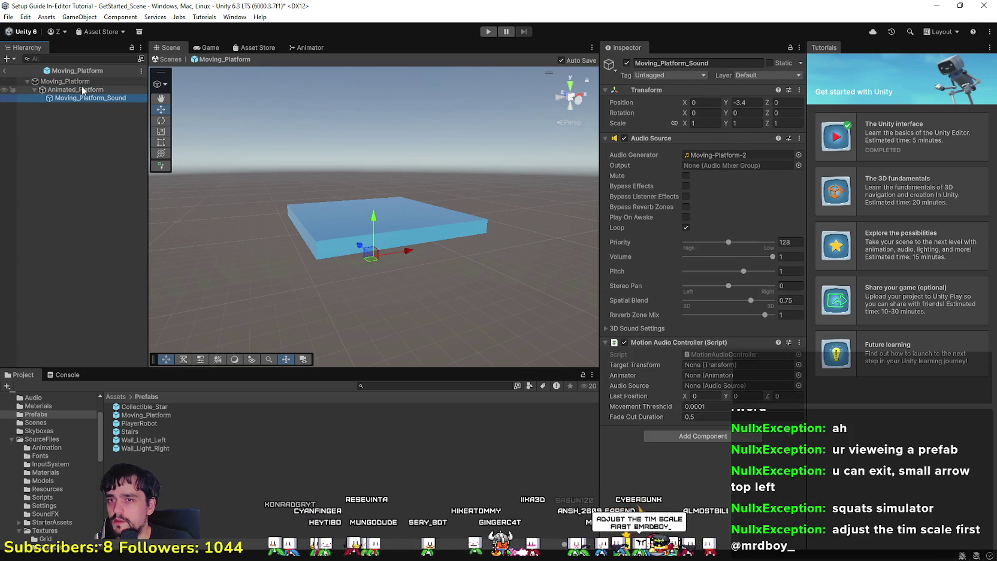
{"action": "left_click", "coordinate": [81, 81]}
{"action": "left_click", "coordinate": [92, 90]}
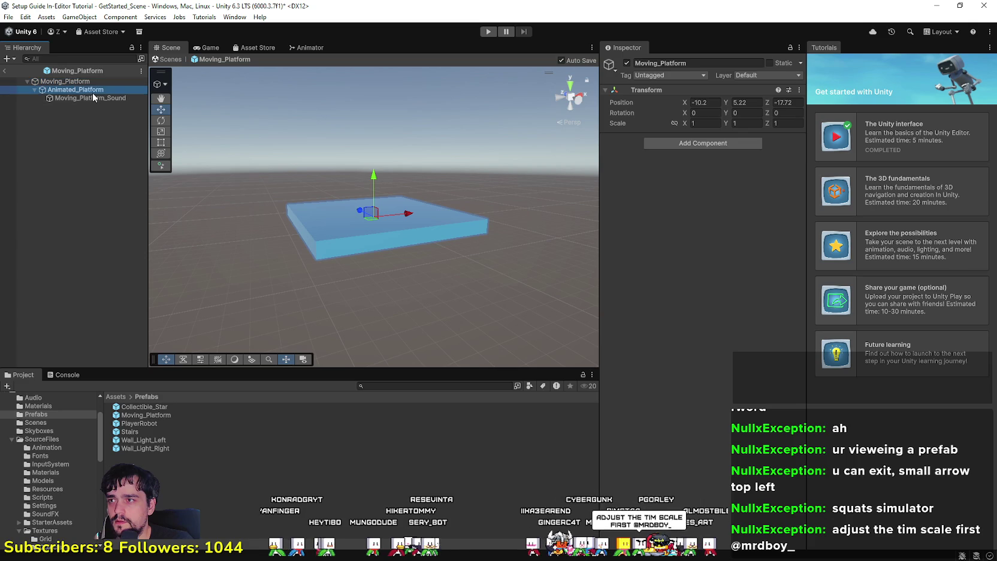
{"action": "scroll", "coordinate": [702, 240], "scroll_direction": "down", "scroll_amount": 1}
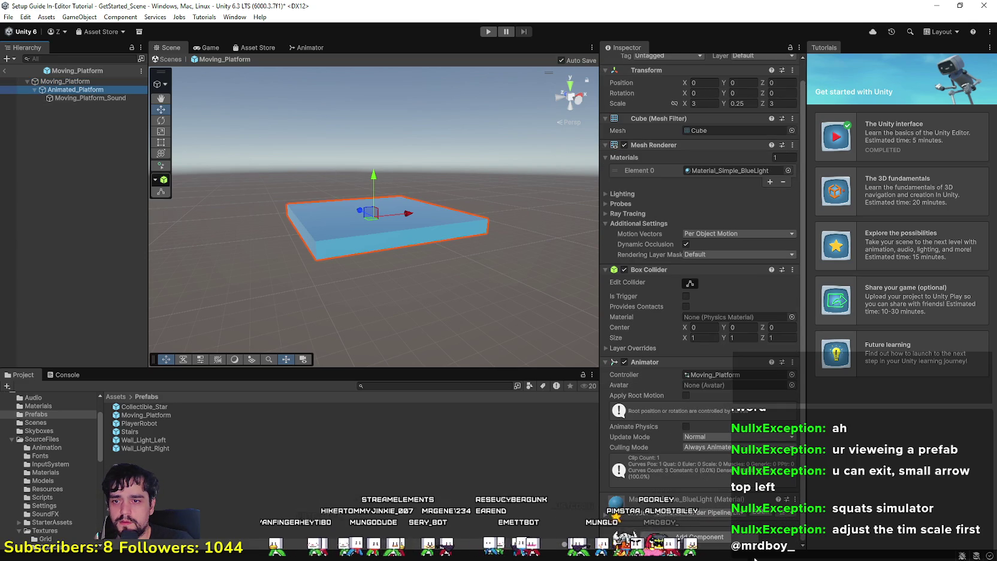
{"action": "scroll", "coordinate": [36, 503], "scroll_direction": "down", "scroll_amount": 5}
{"action": "scroll", "coordinate": [26, 515], "scroll_direction": "up", "scroll_amount": 5}
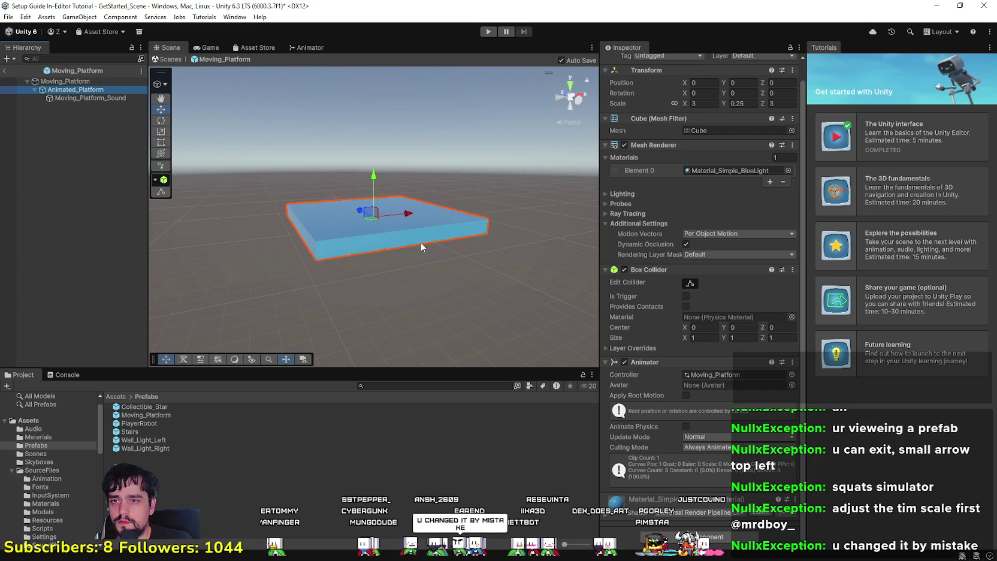
{"action": "left_click", "coordinate": [707, 375]}
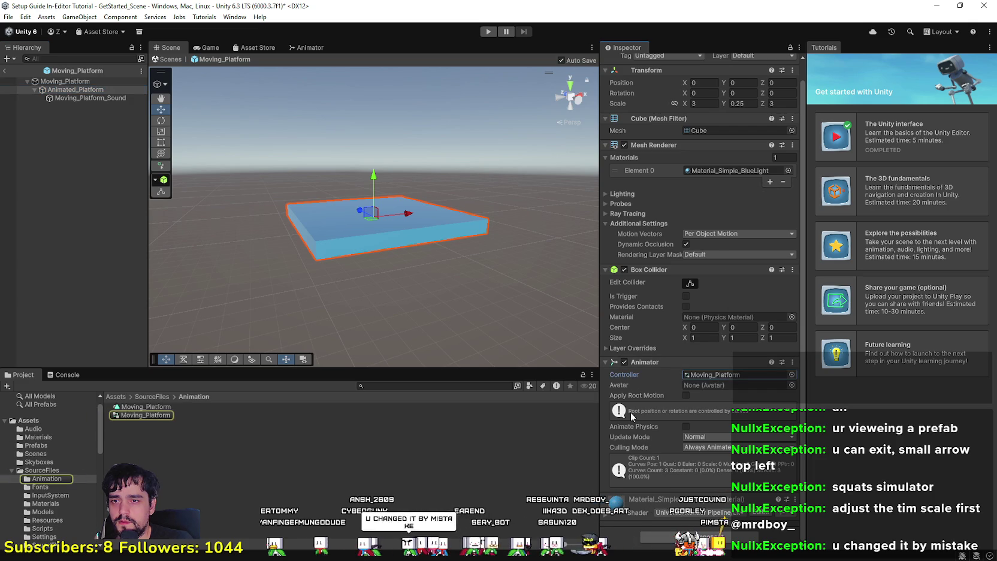
Change the Moving_Platform state's Speed from 94.22 to 50 in the Animator.
{"action": "double_click", "coordinate": [147, 414]}
{"action": "scroll", "coordinate": [446, 194], "scroll_direction": "up", "scroll_amount": 5}
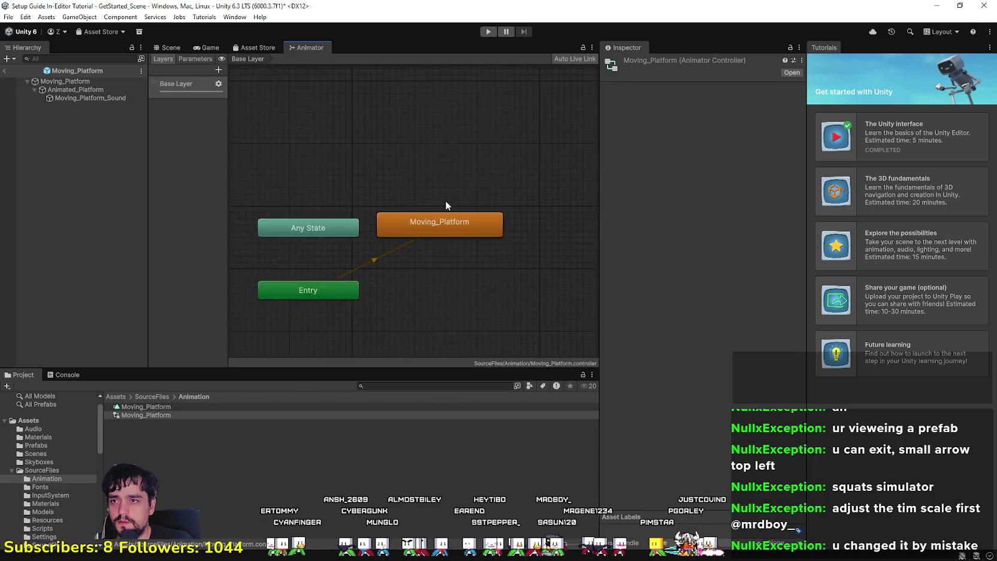
{"action": "left_click", "coordinate": [444, 220]}
{"action": "scroll", "coordinate": [443, 221], "scroll_direction": "down", "scroll_amount": 5}
{"action": "left_click", "coordinate": [698, 100]}
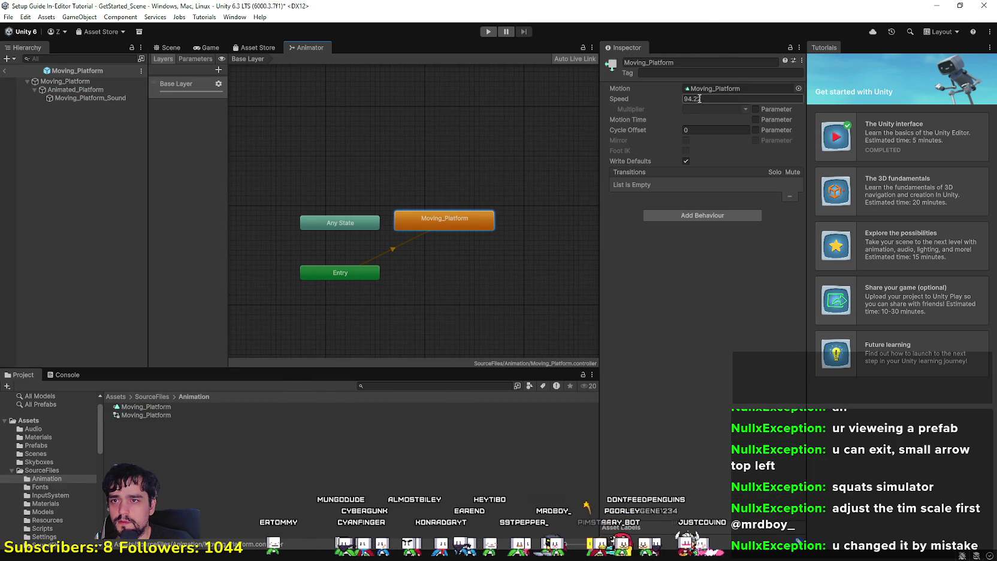
{"action": "type", "text": "93.22"}
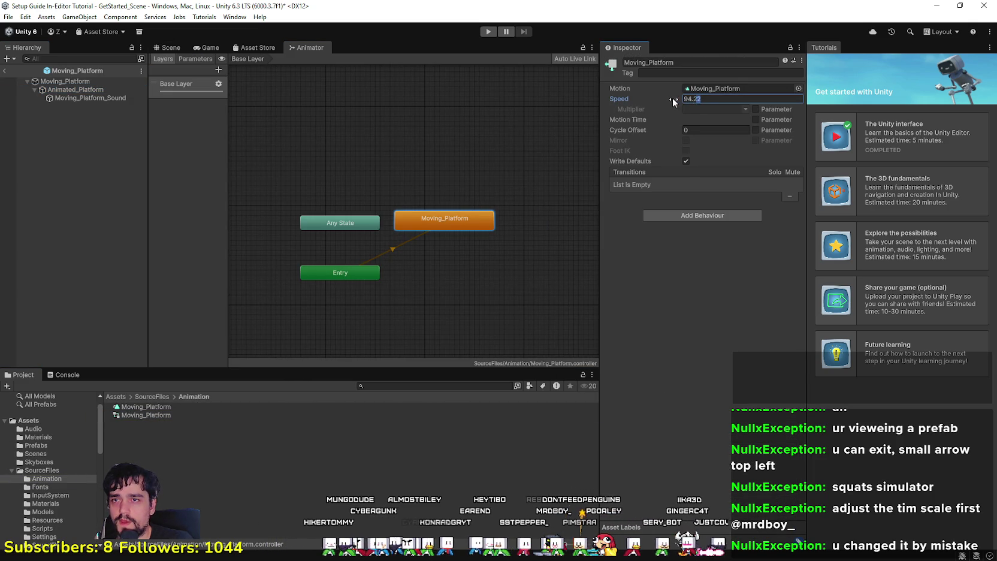
{"action": "mouse_move", "coordinate": [646, 94]}
{"action": "left_mouse_down"}
{"action": "mouse_move", "coordinate": [444, 83]}
{"action": "mouse_move", "coordinate": [647, 99]}
{"action": "left_mouse_up"}
{"action": "left_click_drag", "start_coordinate": [586, 104], "coordinate": [595, 104]}
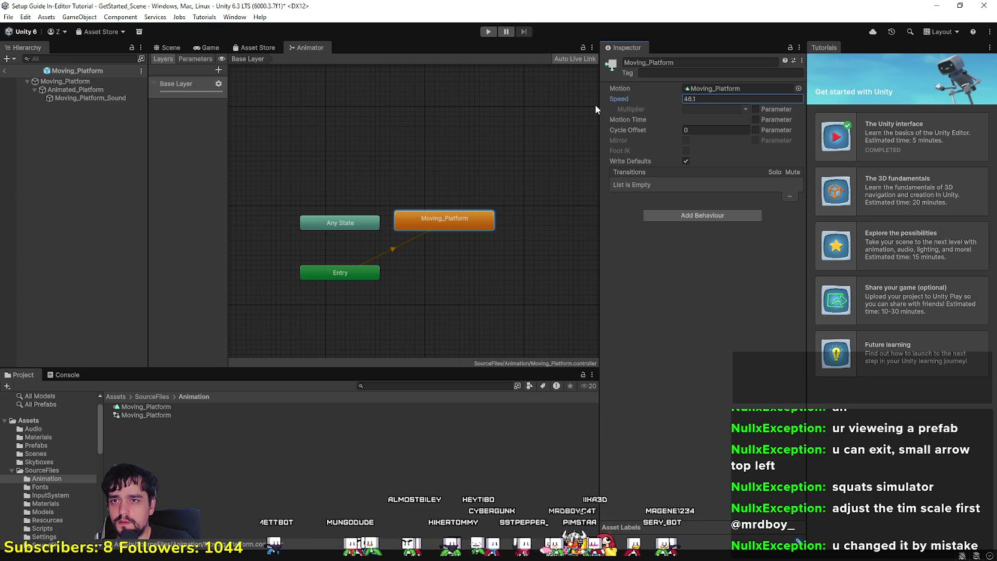
{"action": "double_click", "coordinate": [706, 99]}
{"action": "type", "text": "50"}
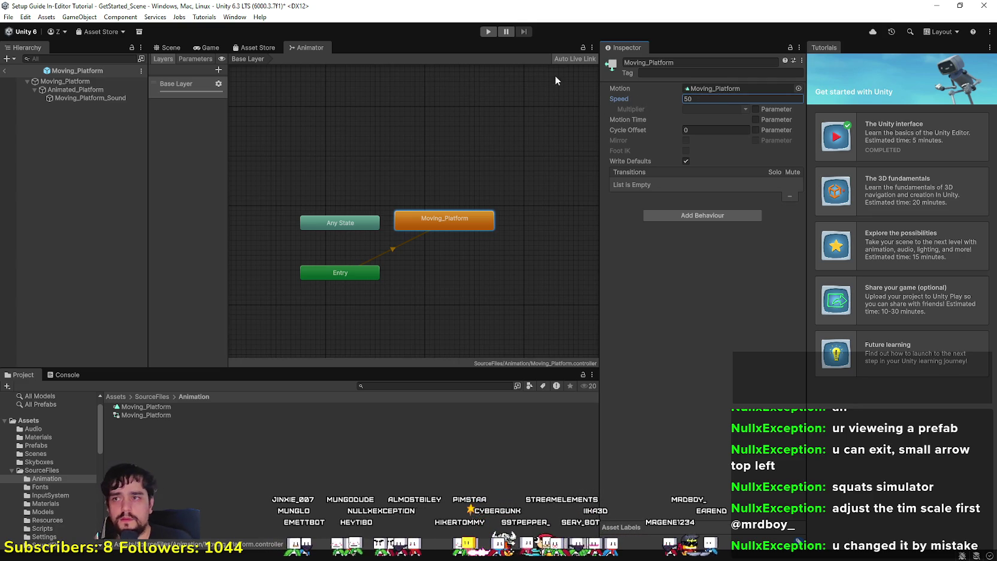
{"action": "left_click", "coordinate": [168, 47]}
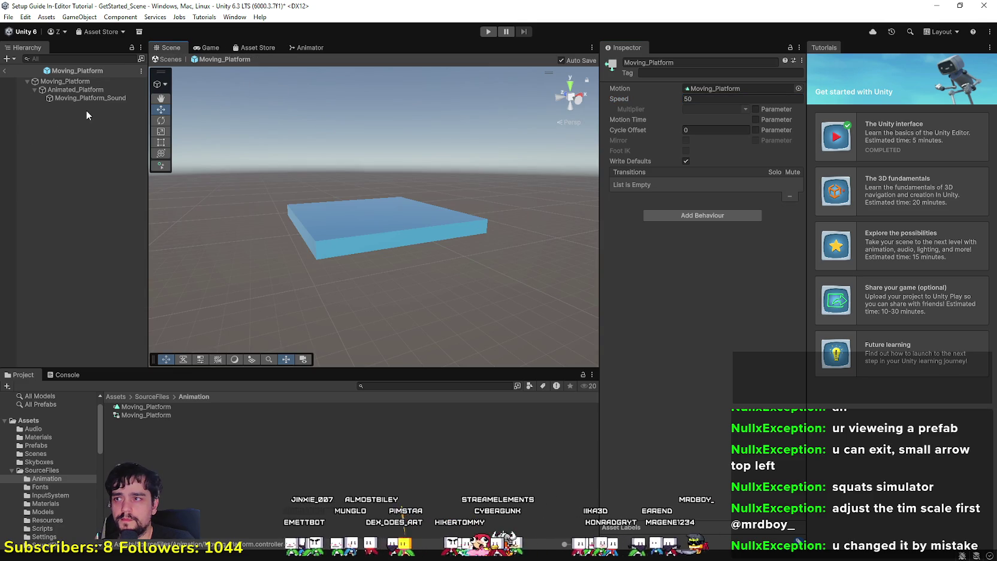
Start Play mode, stop it, and start it again.
{"action": "left_click", "coordinate": [488, 31]}
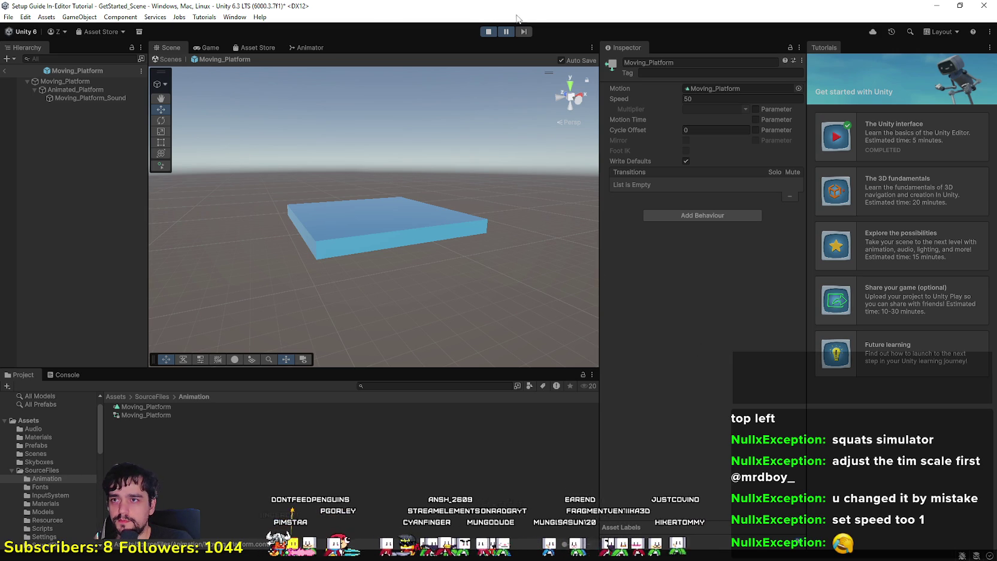
{"action": "scroll", "coordinate": [402, 246], "scroll_direction": "up", "scroll_amount": 2}
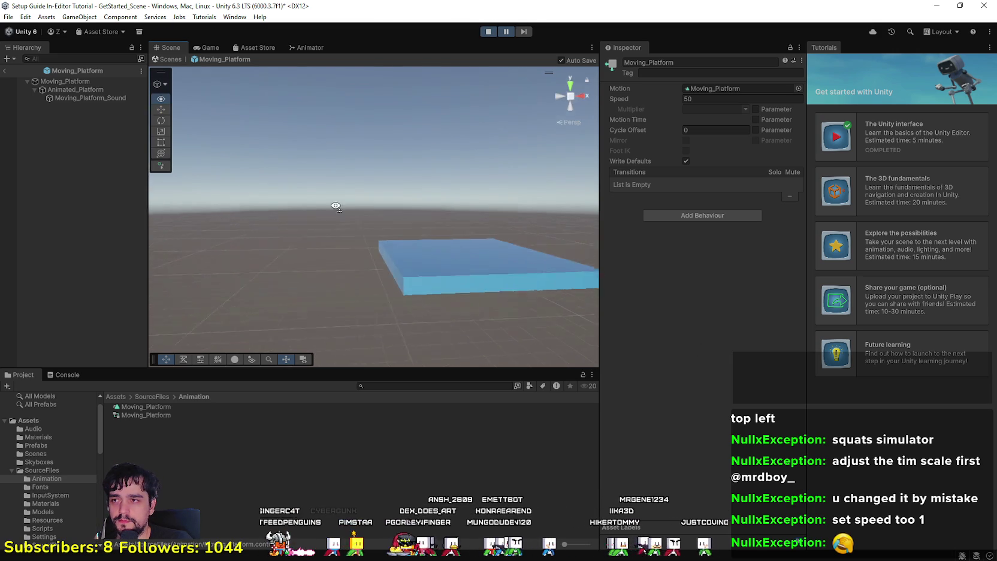
{"action": "scroll", "coordinate": [427, 205], "scroll_direction": "down", "scroll_amount": 2}
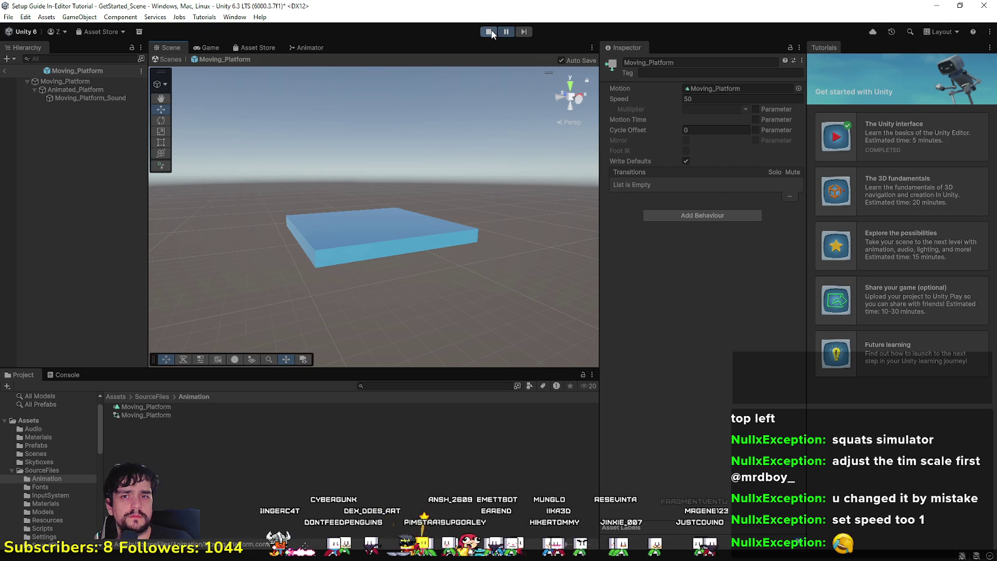
{"action": "left_click", "coordinate": [489, 32]}
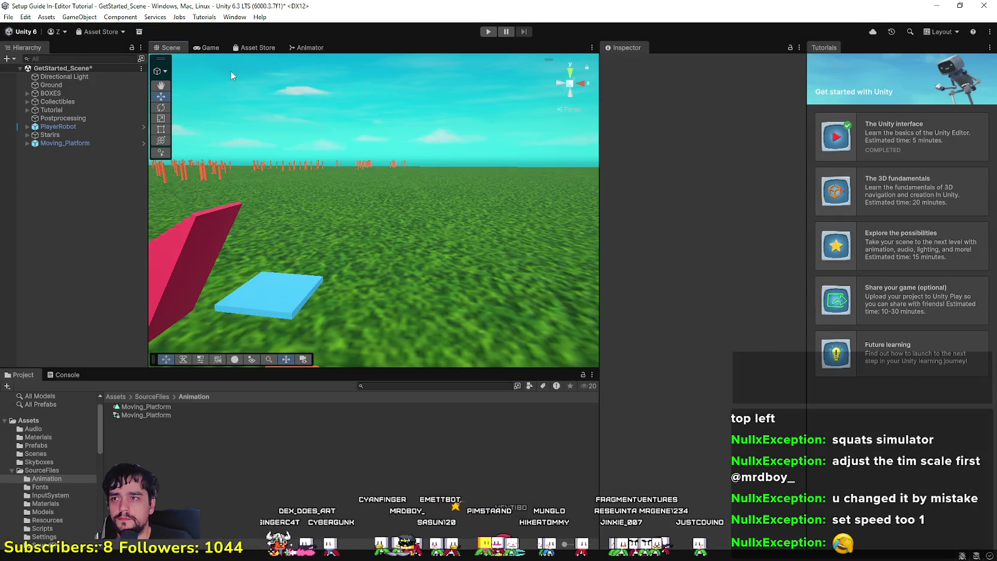
{"action": "left_click", "coordinate": [491, 33]}
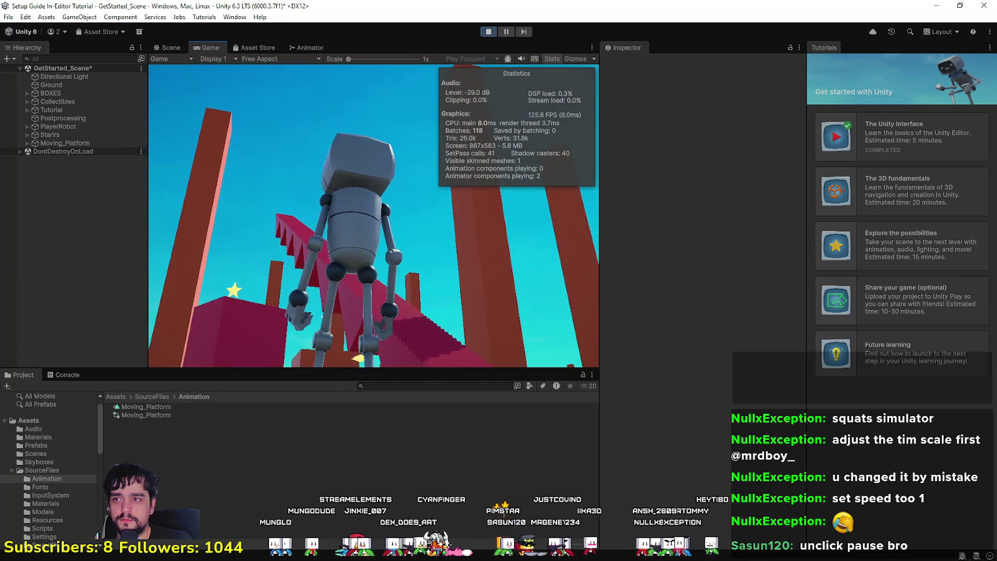
Walk the robot up the red staircase onto the blue and orange platforms.
{"action": "key", "text": "w"}
{"action": "key", "text": "w"}
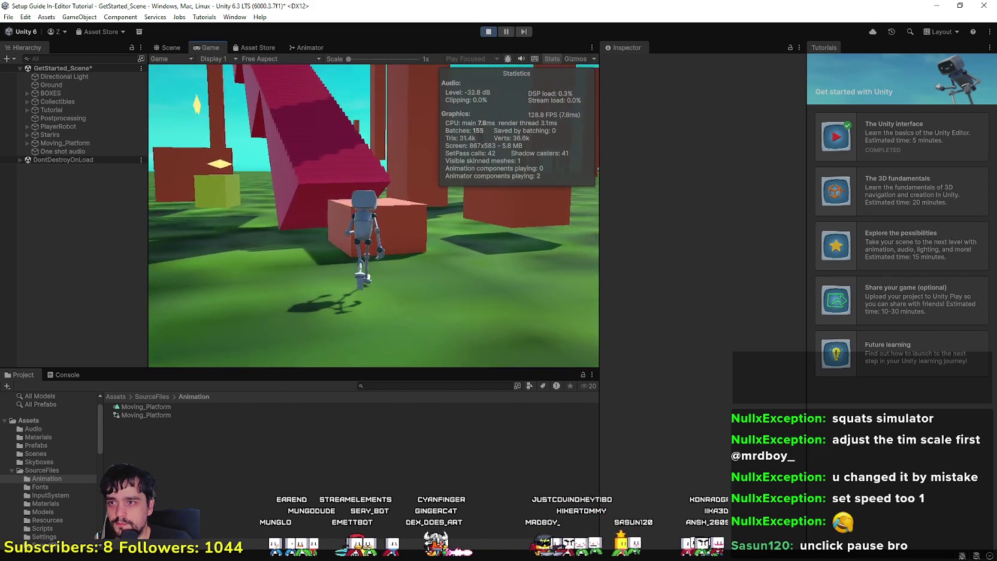
{"action": "key", "text": "w"}
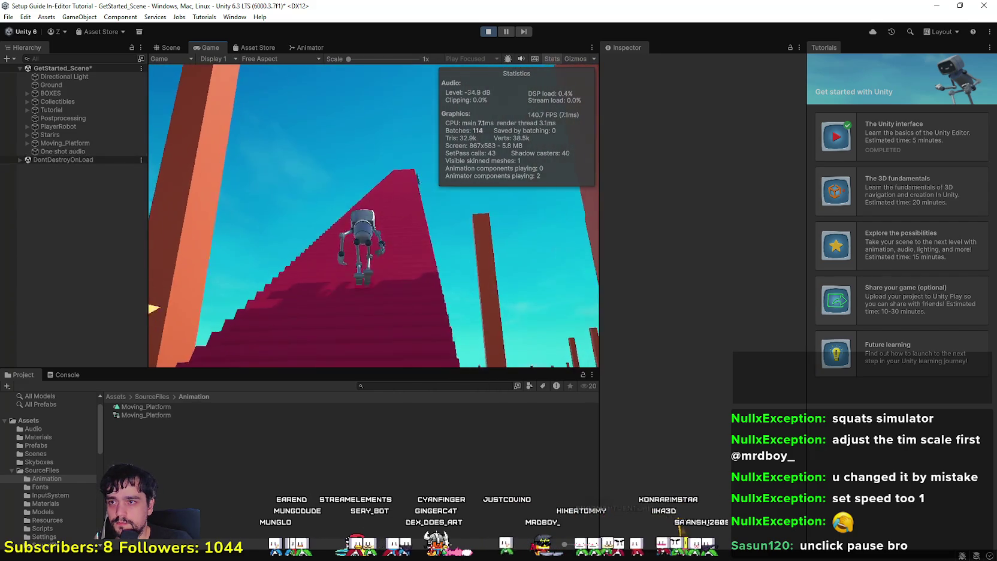
{"action": "key", "text": "w"}
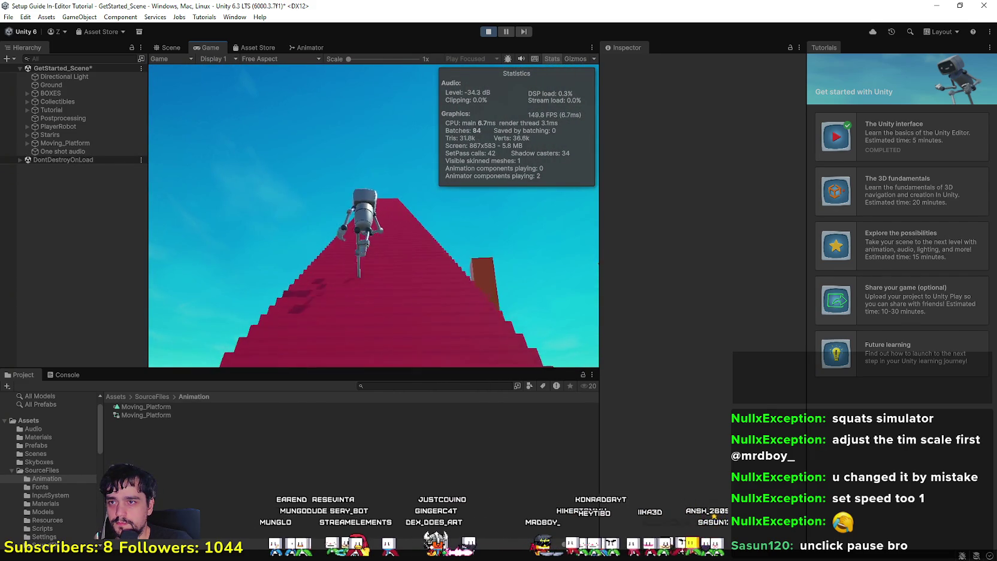
{"action": "key", "text": "w"}
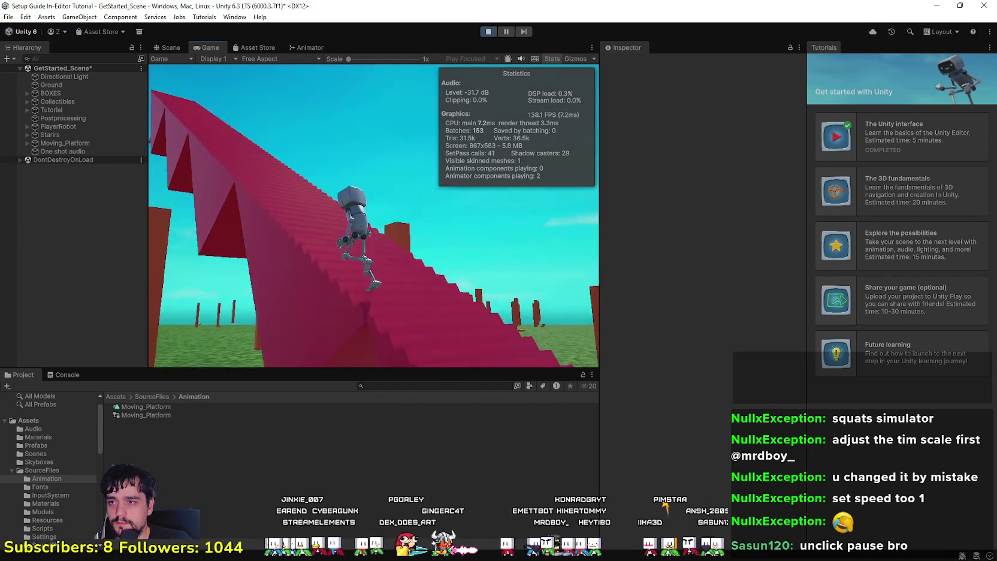
{"action": "key", "text": "w"}
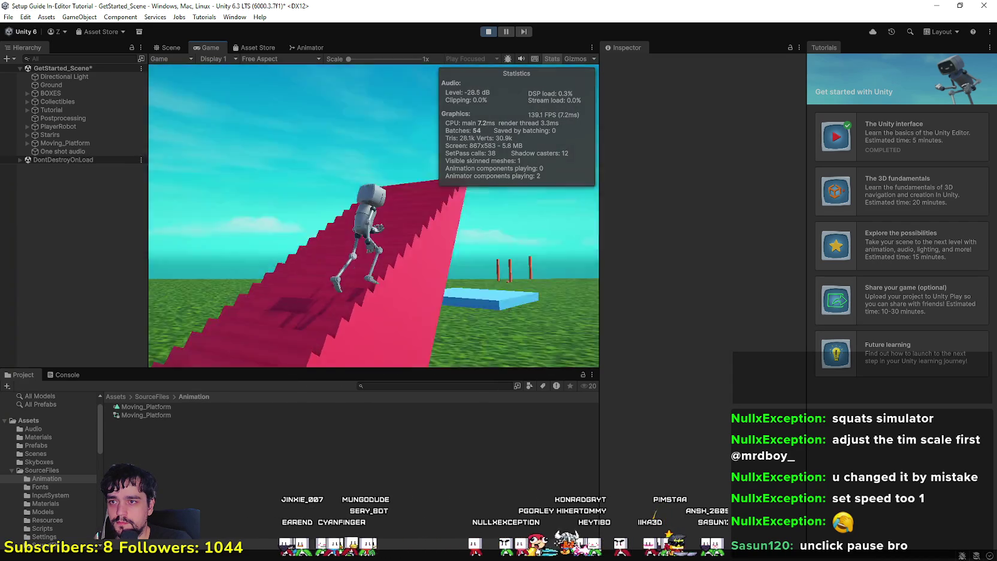
{"action": "key", "text": "w"}
{"action": "key", "text": "w"}
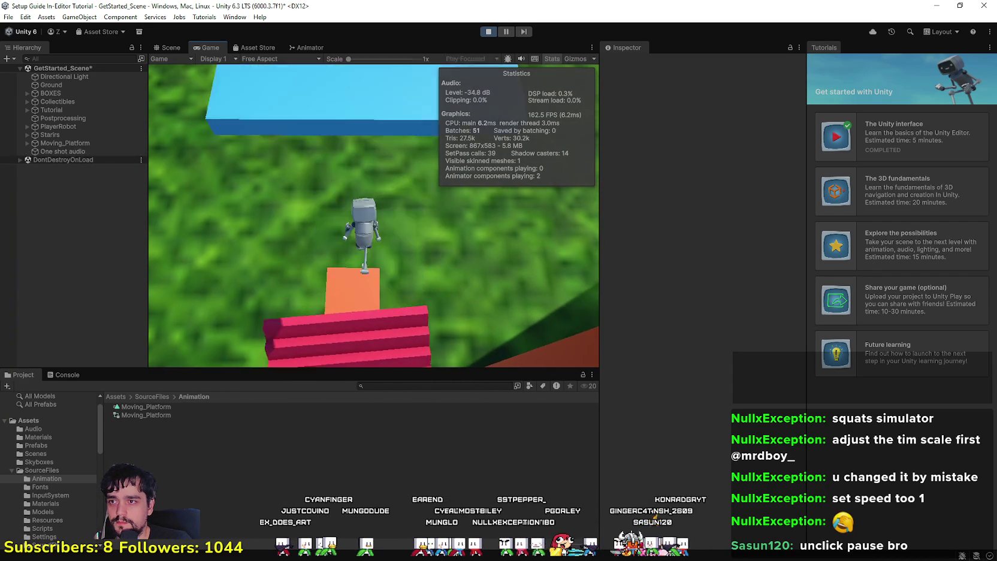
{"action": "key", "text": "w"}
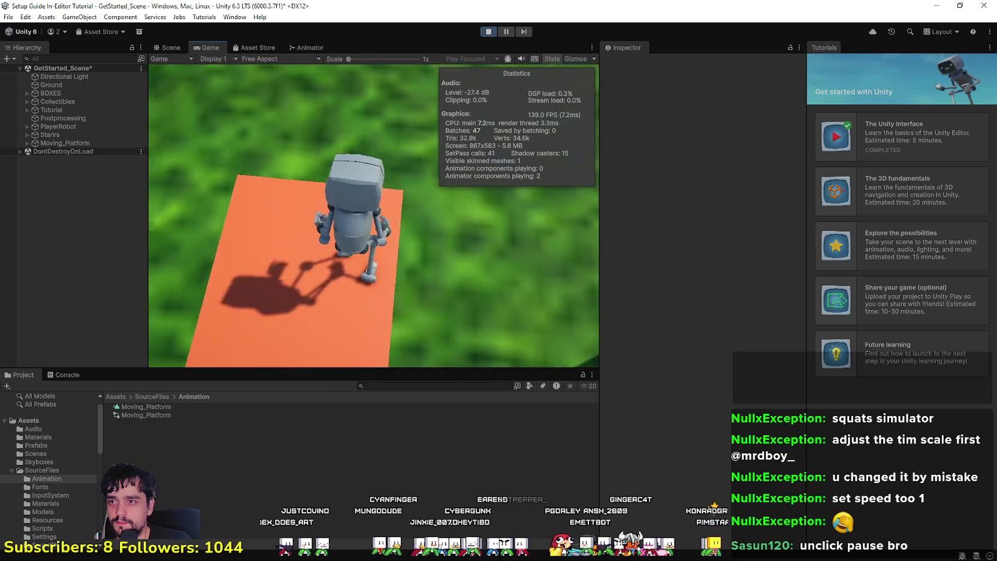
{"action": "key", "text": "s"}
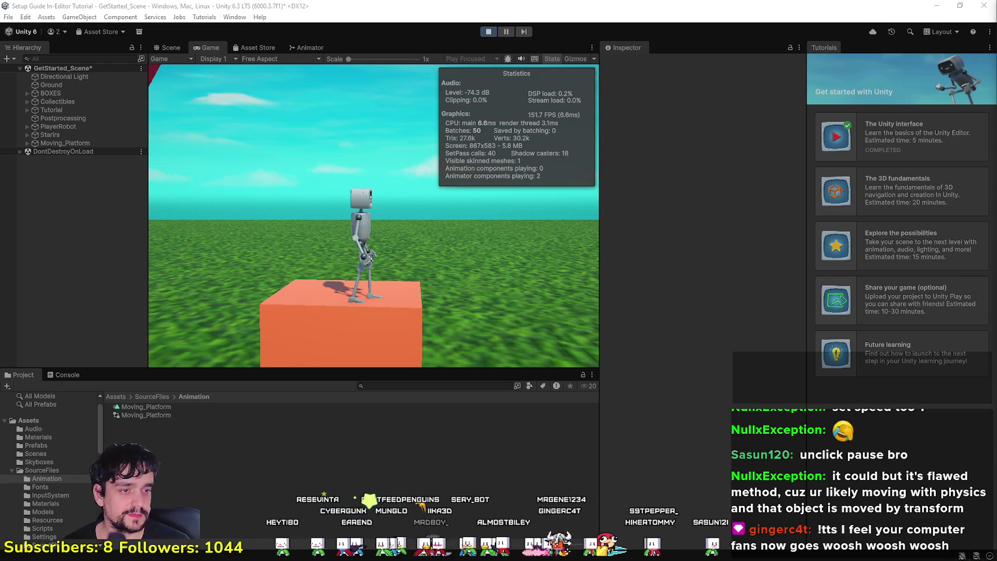
{"action": "left_click", "coordinate": [489, 293]}
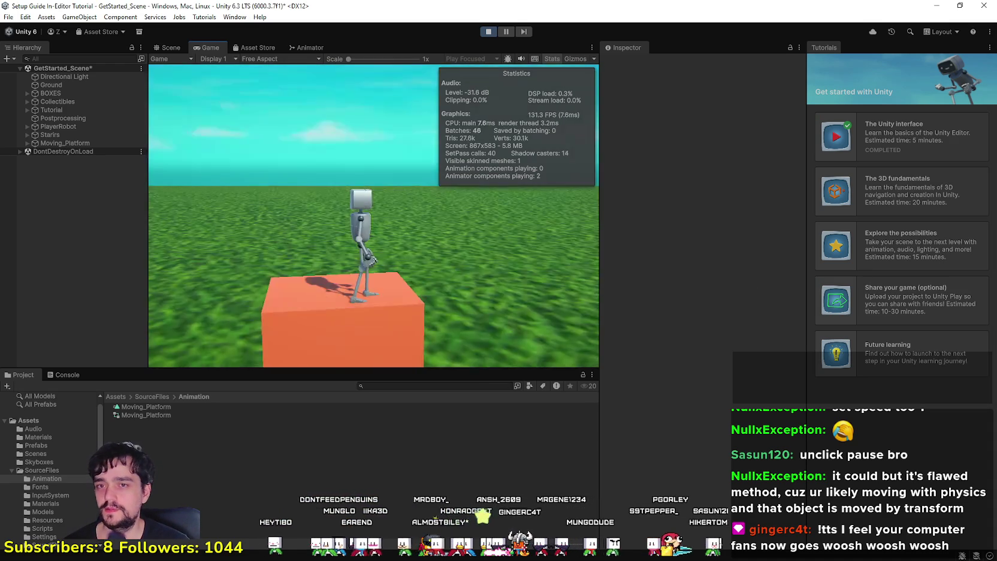
{"action": "key", "text": "Escape"}
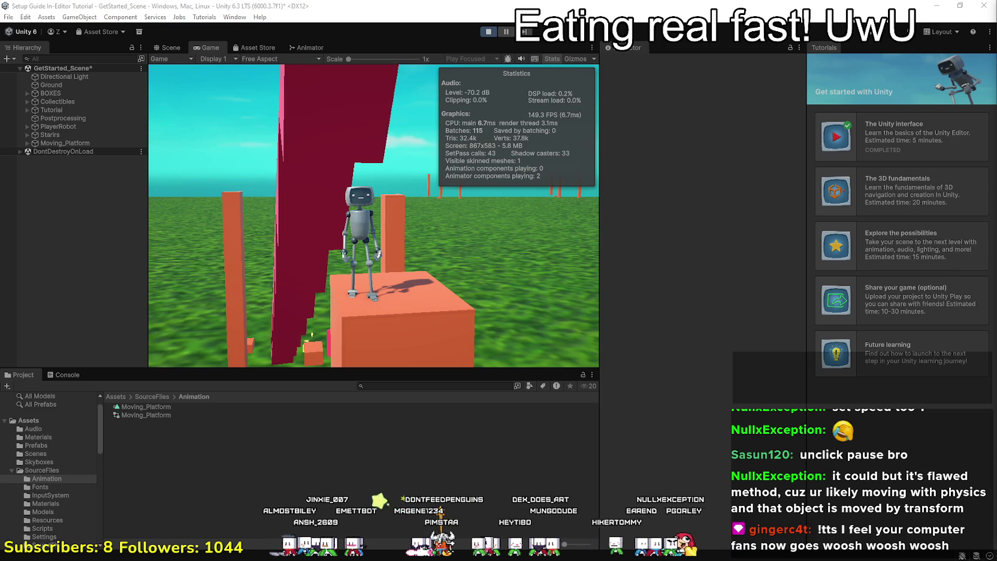
{"action": "left_click", "coordinate": [483, 207]}
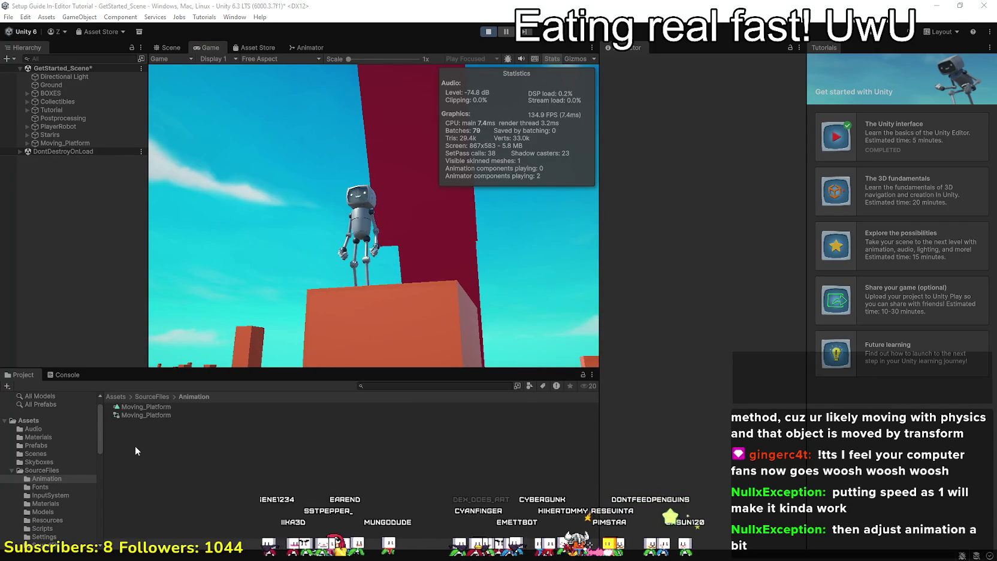
{"action": "double_click", "coordinate": [146, 407]}
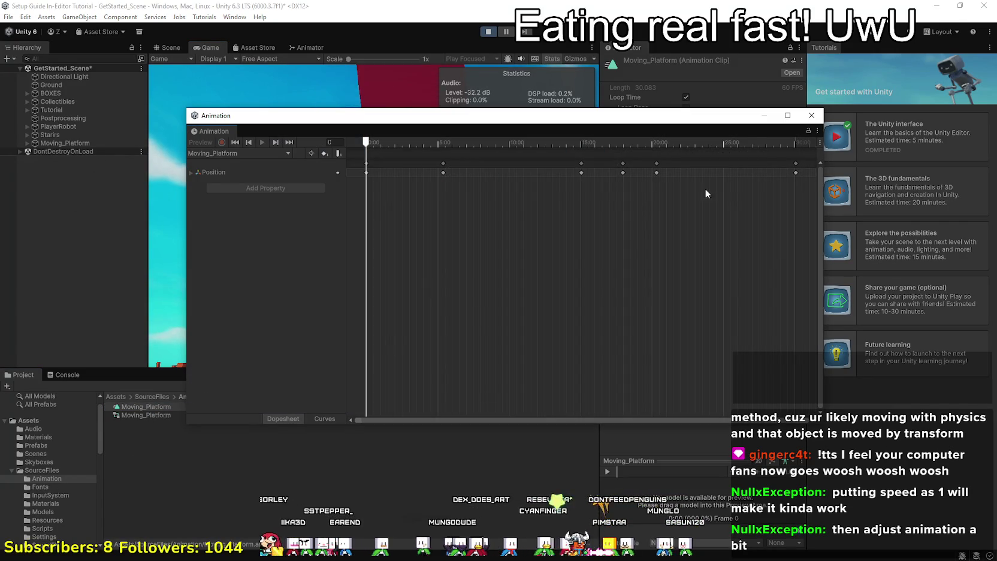
Stop the game and briefly open the Moving_Platform clip's timeline.
{"action": "left_click", "coordinate": [812, 115]}
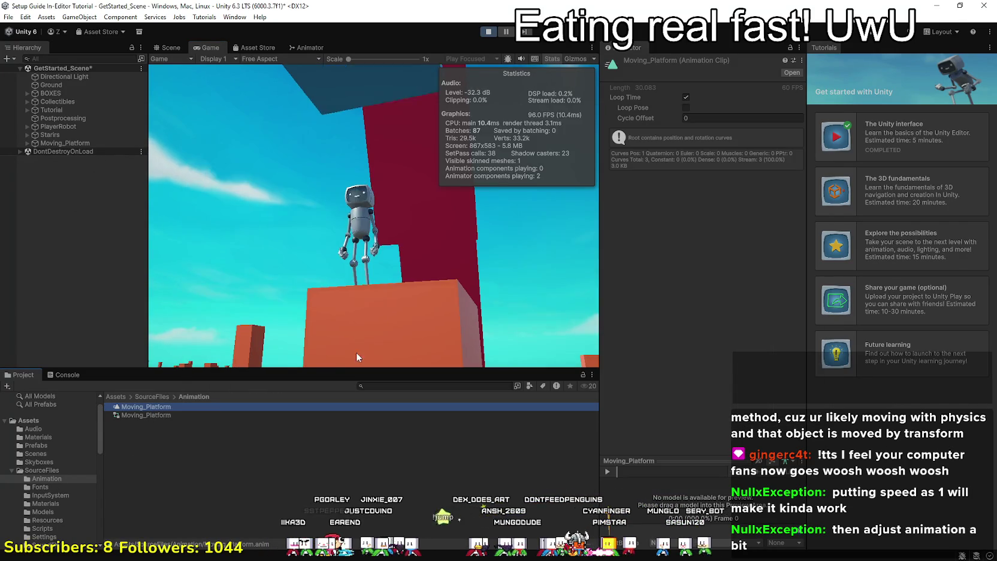
{"action": "double_click", "coordinate": [187, 415]}
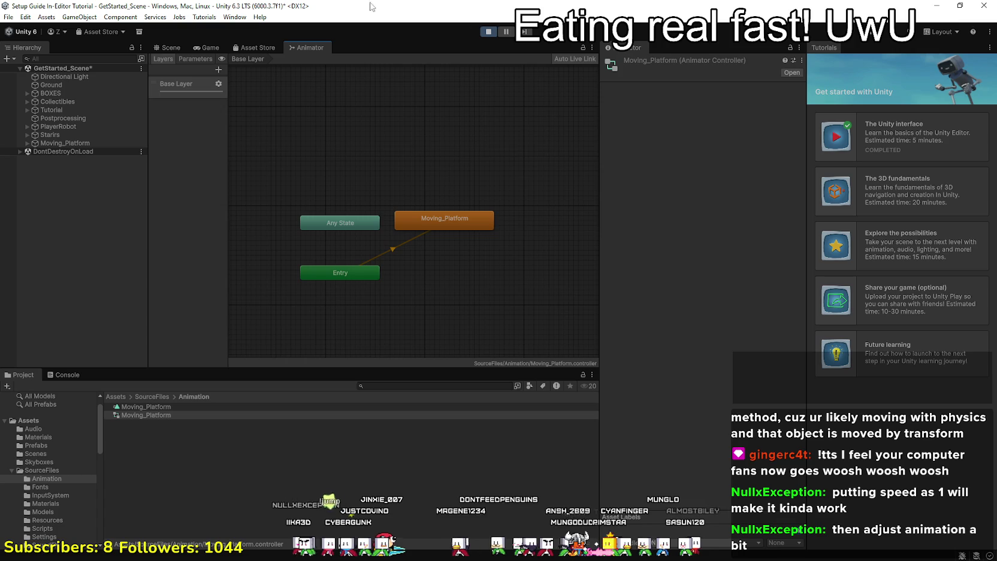
{"action": "left_click", "coordinate": [497, 32]}
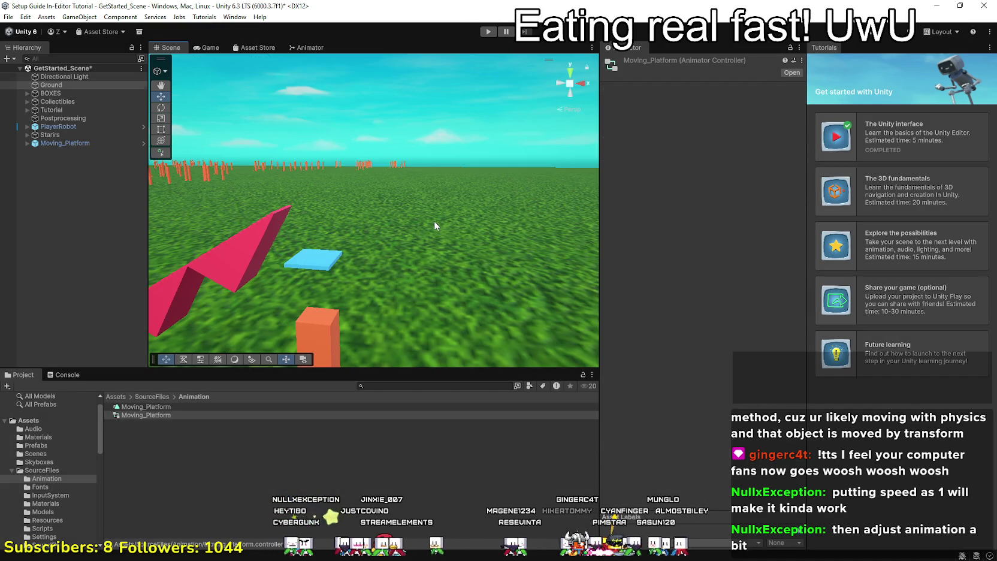
{"action": "left_click", "coordinate": [145, 408]}
{"action": "double_click", "coordinate": [145, 408]}
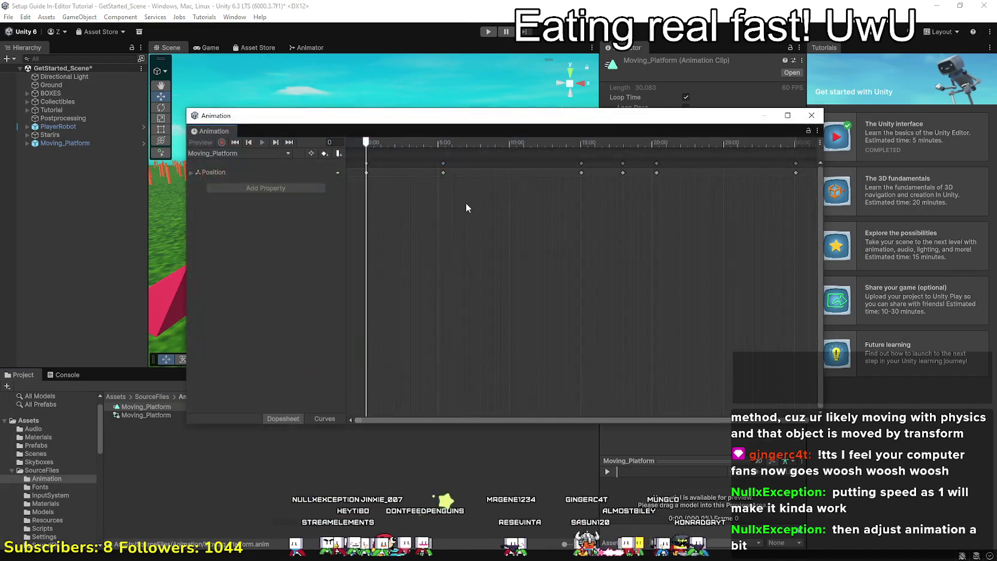
{"action": "left_click", "coordinate": [807, 109]}
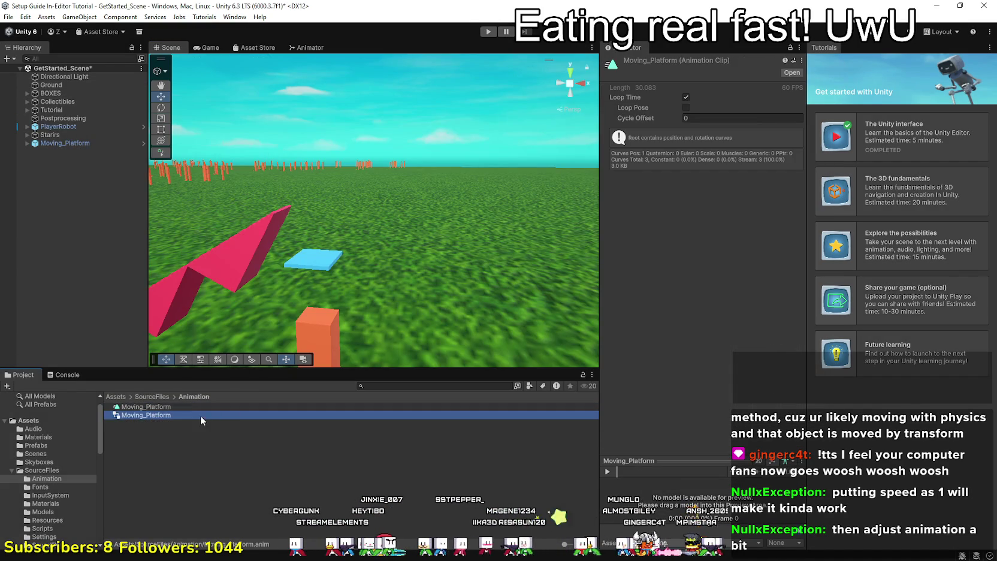
Set the Moving_Platform state's Speed to 1 and return to the Game view.
{"action": "double_click", "coordinate": [200, 415]}
{"action": "left_click", "coordinate": [454, 217]}
{"action": "left_click", "coordinate": [644, 95]}
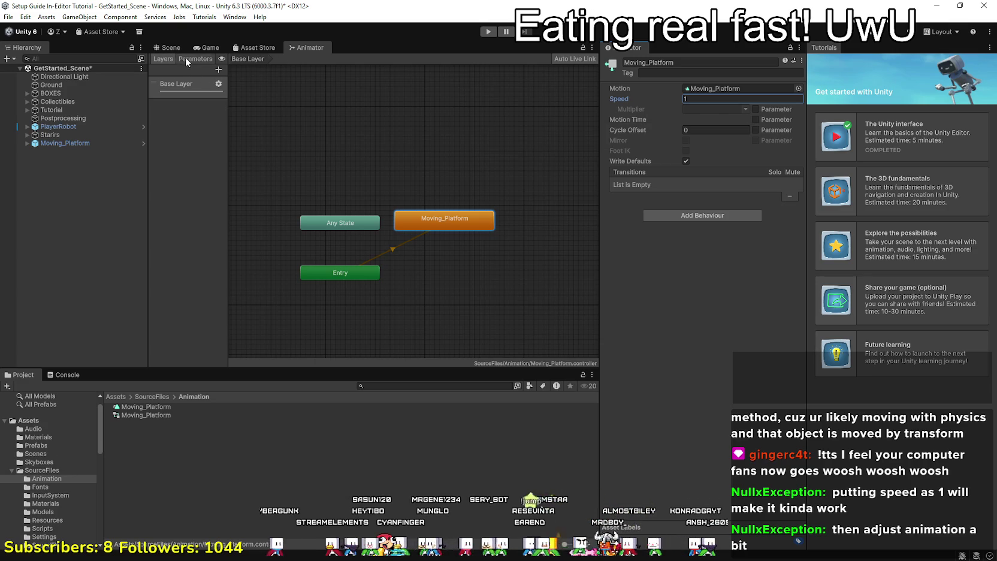
{"action": "left_click", "coordinate": [206, 47]}
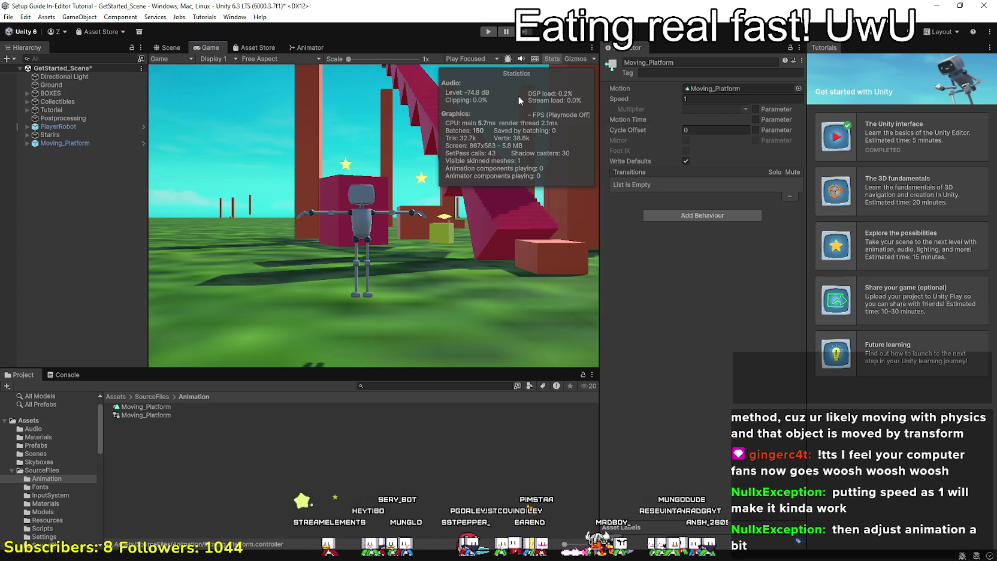
{"action": "left_click", "coordinate": [488, 32]}
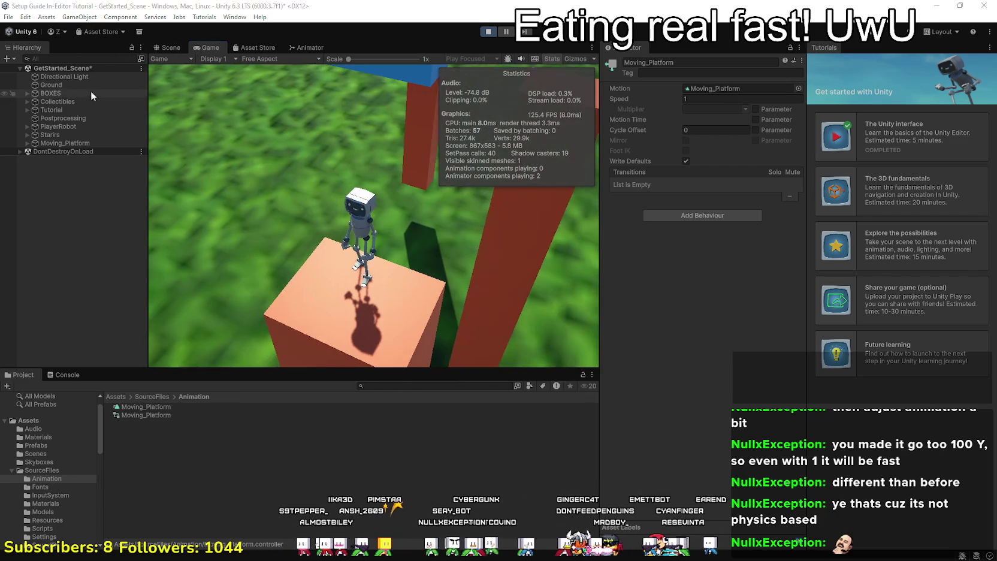
Stop the game and briefly check the Moving_Platform clip in the Animation window.
{"action": "right_click", "coordinate": [144, 407]}
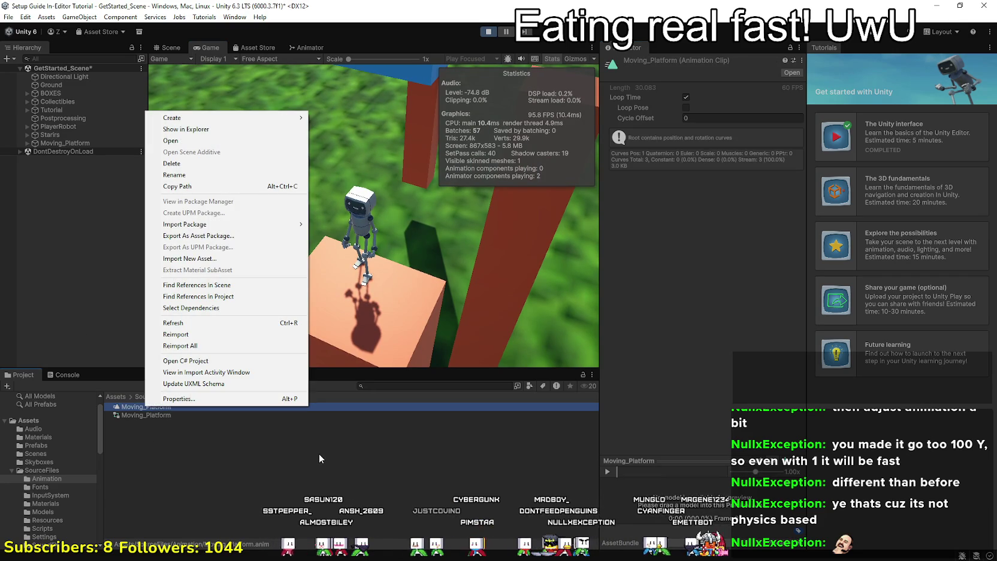
{"action": "left_click", "coordinate": [409, 471]}
{"action": "left_click", "coordinate": [140, 408]}
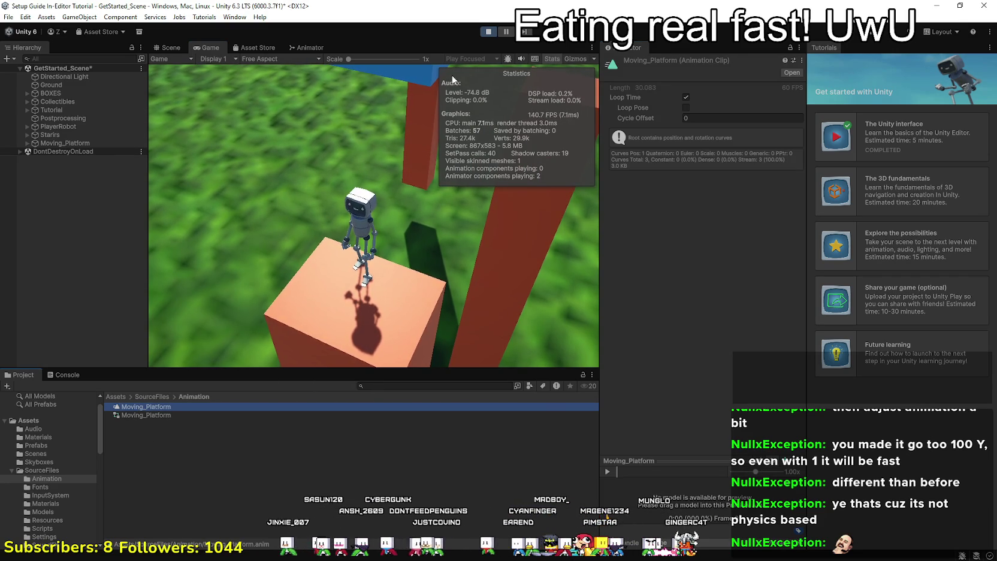
{"action": "left_click", "coordinate": [489, 35]}
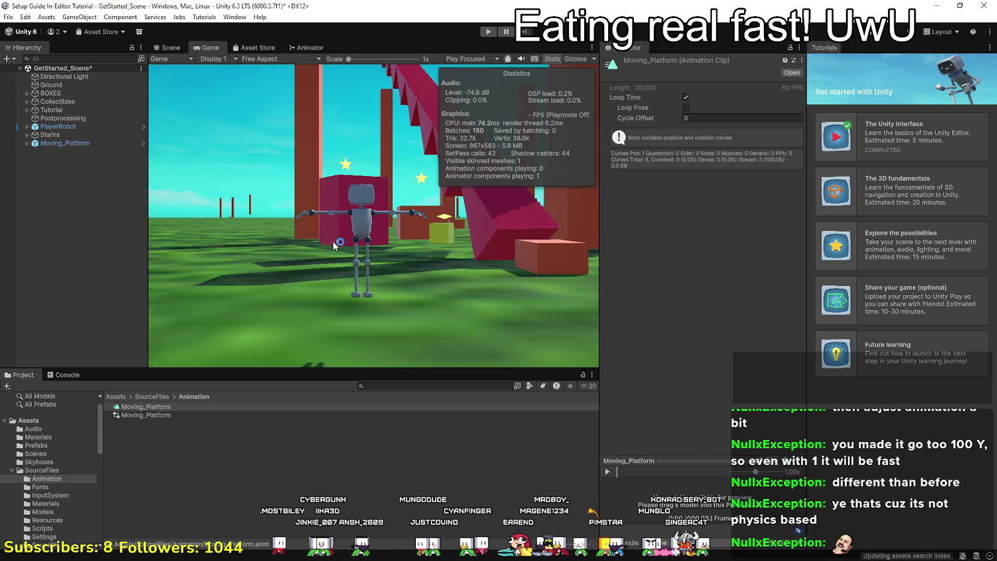
{"action": "left_click", "coordinate": [172, 416]}
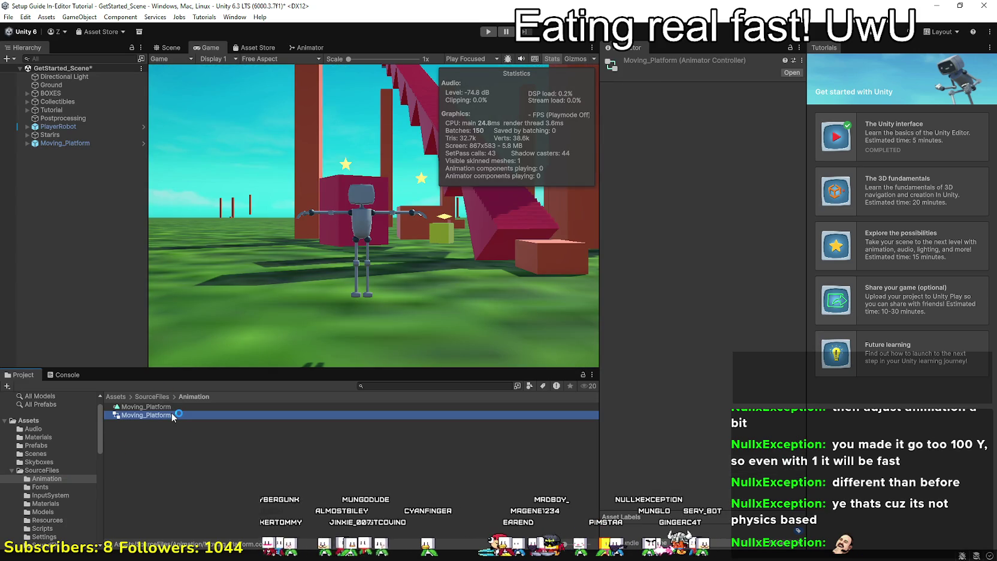
{"action": "double_click", "coordinate": [147, 407]}
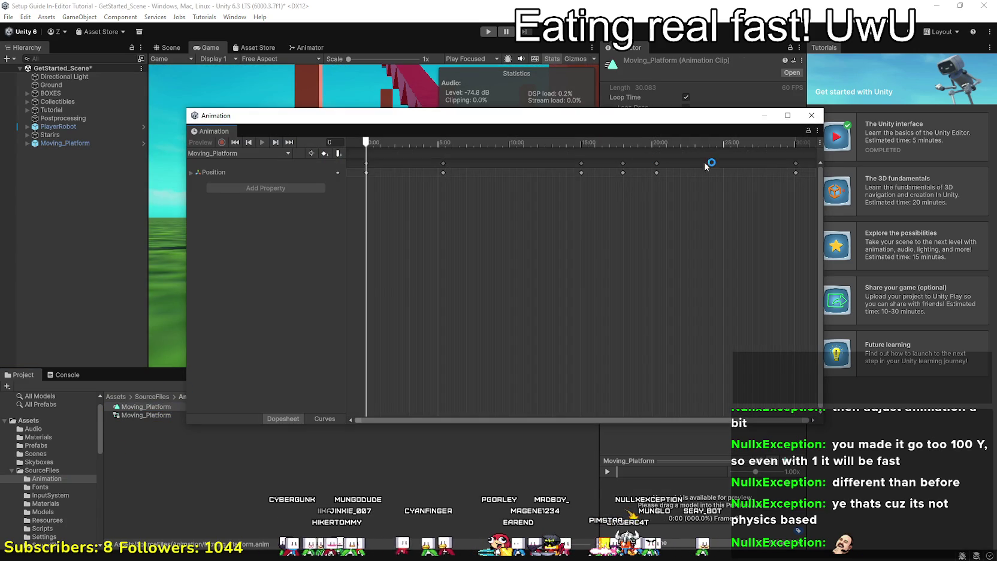
{"action": "left_click", "coordinate": [813, 116]}
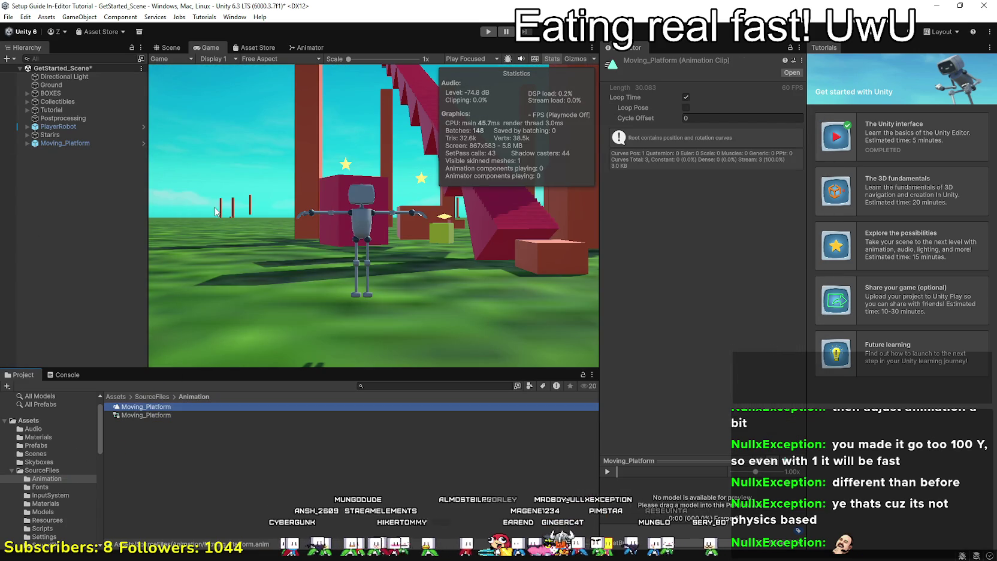
Select Moving_Platform in the Hierarchy and open its prefab for editing.
{"action": "left_click", "coordinate": [84, 143]}
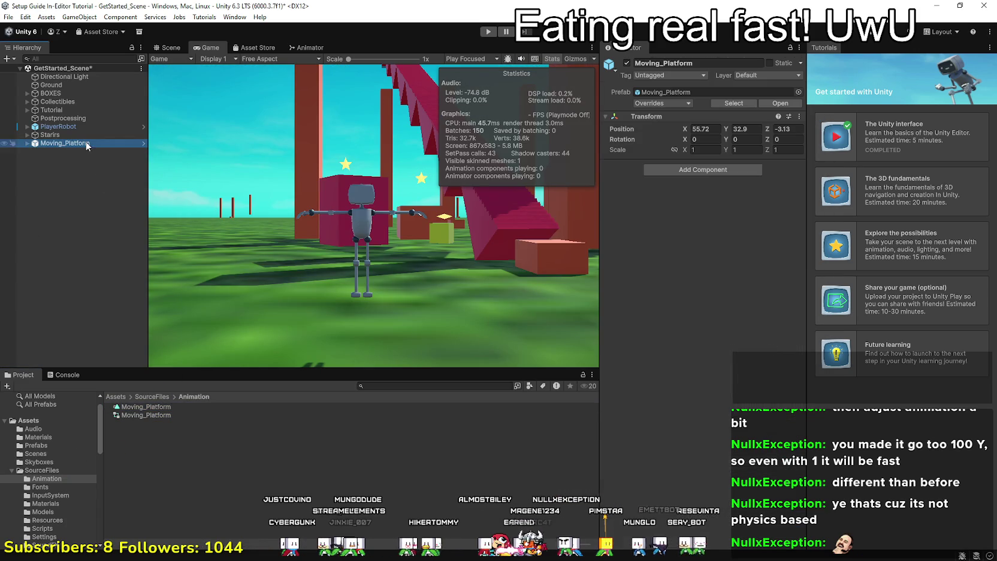
{"action": "left_click", "coordinate": [143, 144]}
{"action": "right_click", "coordinate": [59, 97]}
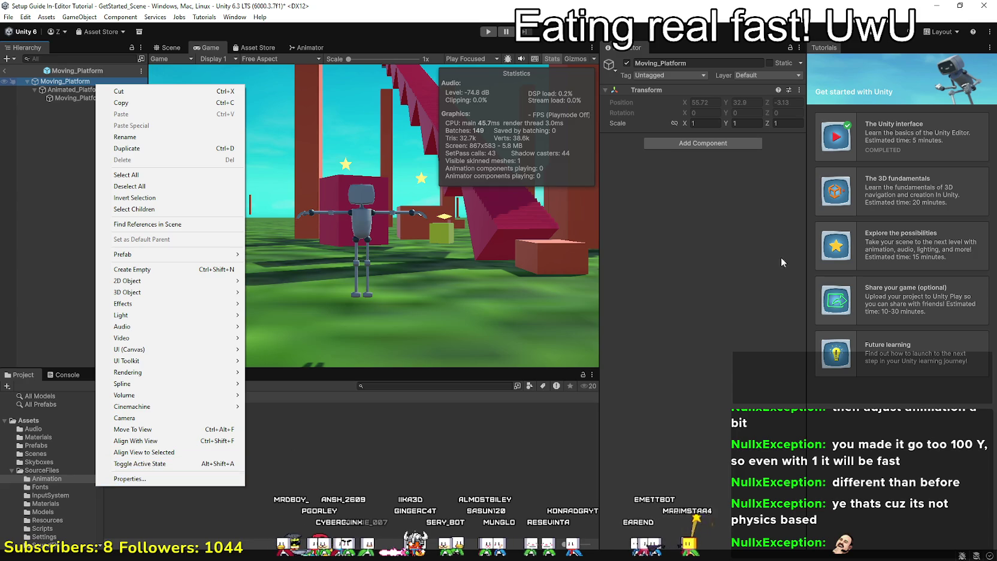
Inspect the Moving_Platform prefab root and its Moving_Platform_Sound and Animated_Platform children, ending on the root.
{"action": "left_click", "coordinate": [720, 225]}
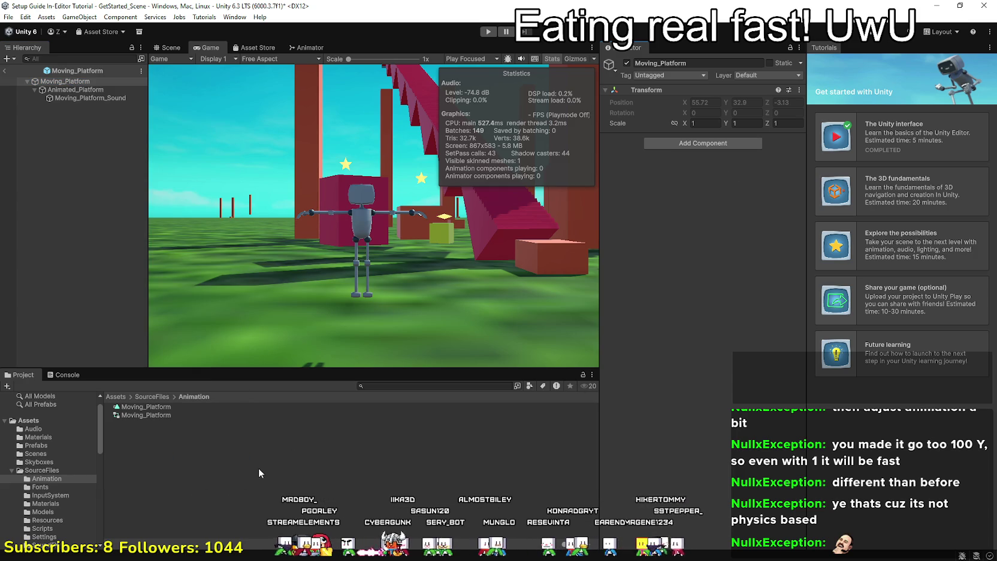
{"action": "left_click", "coordinate": [60, 81]}
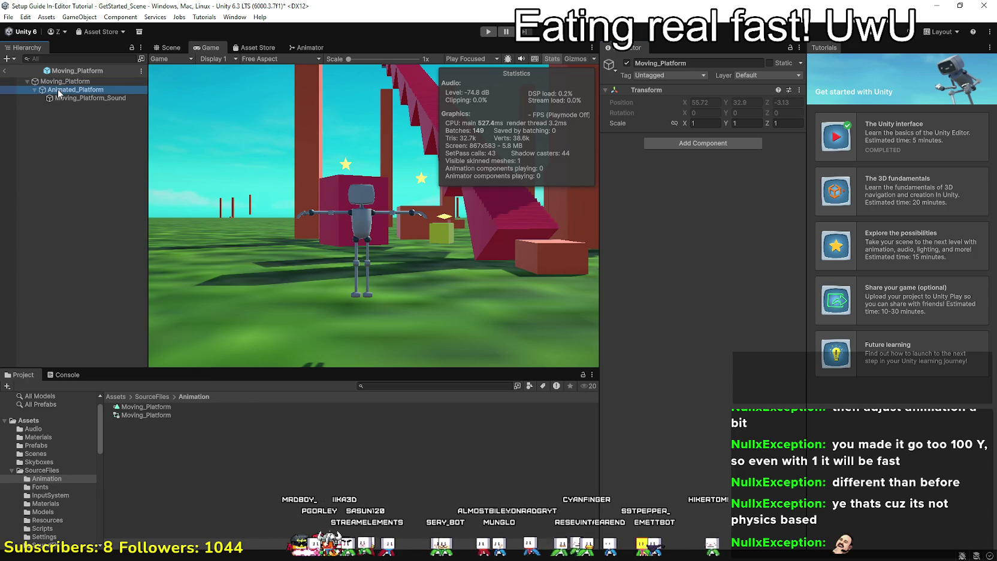
{"action": "left_click", "coordinate": [63, 97]}
{"action": "left_click", "coordinate": [65, 90]}
{"action": "left_click", "coordinate": [66, 82]}
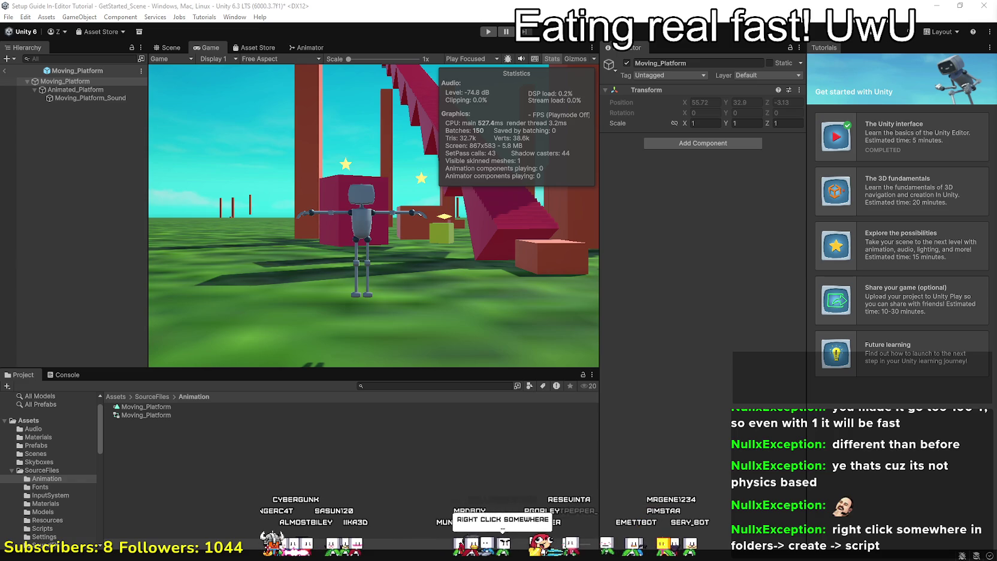
Create a new MonoBehaviour Script asset inside the Scripts folder.
{"action": "scroll", "coordinate": [56, 468], "scroll_direction": "down", "scroll_amount": 4}
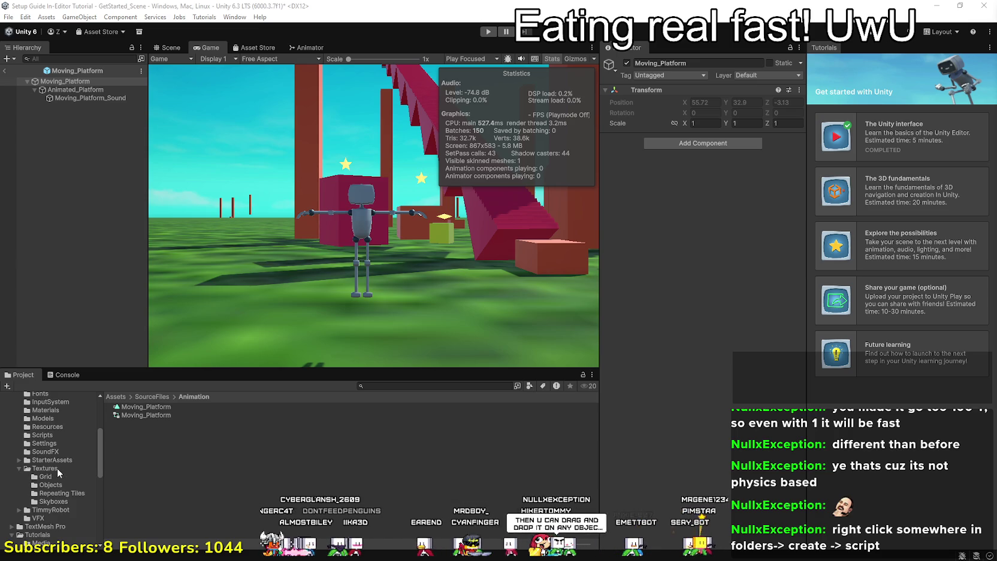
{"action": "left_click", "coordinate": [42, 435]}
{"action": "right_click", "coordinate": [227, 467]}
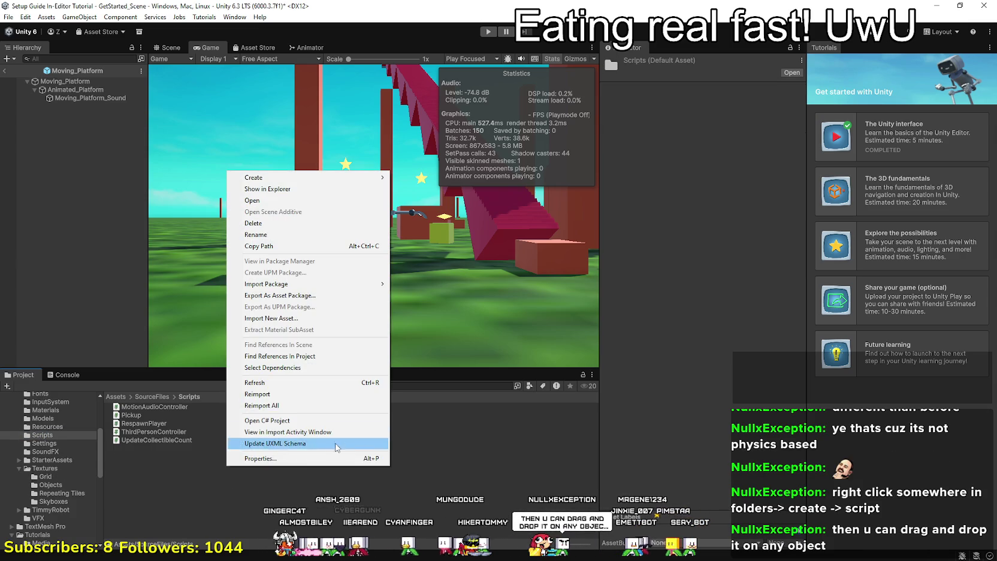
{"action": "mouse_move", "coordinate": [359, 177]}
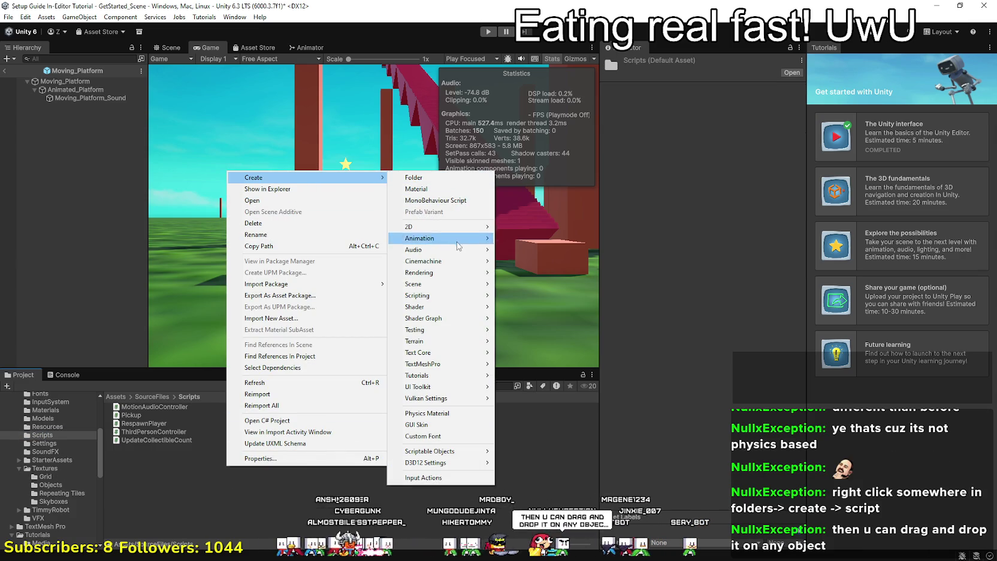
{"action": "mouse_move", "coordinate": [456, 298]}
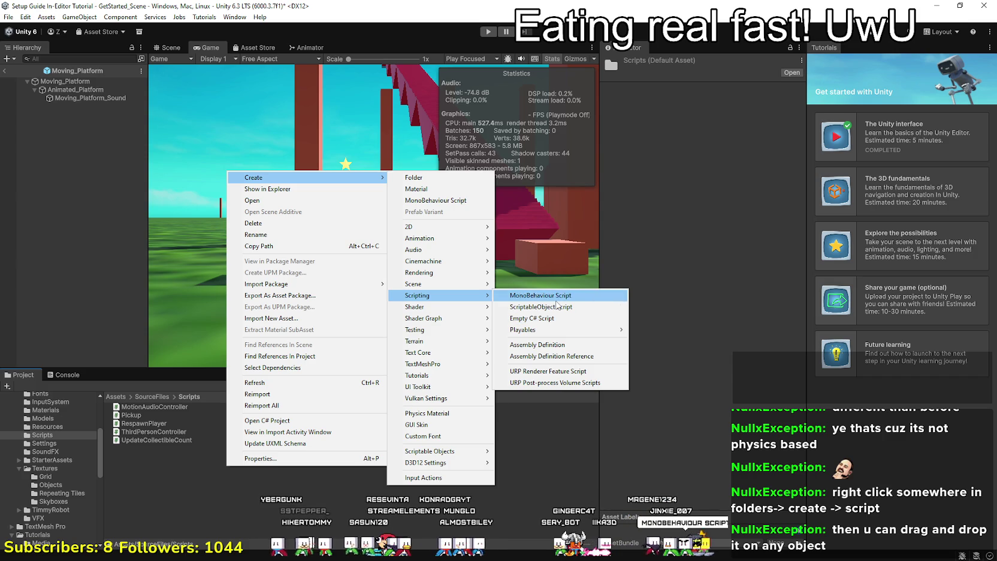
{"action": "mouse_move", "coordinate": [570, 334]}
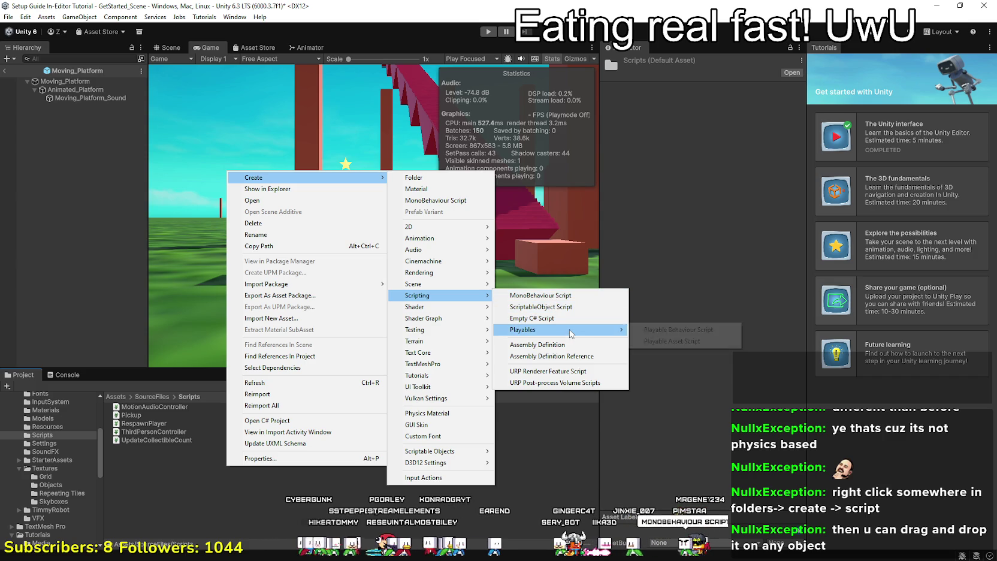
{"action": "left_click", "coordinate": [569, 296]}
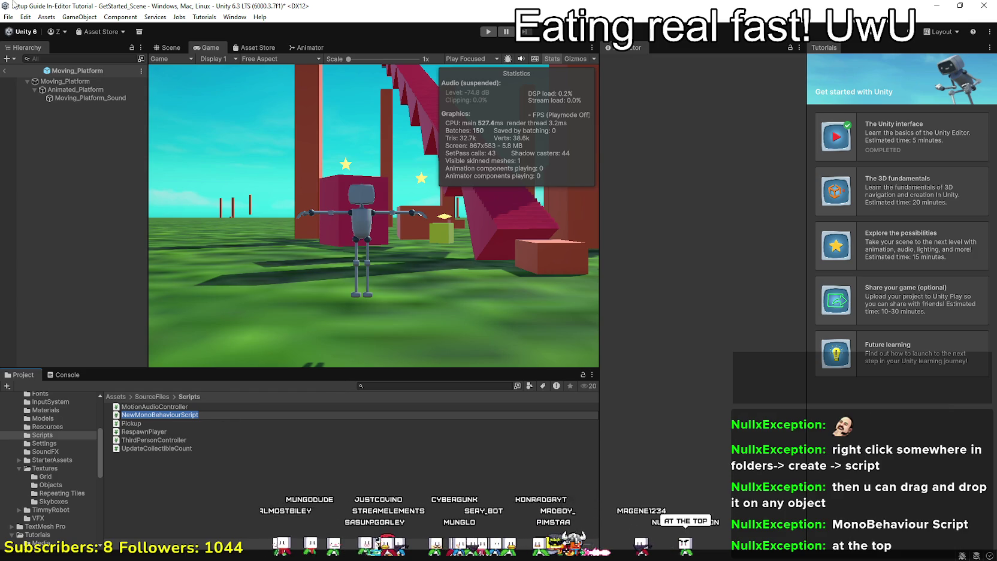
Name the new script MovingPlatformScript and open it in the code editor.
{"action": "type", "text": "Moving_"}
{"action": "key", "text": "BackSpace"}
{"action": "type", "text": "PlatformScript"}
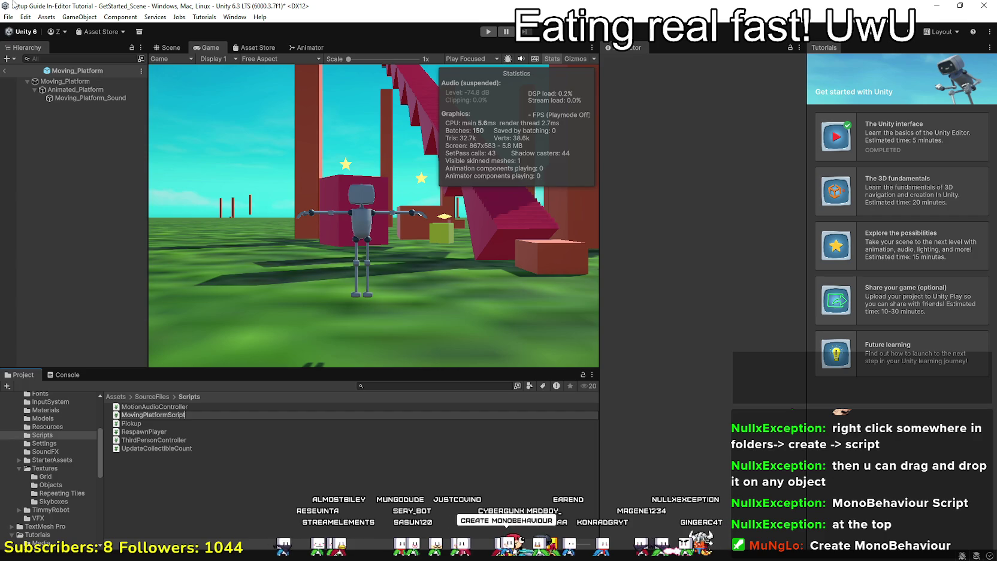
{"action": "key", "text": "Return"}
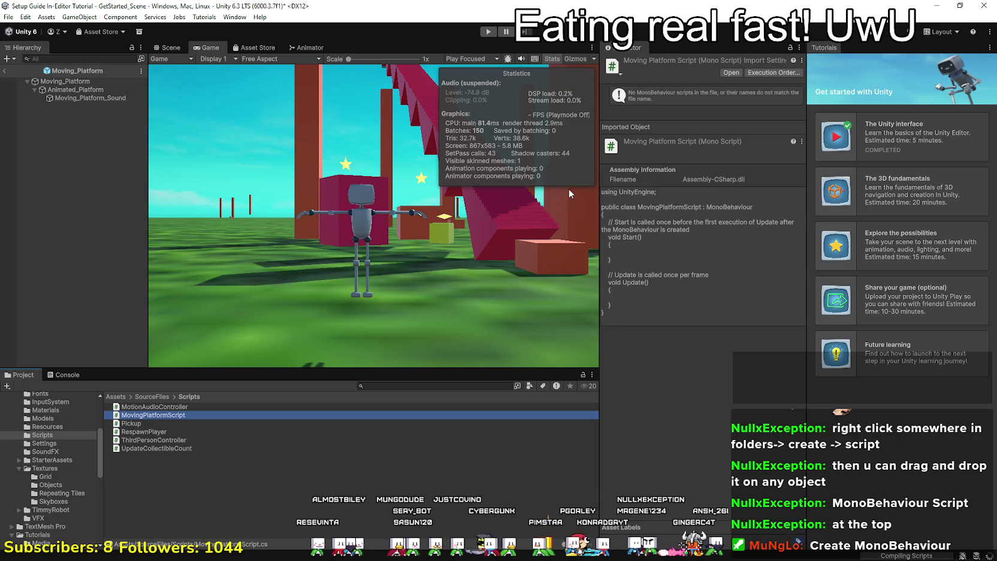
{"action": "left_click", "coordinate": [729, 74]}
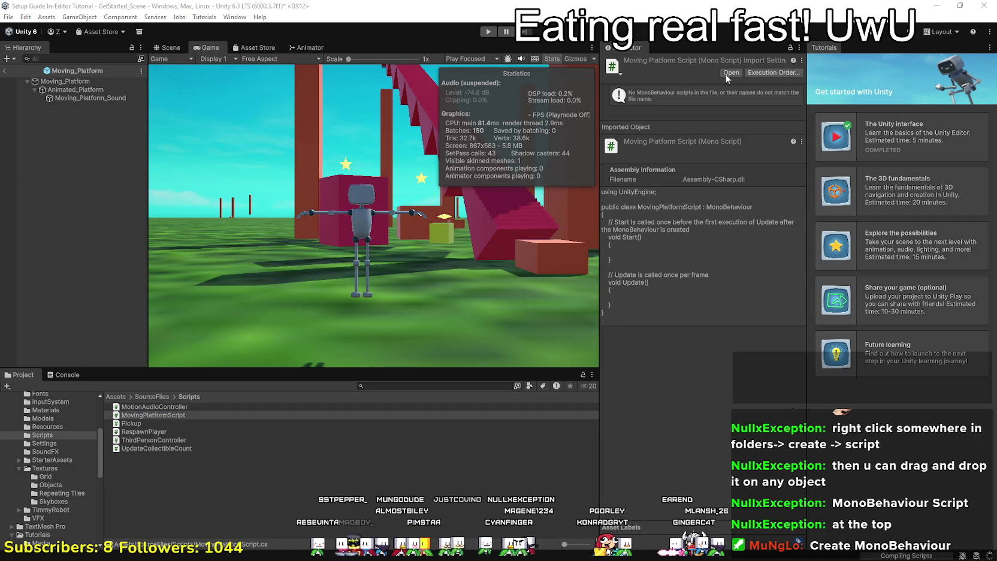
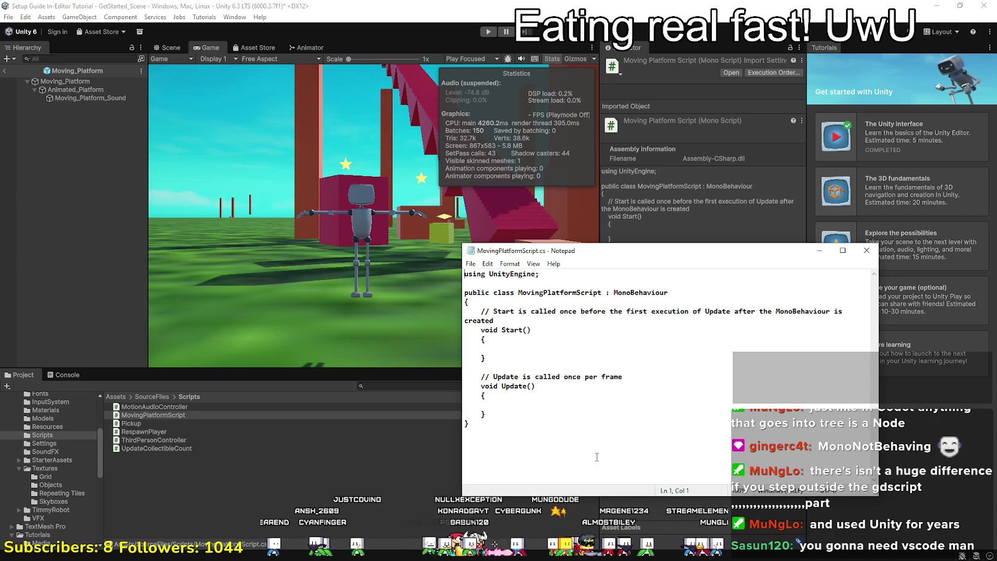
Type a partial 'self.' line inside Start() in Notepad, then bring up Unity's Help menu.
{"action": "left_click", "coordinate": [572, 348]}
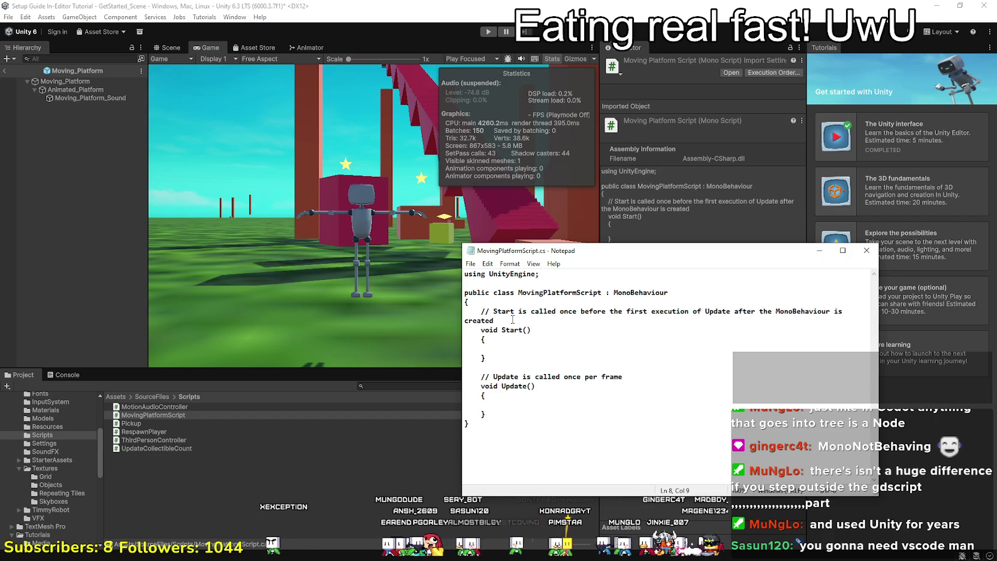
{"action": "type", "text": "self."}
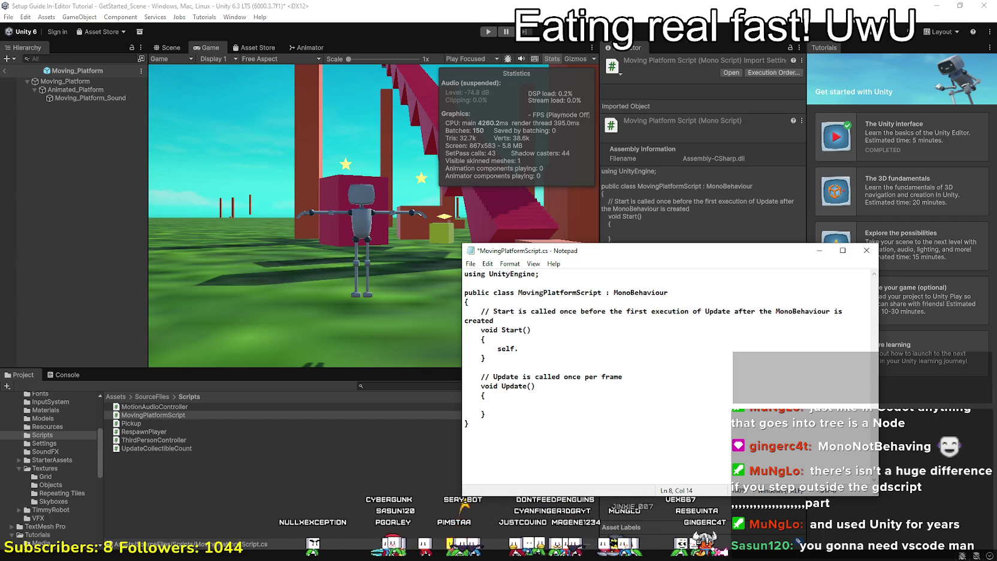
{"action": "left_click", "coordinate": [260, 17]}
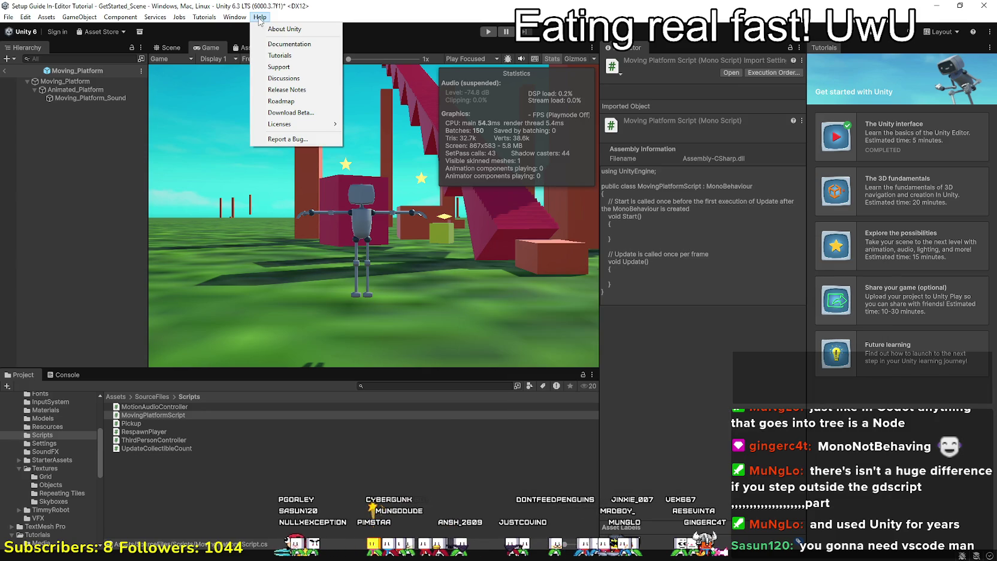
Open the Unity Documentation and search the manual for 'color'.
{"action": "left_click", "coordinate": [288, 49]}
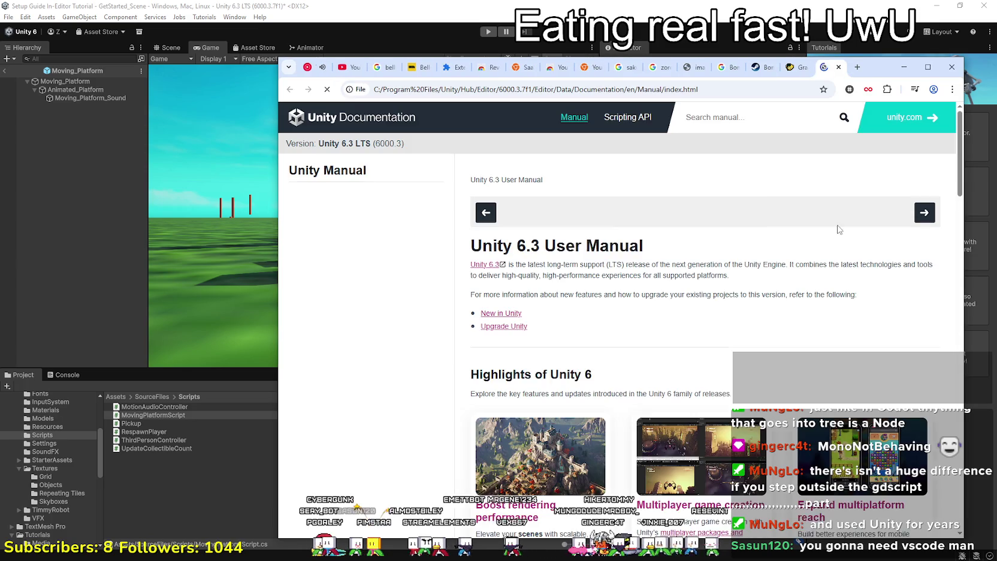
{"action": "scroll", "coordinate": [612, 295], "scroll_direction": "down", "scroll_amount": 2}
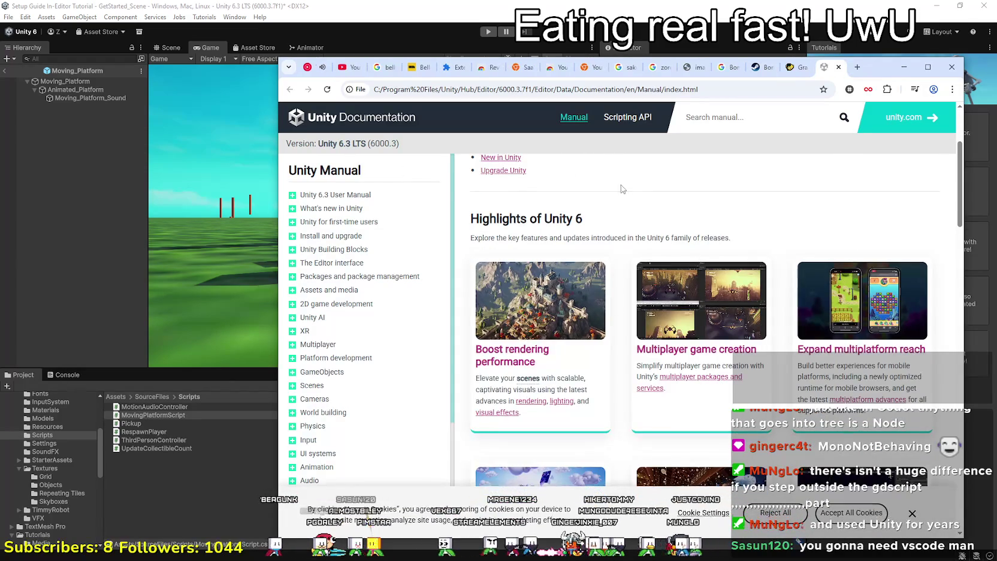
{"action": "scroll", "coordinate": [713, 143], "scroll_direction": "up", "scroll_amount": 2}
{"action": "left_click", "coordinate": [719, 118]}
{"action": "type", "text": "color"}
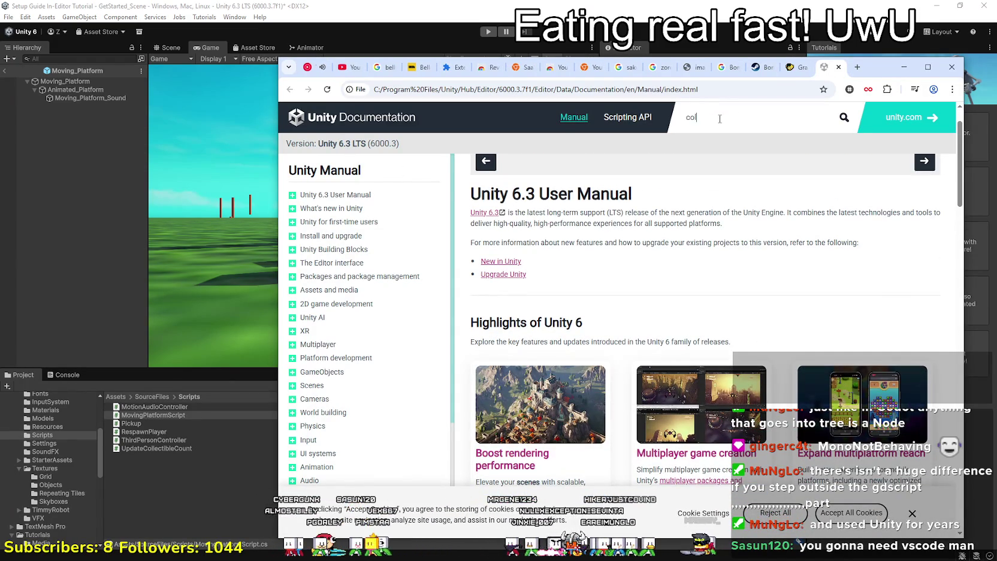
{"action": "key", "text": "Return"}
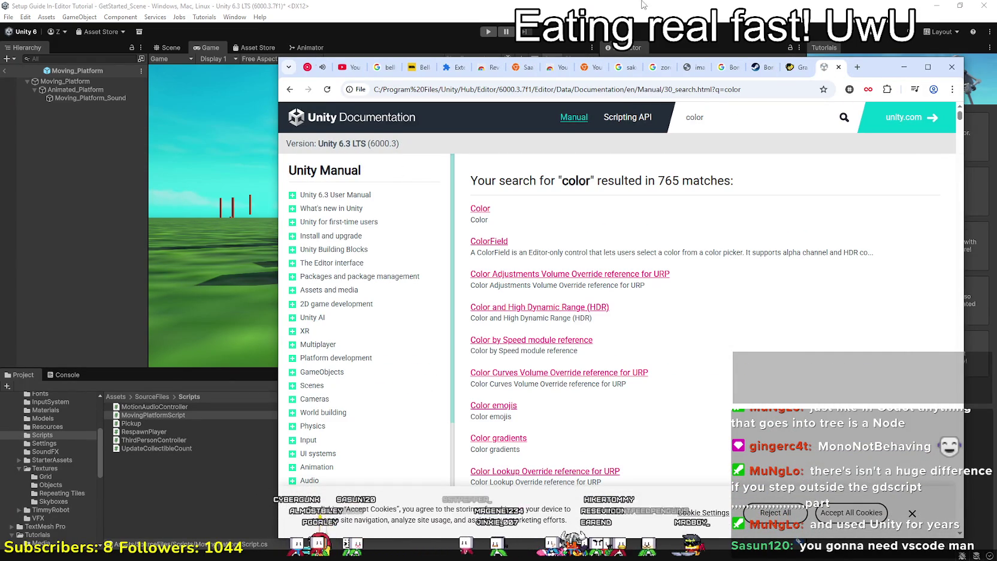
Open the Color result page and read through it.
{"action": "left_click", "coordinate": [484, 210]}
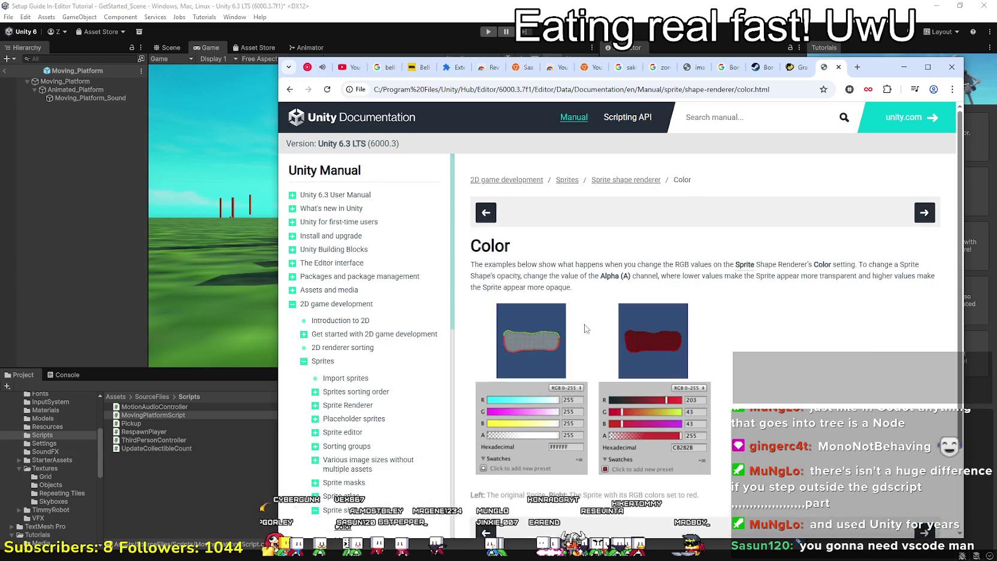
{"action": "scroll", "coordinate": [585, 343], "scroll_direction": "down", "scroll_amount": 2}
{"action": "scroll", "coordinate": [584, 344], "scroll_direction": "up", "scroll_amount": 2}
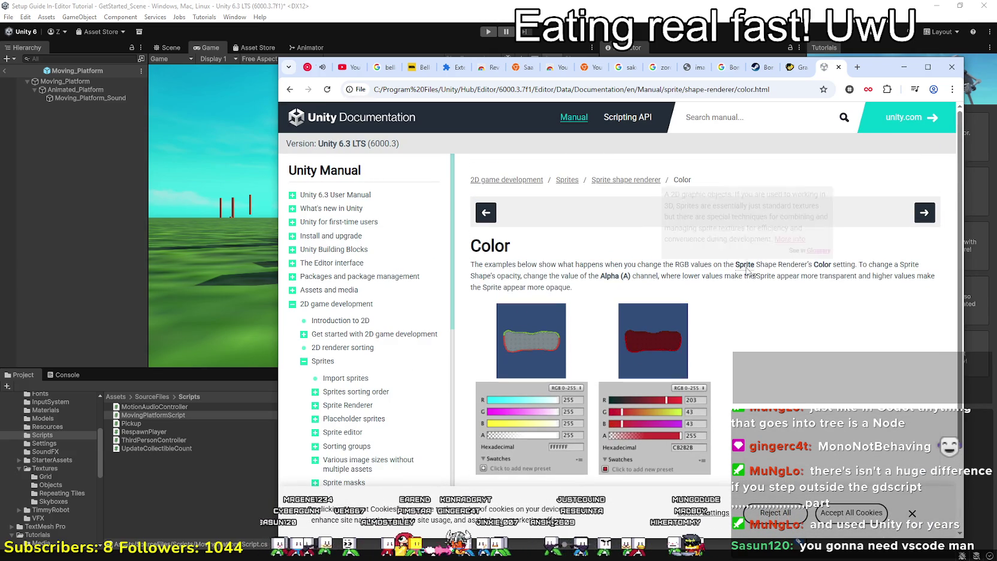
{"action": "scroll", "coordinate": [346, 305], "scroll_direction": "down", "scroll_amount": 2}
{"action": "scroll", "coordinate": [397, 443], "scroll_direction": "down", "scroll_amount": 3}
Return to the 'color' search results, scroll through them, and minimize the browser.
{"action": "left_click", "coordinate": [289, 90]}
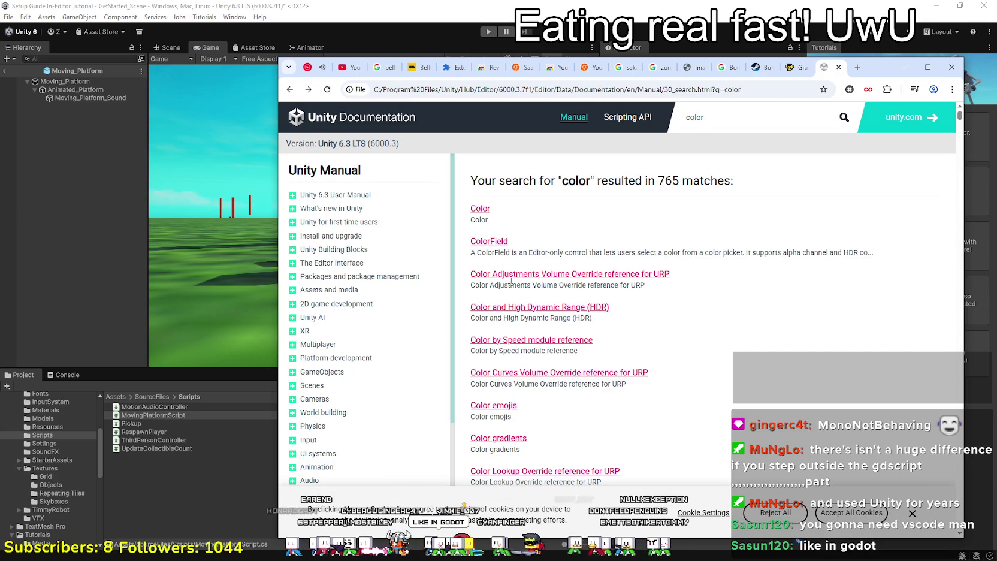
{"action": "scroll", "coordinate": [490, 343], "scroll_direction": "down", "scroll_amount": 3}
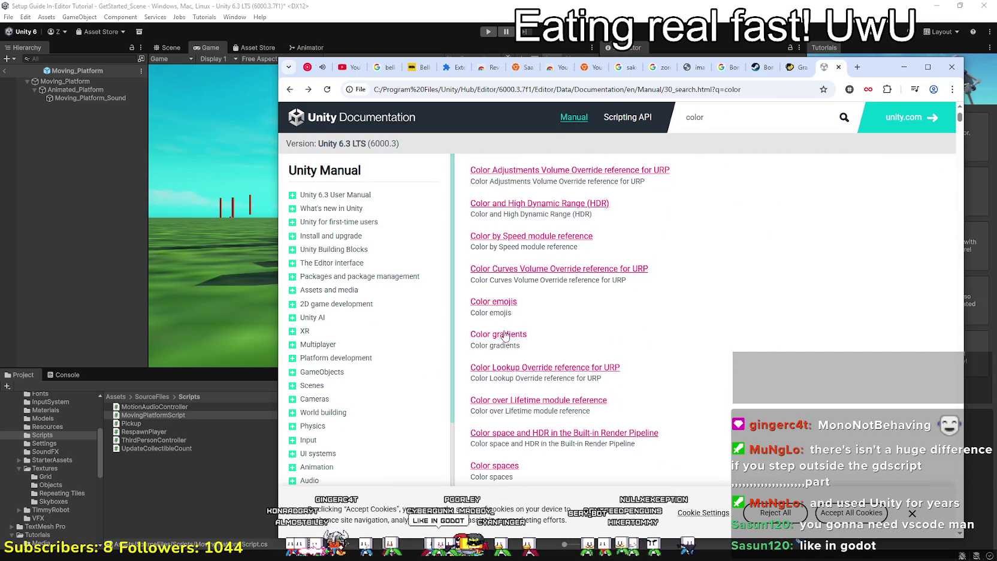
{"action": "scroll", "coordinate": [490, 343], "scroll_direction": "down", "scroll_amount": 5}
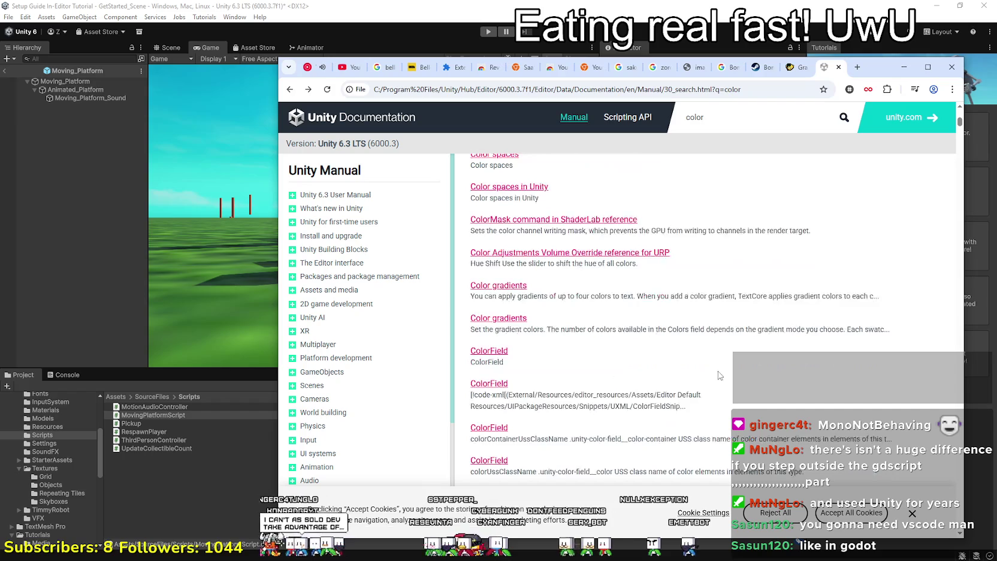
{"action": "scroll", "coordinate": [694, 365], "scroll_direction": "down", "scroll_amount": 5}
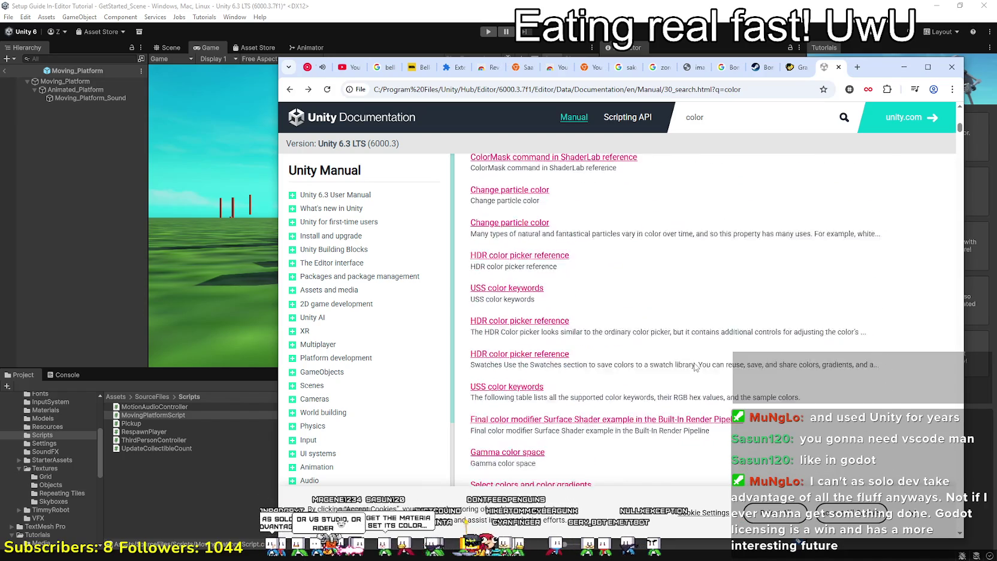
{"action": "scroll", "coordinate": [713, 318], "scroll_direction": "down", "scroll_amount": 4}
{"action": "scroll", "coordinate": [713, 318], "scroll_direction": "down", "scroll_amount": 10}
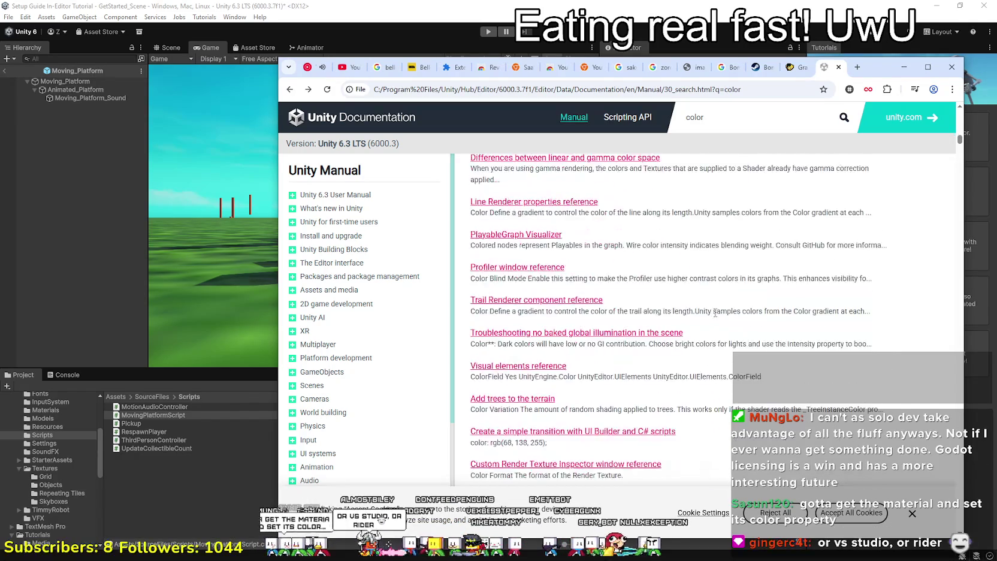
{"action": "scroll", "coordinate": [717, 316], "scroll_direction": "down", "scroll_amount": 9}
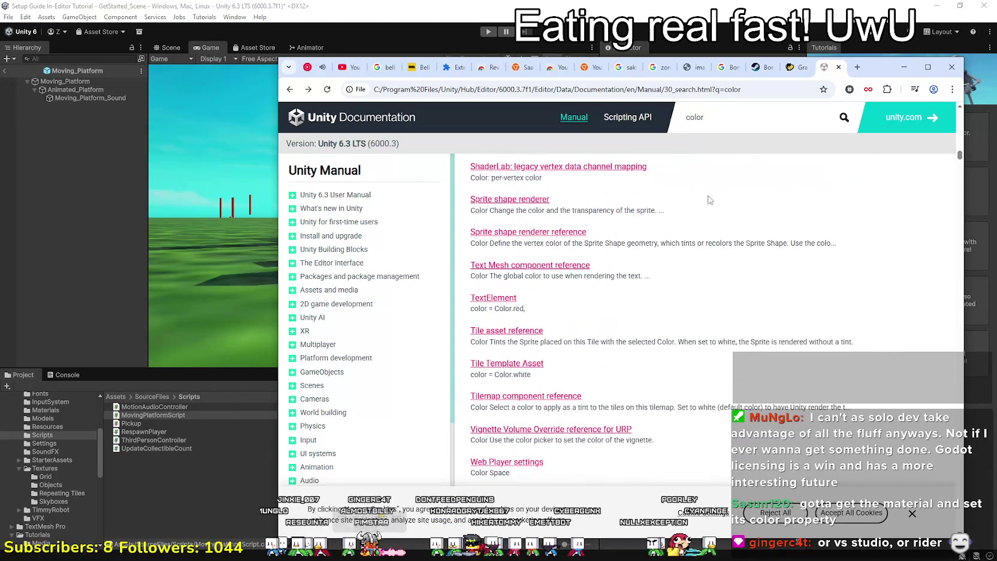
{"action": "scroll", "coordinate": [713, 317], "scroll_direction": "down", "scroll_amount": 3}
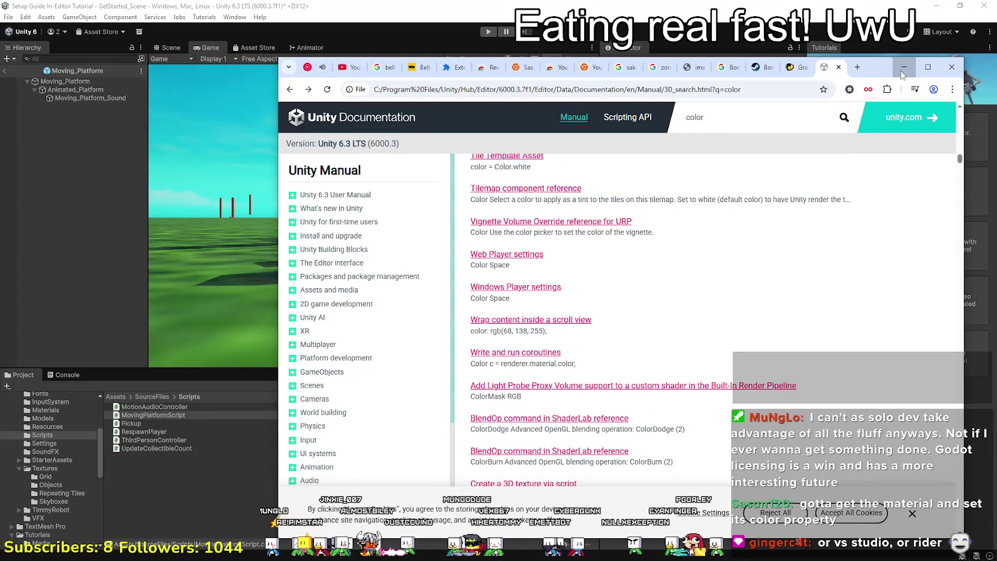
{"action": "left_click", "coordinate": [904, 67]}
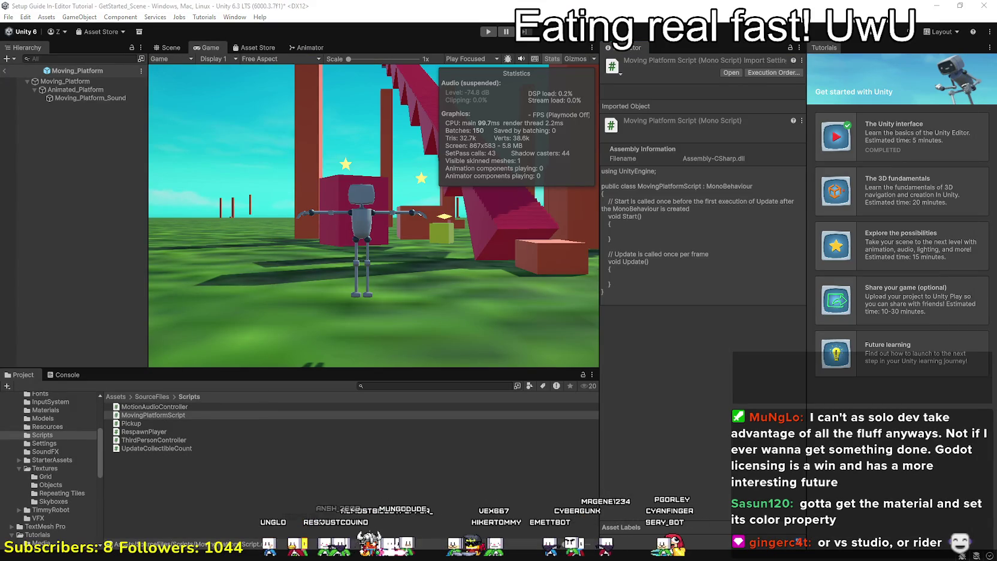
Delete the stray 'self.' from Start() and close Notepad, answering the save prompt.
{"action": "key", "text": "alt+Tab"}
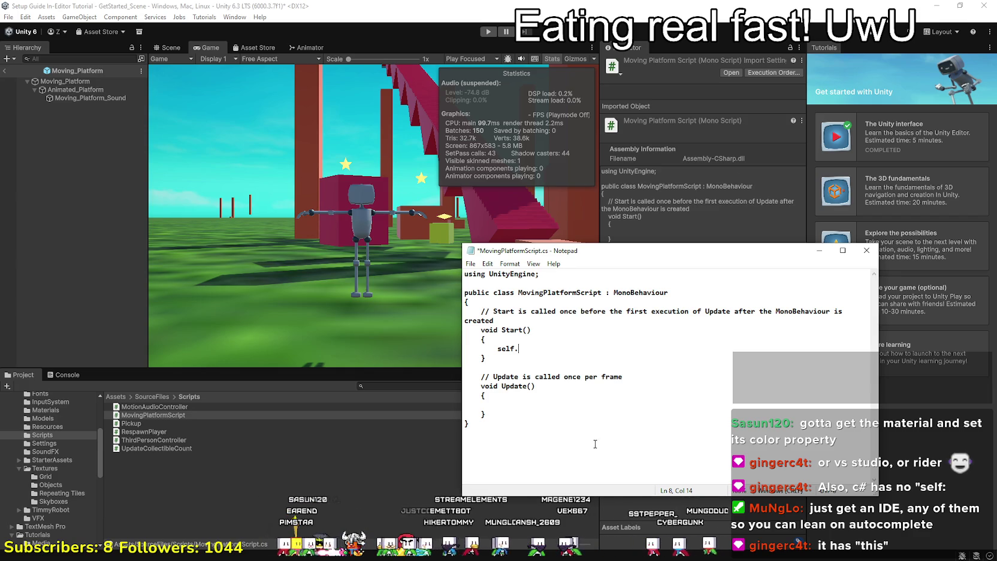
{"action": "key", "text": "BackSpace"}
{"action": "key", "text": "BackSpace"}
{"action": "key", "text": "BackSpace"}
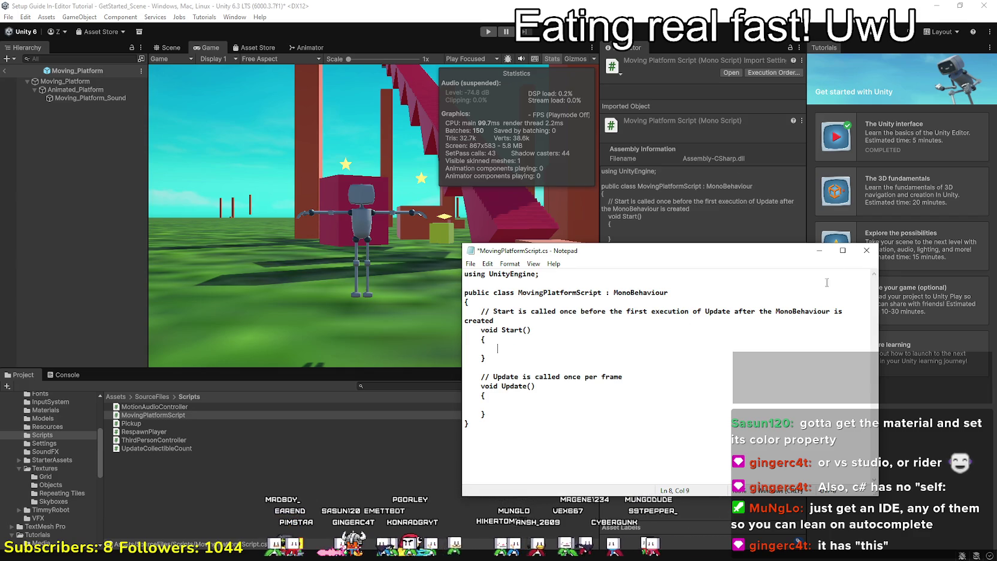
{"action": "left_click", "coordinate": [867, 251]}
{"action": "left_click", "coordinate": [504, 299]}
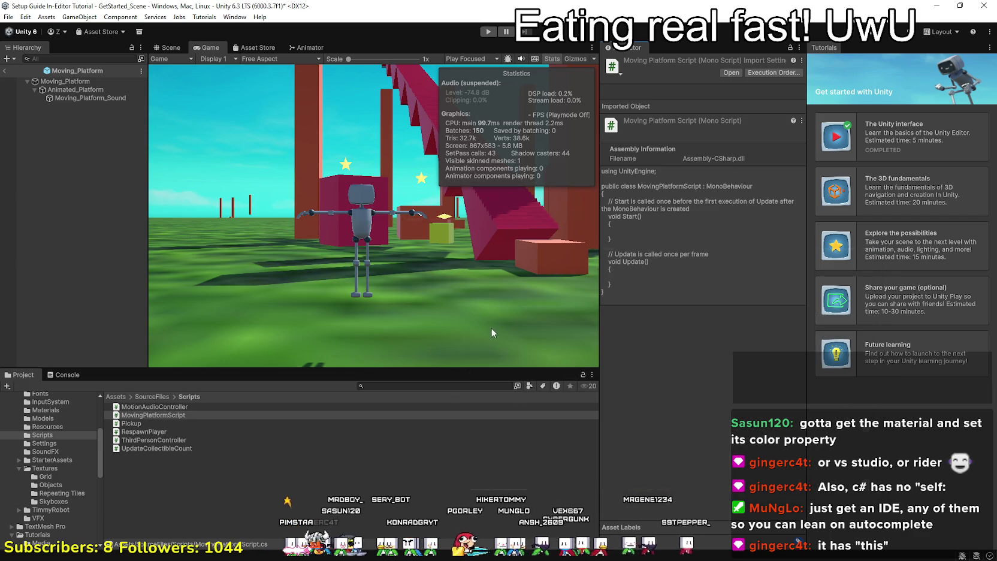
{"action": "right_click", "coordinate": [167, 416]}
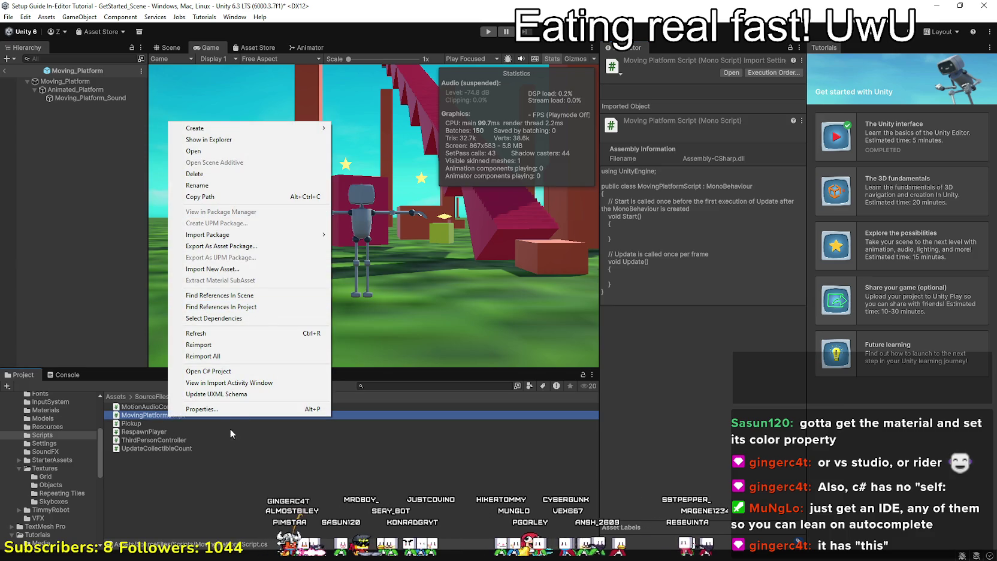
Open MovingPlatformScript in Visual Studio and dismiss the sign-in prompt.
{"action": "left_click", "coordinate": [155, 415]}
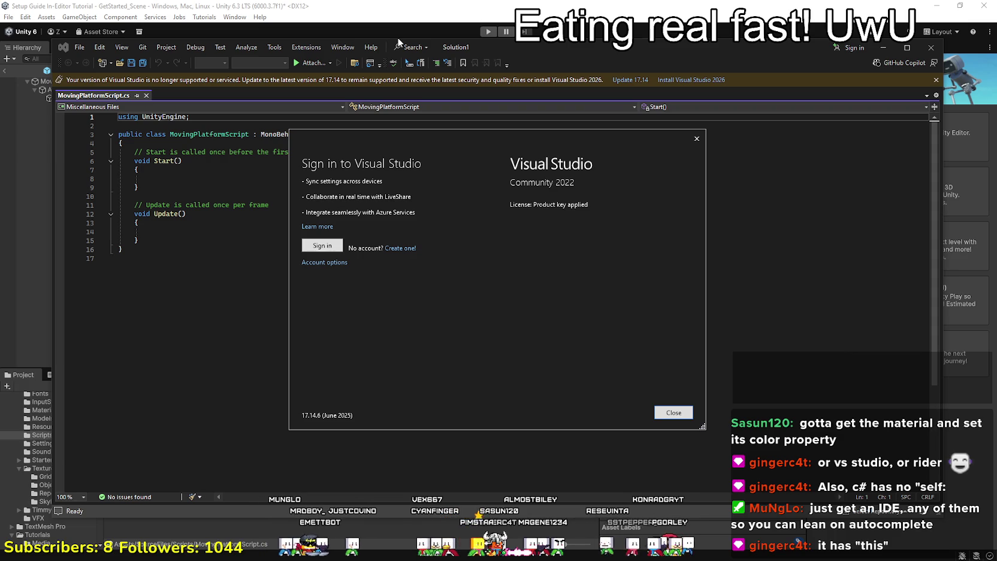
{"action": "left_click", "coordinate": [673, 412]}
{"action": "left_click", "coordinate": [287, 178]}
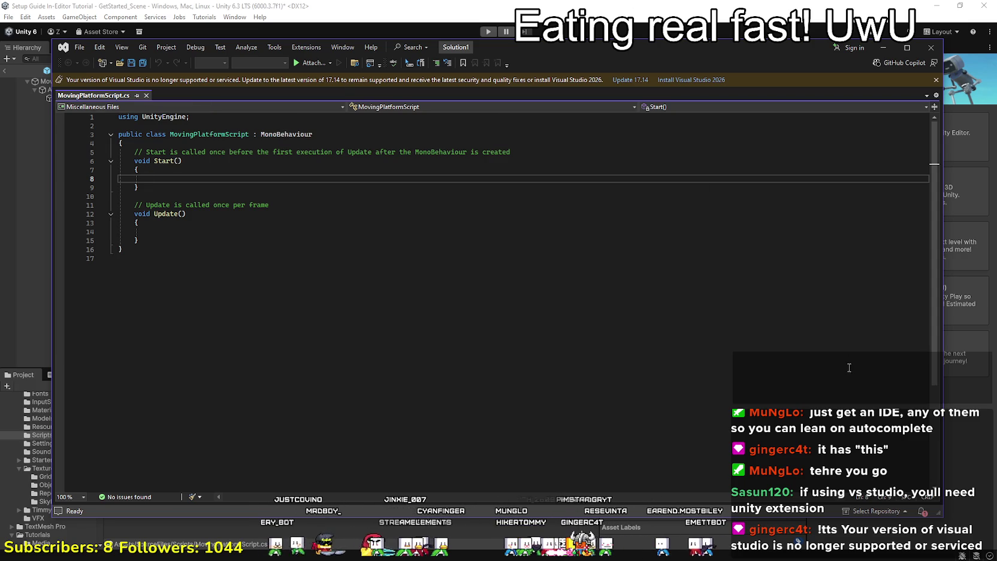
Dismiss the unsupported-version banner, place the cursor in Start(), then switch to Downloads.
{"action": "left_click", "coordinate": [673, 81]}
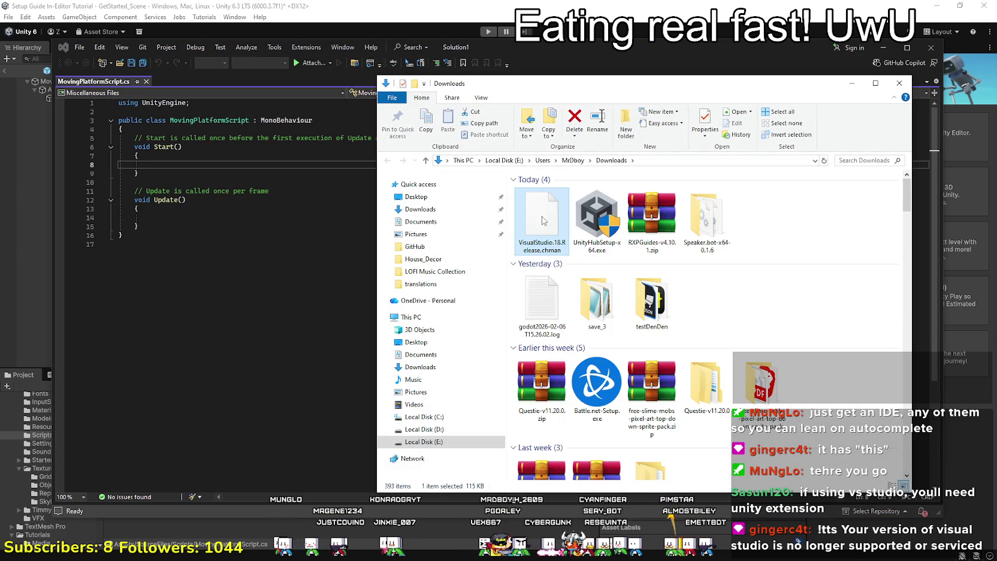
{"action": "left_click", "coordinate": [887, 468]}
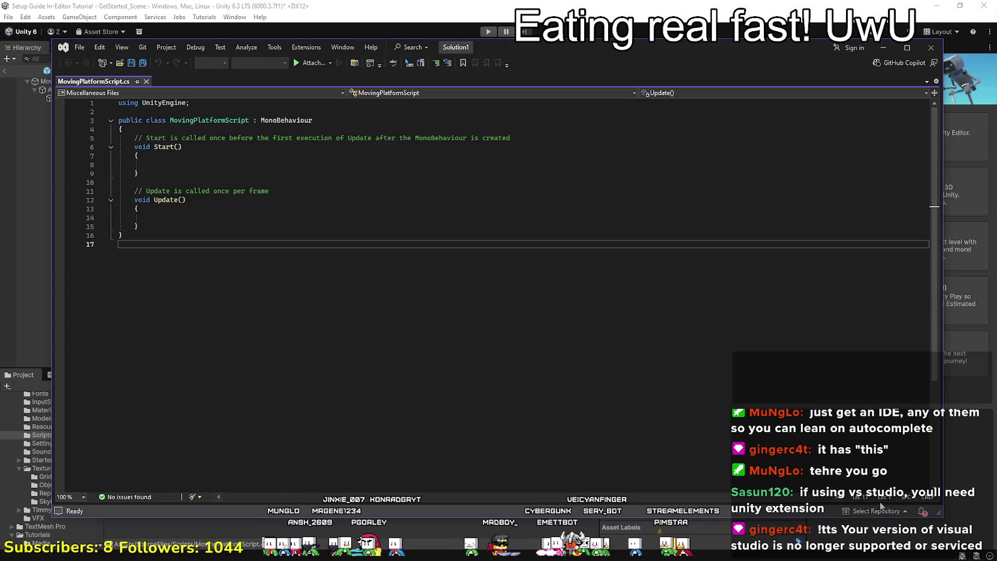
{"action": "left_click", "coordinate": [456, 157]}
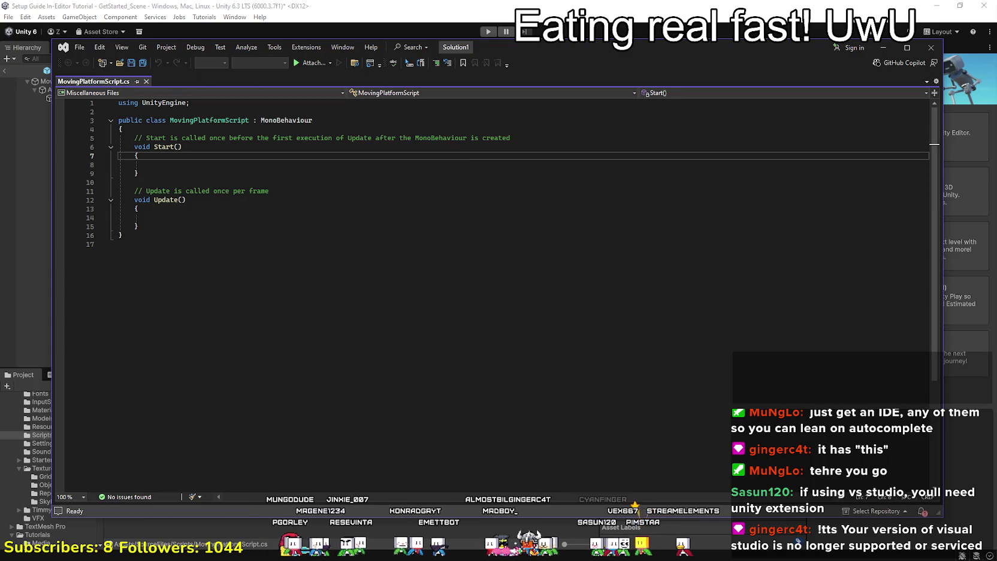
{"action": "key", "text": "alt+Tab"}
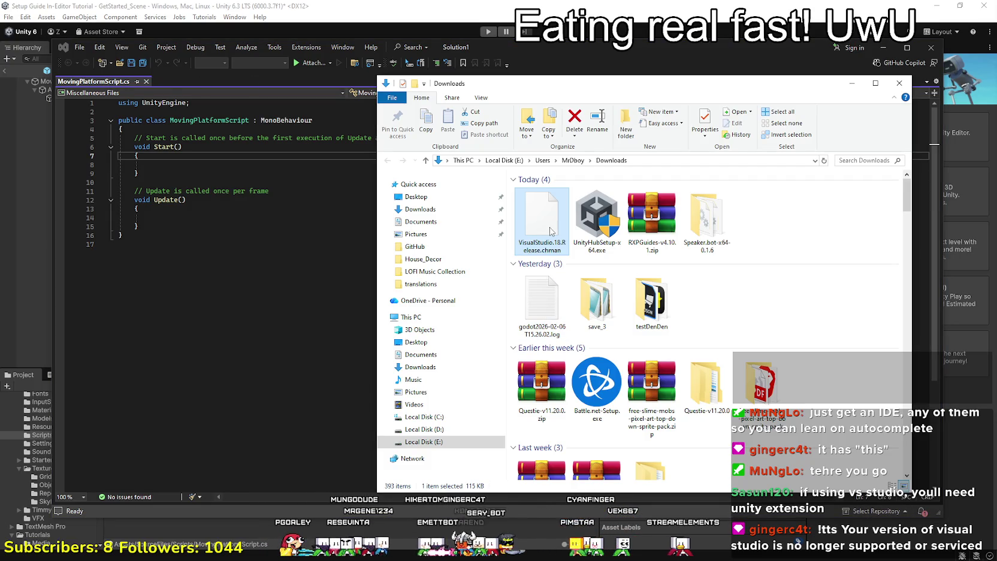
{"action": "right_click", "coordinate": [550, 228]}
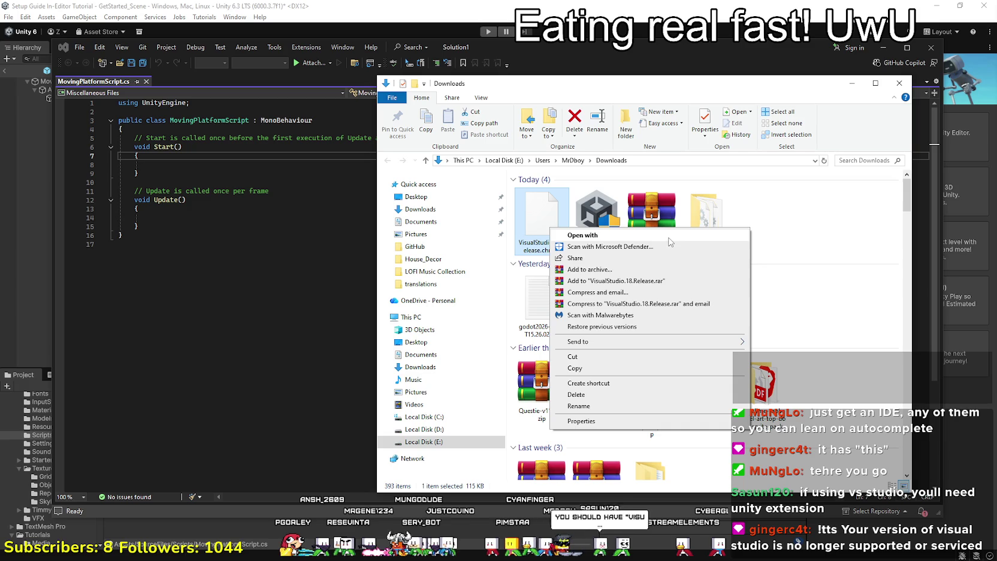
{"action": "left_click", "coordinate": [727, 238]}
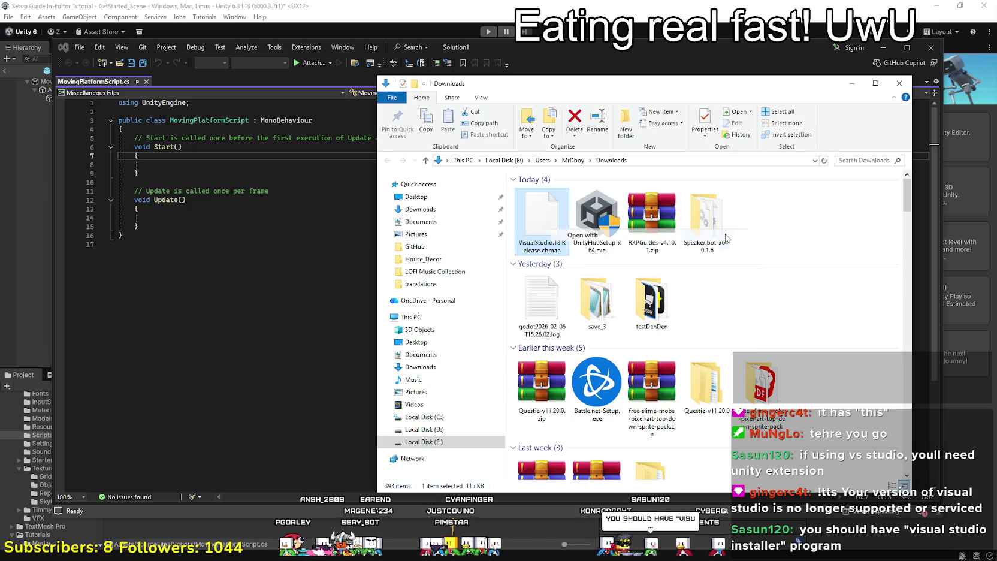
{"action": "left_click", "coordinate": [477, 231]}
{"action": "left_click", "coordinate": [451, 218]}
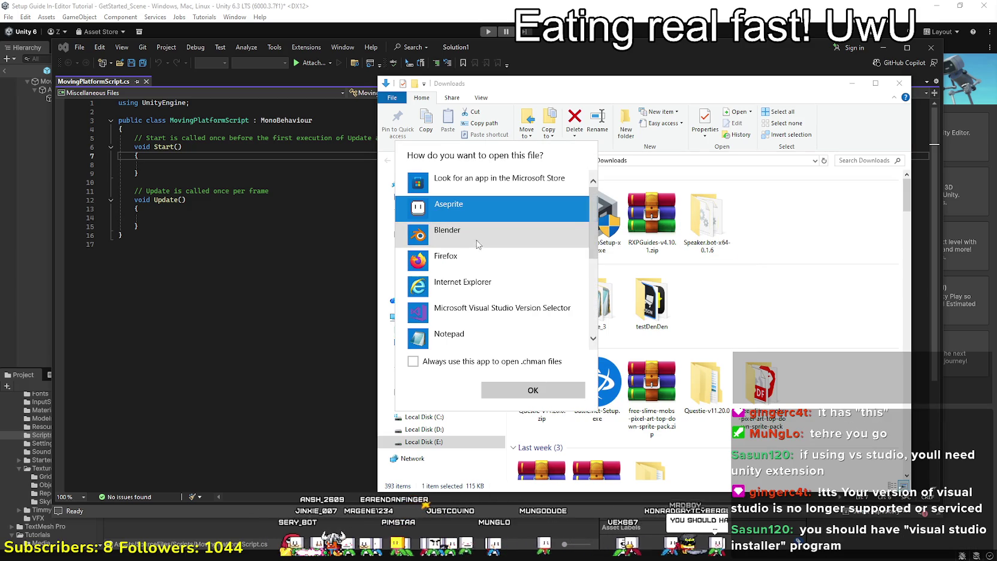
{"action": "left_click", "coordinate": [476, 334]}
{"action": "left_click", "coordinate": [543, 391]}
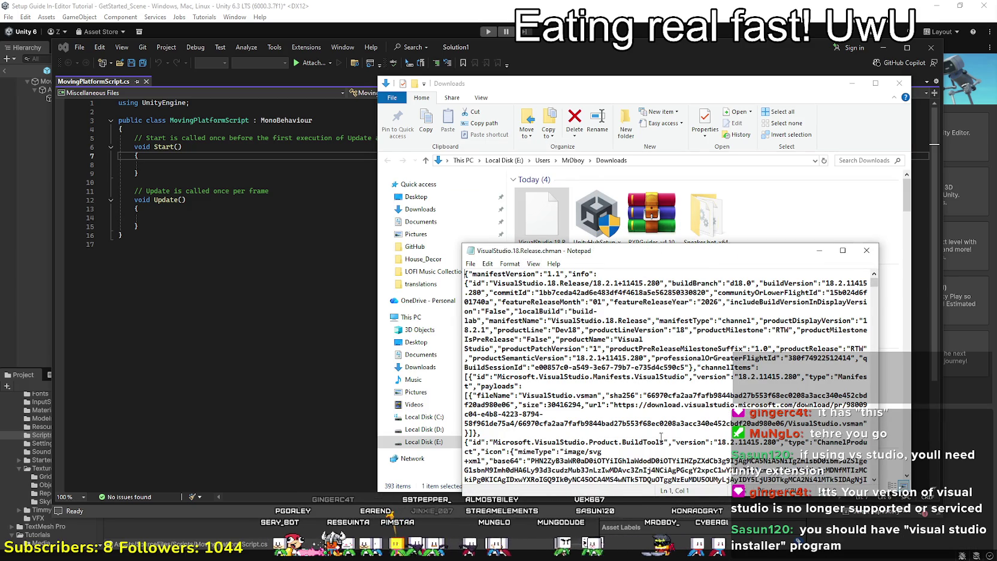
{"action": "left_click", "coordinate": [875, 249]}
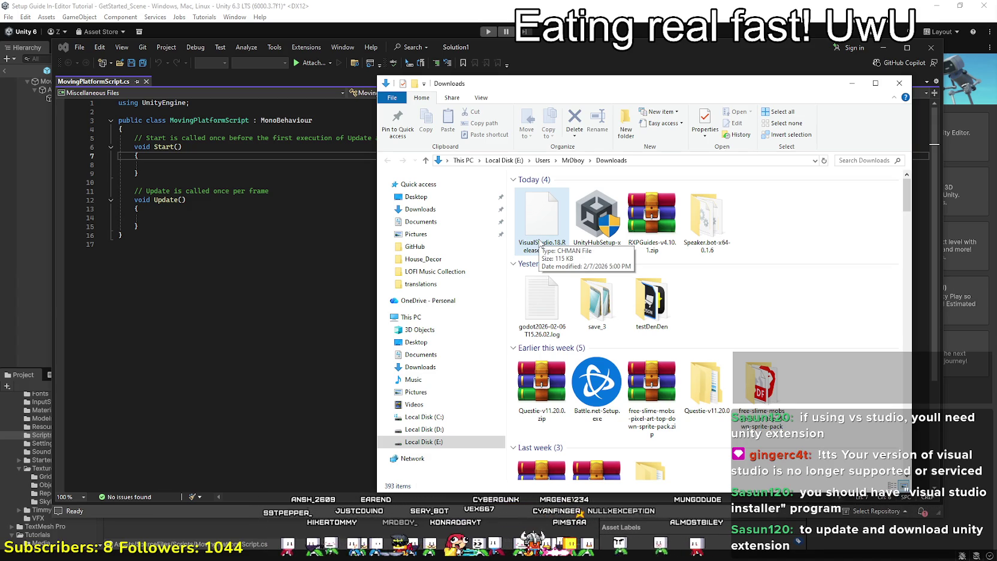
{"action": "left_click", "coordinate": [646, 48]}
Check the File menu and repository picker, then schedule the Visual Studio 2022 update from notifications.
{"action": "left_click", "coordinate": [192, 172]}
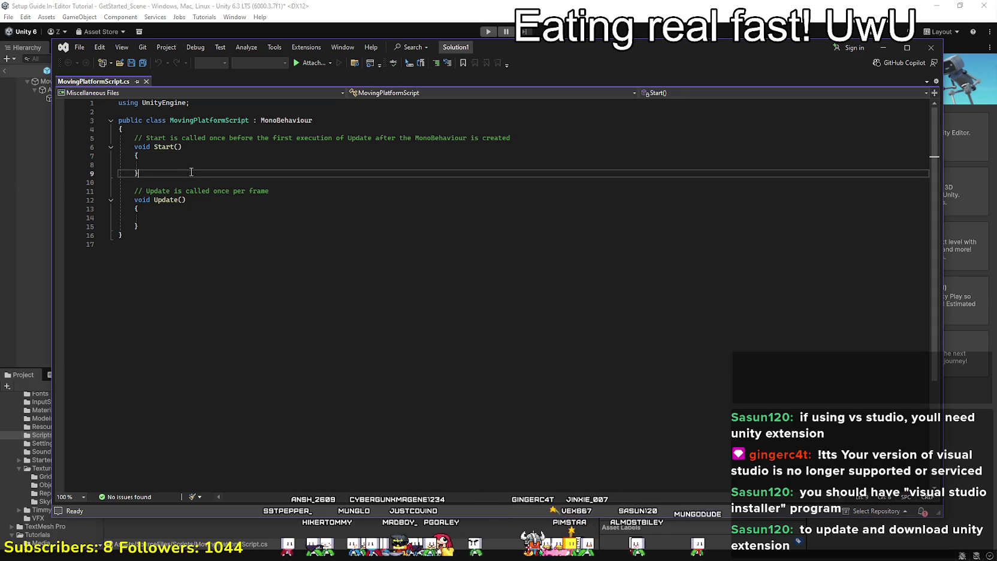
{"action": "left_click", "coordinate": [81, 48]}
{"action": "left_click", "coordinate": [648, 306]}
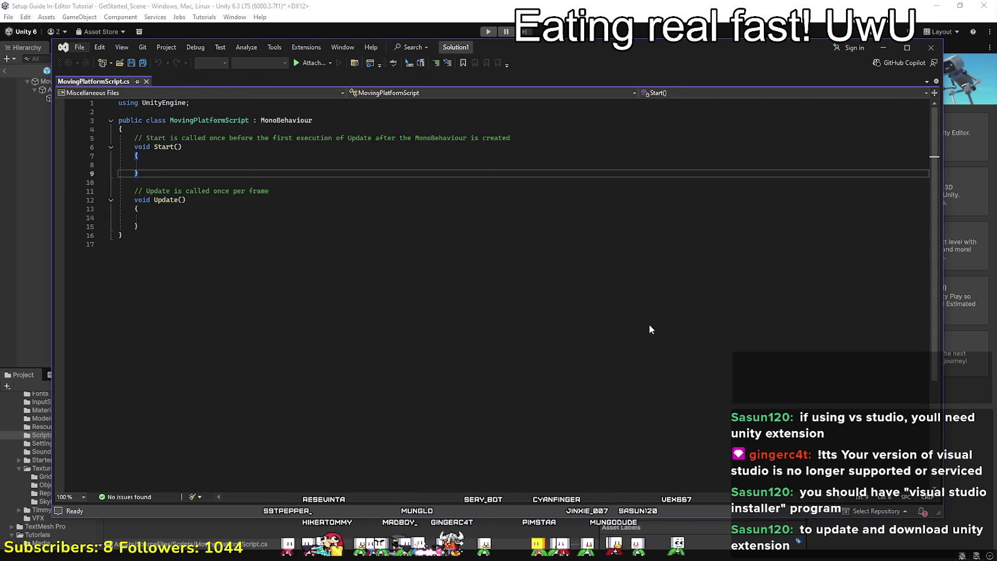
{"action": "left_click", "coordinate": [877, 510]}
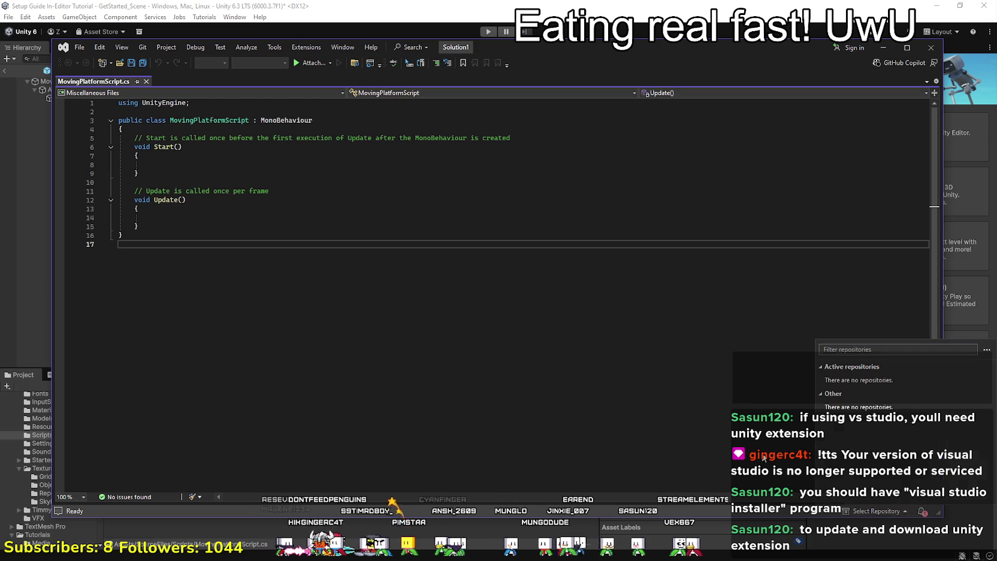
{"action": "left_click", "coordinate": [922, 512]}
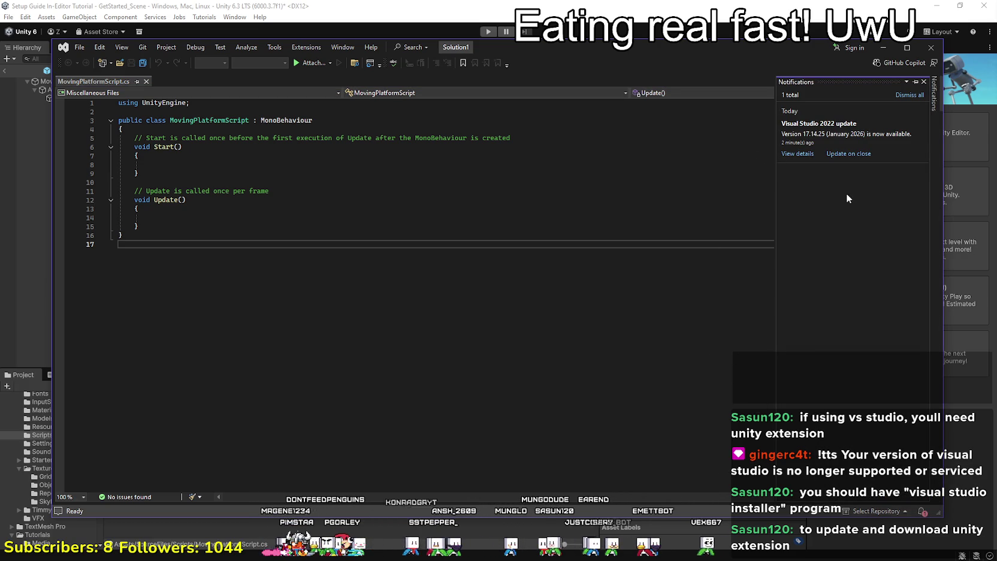
{"action": "left_click", "coordinate": [830, 154]}
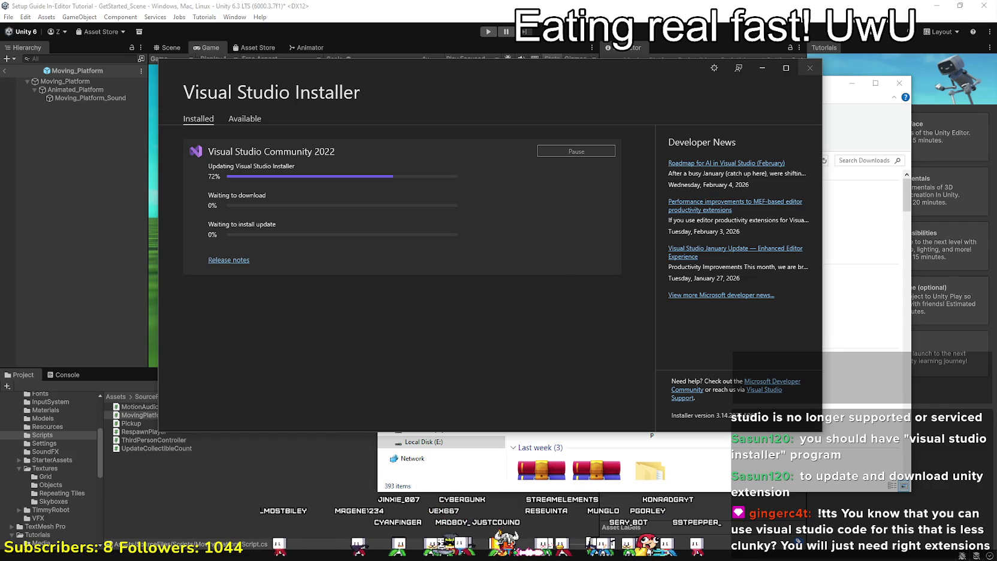
Let the installer close the blocking service and continue, dismissing the warning and 2026 announcement.
{"action": "mouse_move", "coordinate": [302, 69]}
{"action": "left_mouse_down"}
{"action": "mouse_move", "coordinate": [358, 78]}
{"action": "mouse_move", "coordinate": [290, 83]}
{"action": "left_mouse_up"}
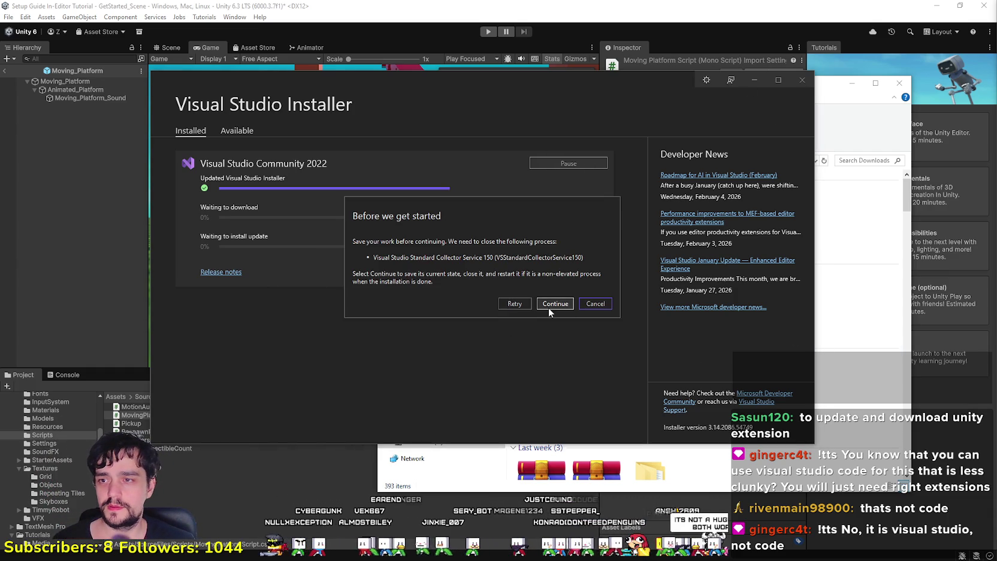
{"action": "left_click", "coordinate": [584, 304]}
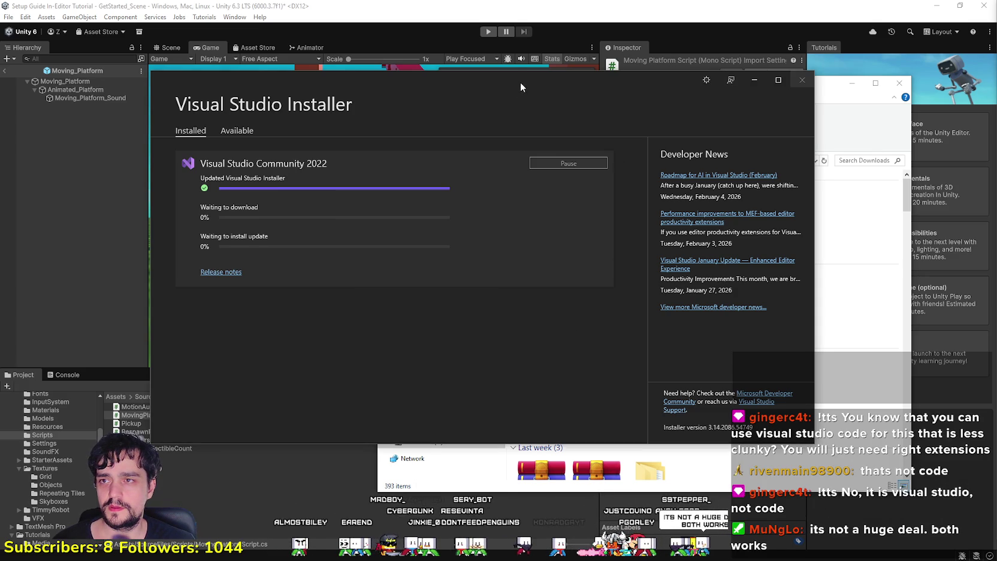
{"action": "left_click_drag", "start_coordinate": [520, 87], "coordinate": [466, 87]}
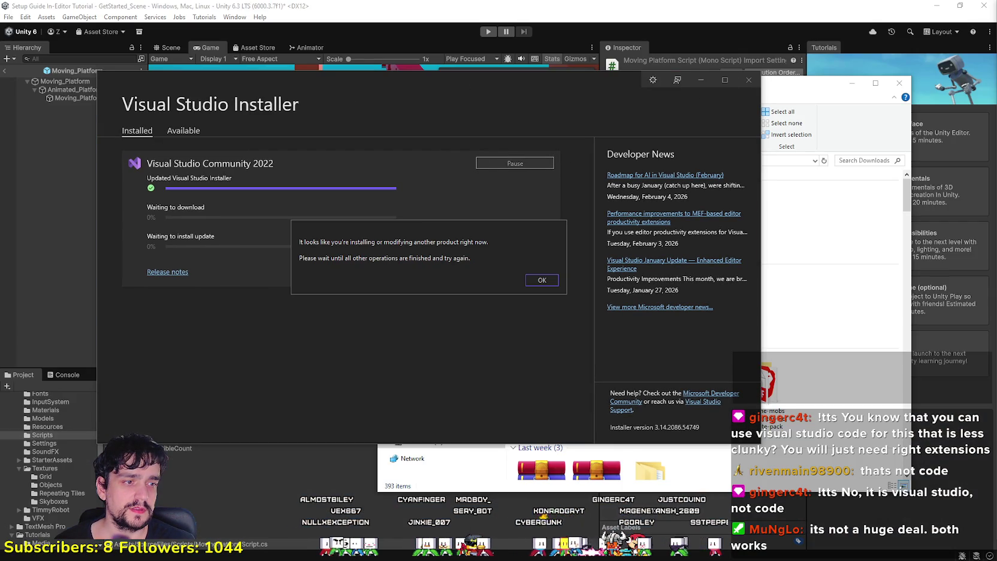
{"action": "left_click", "coordinate": [542, 284]}
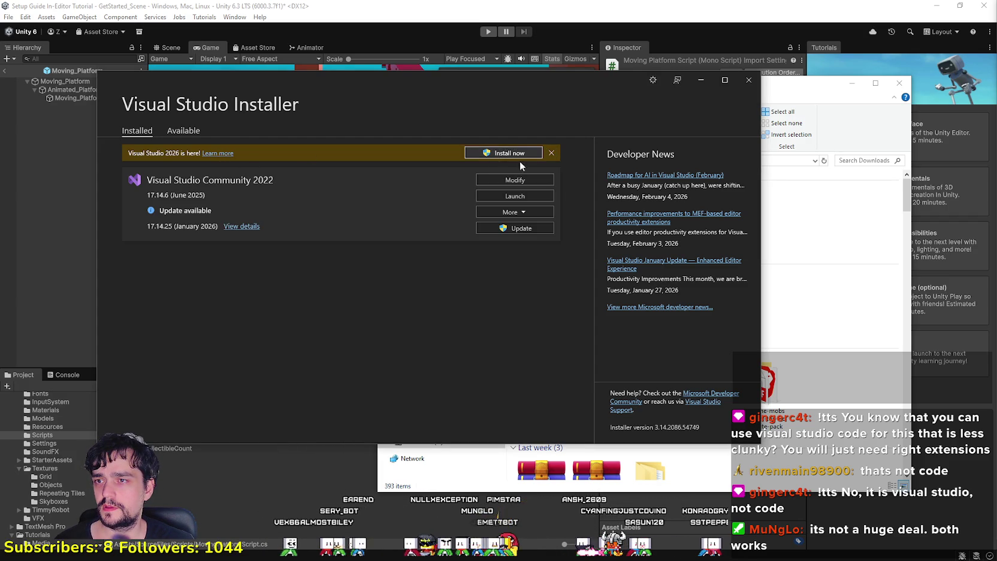
{"action": "left_click", "coordinate": [551, 154]}
Close Visual Studio Installer and show MovingPlatformScript in Explorer from Unity.
{"action": "left_click", "coordinate": [748, 80]}
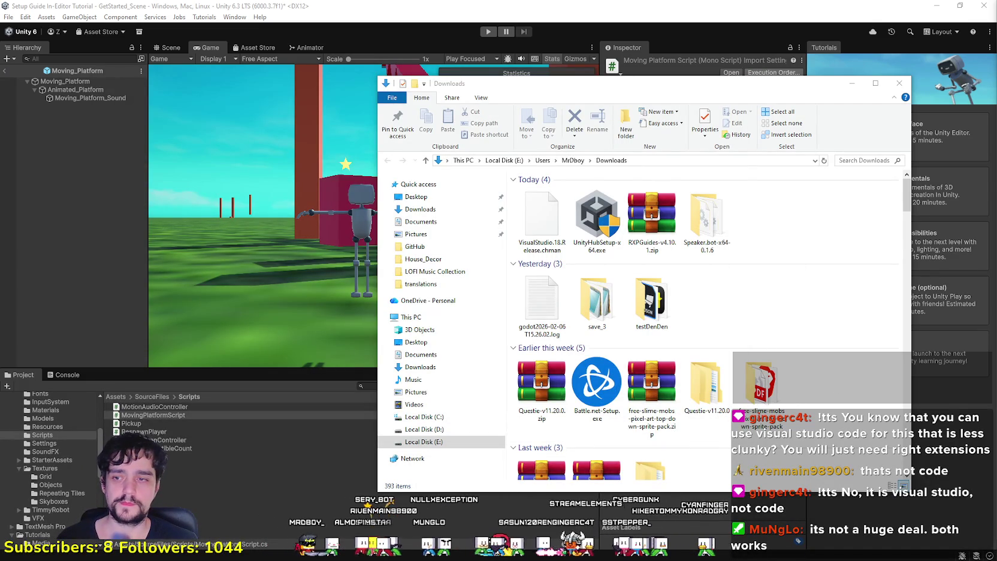
{"action": "right_click", "coordinate": [151, 416]}
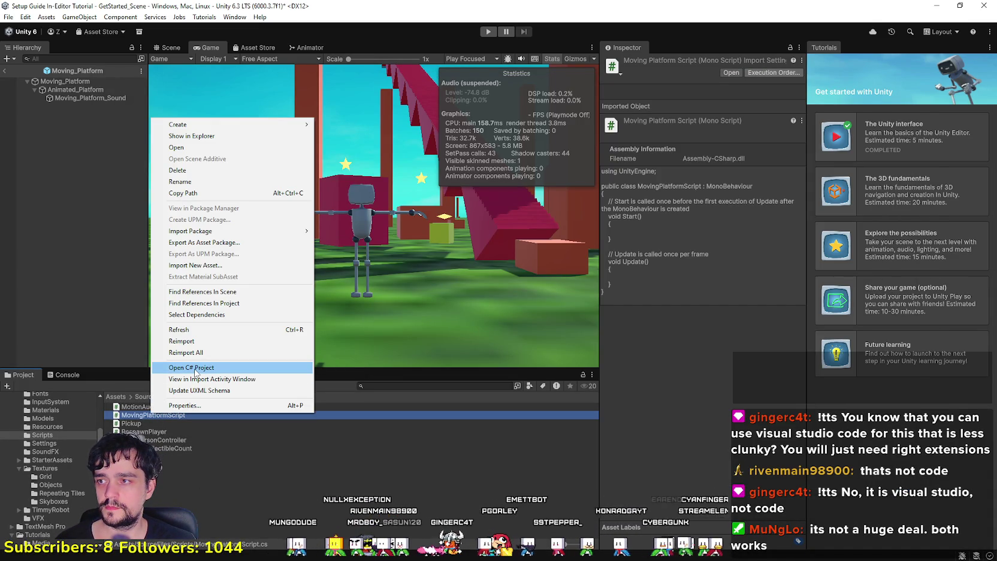
{"action": "left_click", "coordinate": [221, 147]}
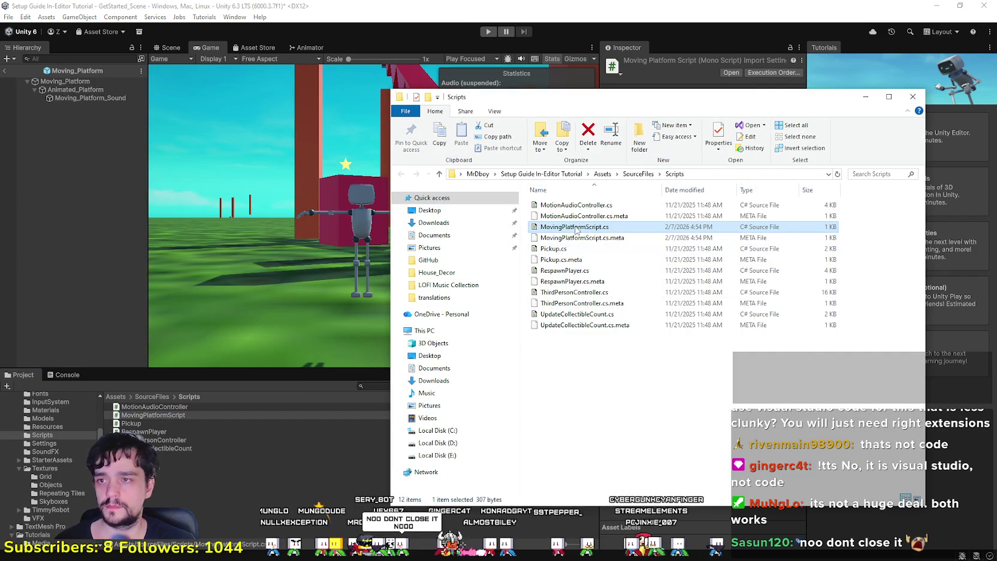
Browse Open with > Choose another app and More apps for MovingPlatformScript.cs without picking one.
{"action": "right_click", "coordinate": [577, 230]}
{"action": "mouse_move", "coordinate": [738, 280]}
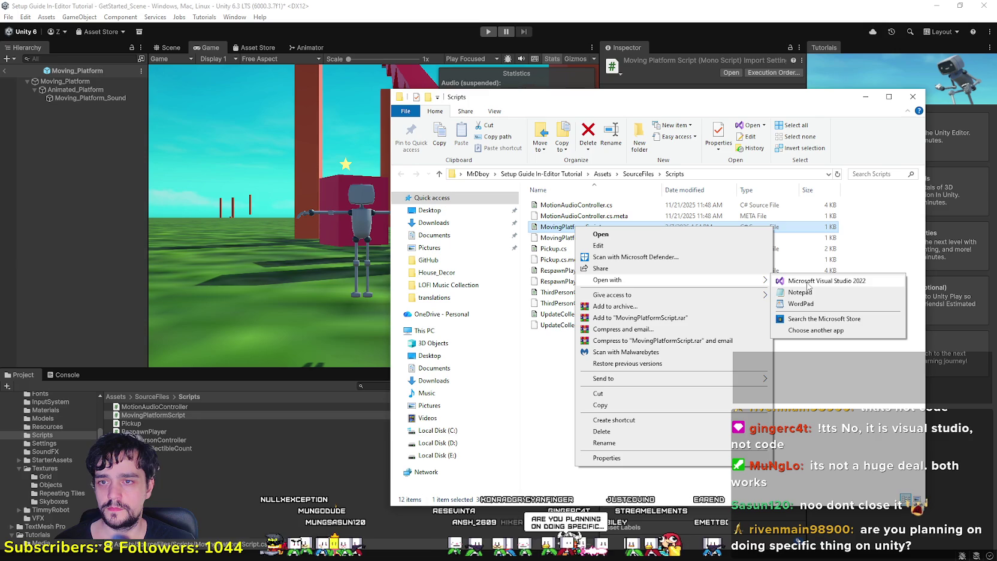
{"action": "left_click", "coordinate": [816, 331]}
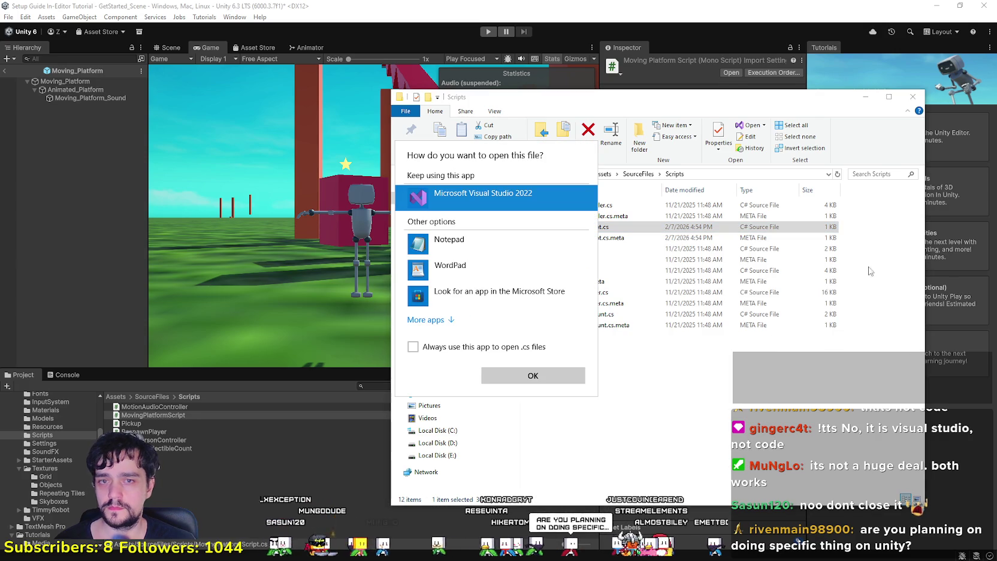
{"action": "left_click", "coordinate": [445, 321]}
{"action": "scroll", "coordinate": [487, 293], "scroll_direction": "down", "scroll_amount": 3}
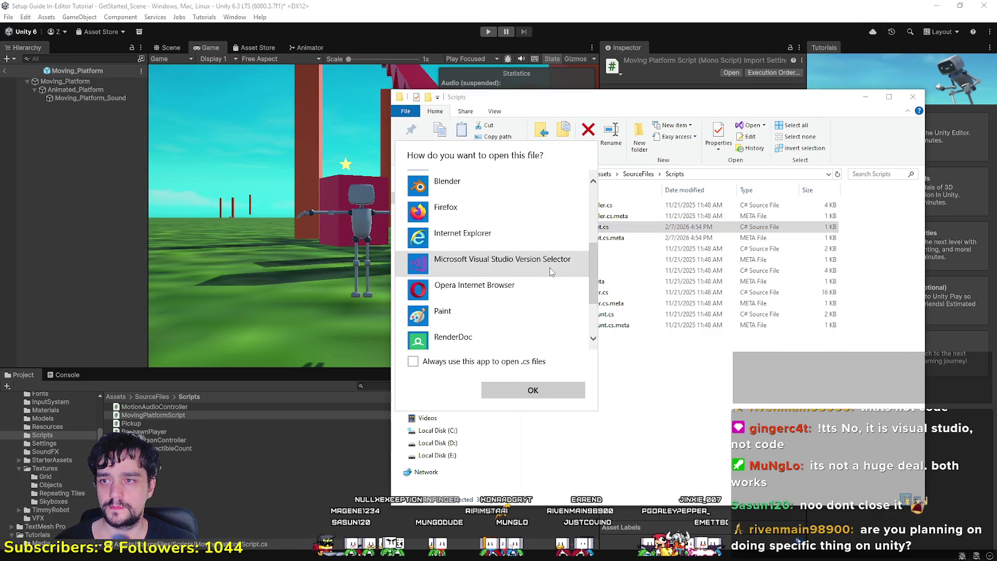
{"action": "scroll", "coordinate": [537, 296], "scroll_direction": "down", "scroll_amount": 1}
{"action": "scroll", "coordinate": [538, 296], "scroll_direction": "down", "scroll_amount": 1}
{"action": "scroll", "coordinate": [538, 288], "scroll_direction": "up", "scroll_amount": 5}
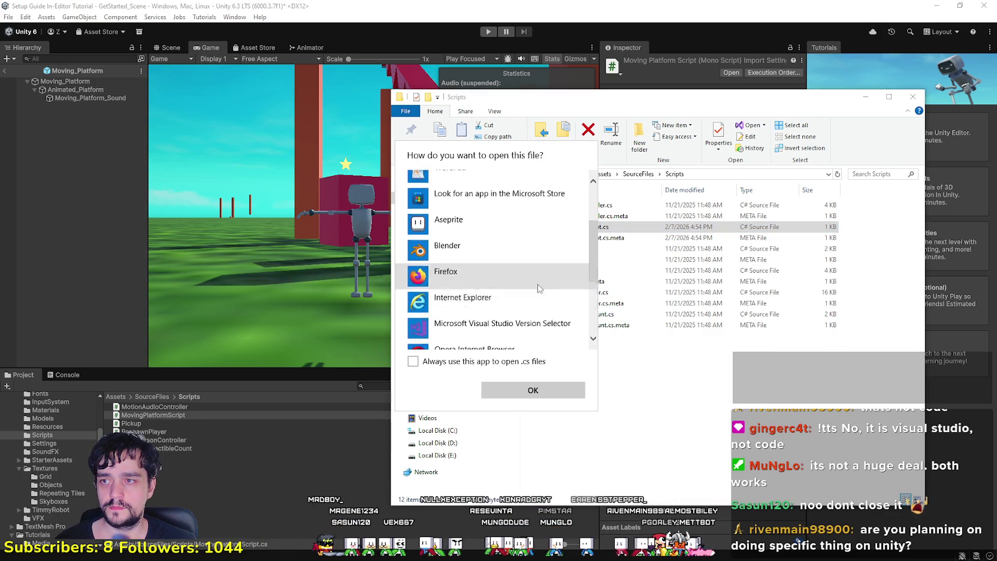
{"action": "scroll", "coordinate": [542, 248], "scroll_direction": "up", "scroll_amount": 3}
{"action": "left_click", "coordinate": [765, 405]}
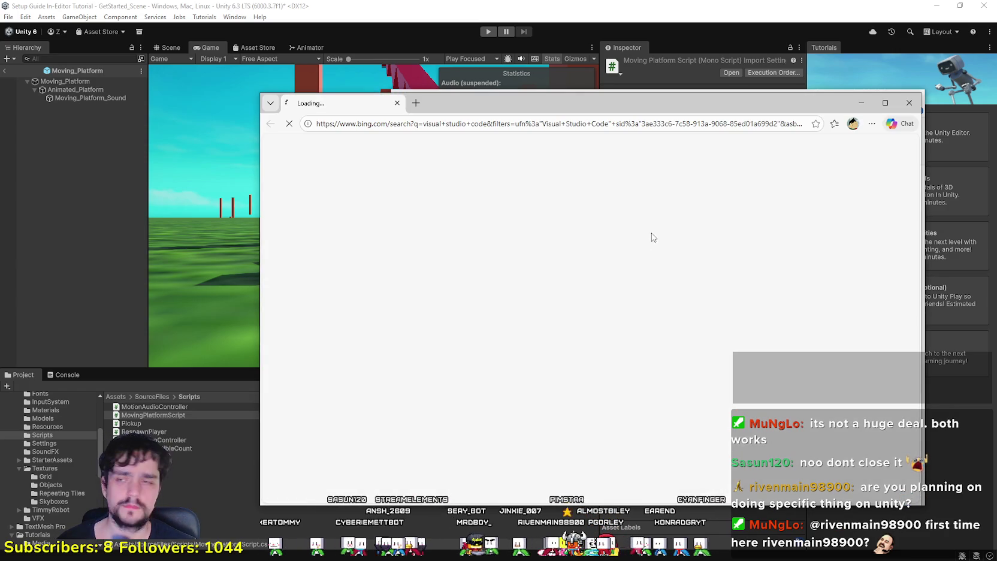
Move the Microsoft Edge window to the right.
{"action": "left_click_drag", "start_coordinate": [474, 95], "coordinate": [582, 90]}
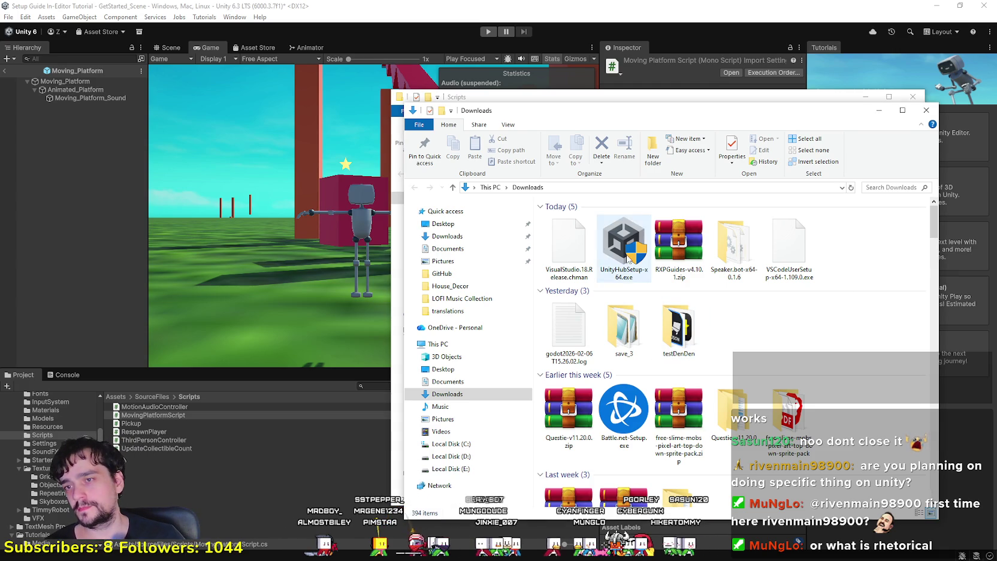
Refresh Downloads and run VSCodeUserSetup-x64-1.109.0.exe to install Visual Studio Code.
{"action": "right_click", "coordinate": [826, 274]}
{"action": "left_click", "coordinate": [846, 313]}
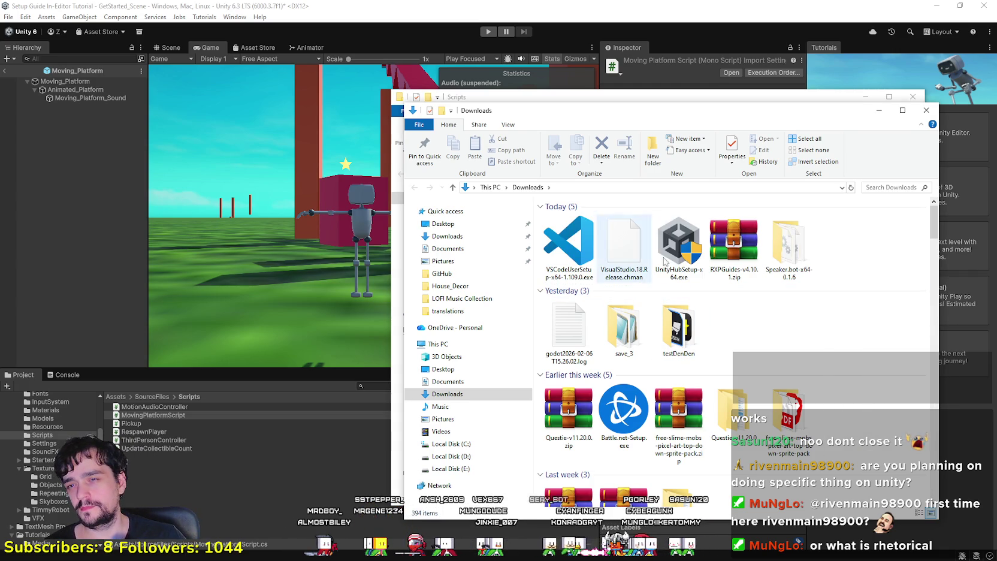
{"action": "double_click", "coordinate": [561, 241]}
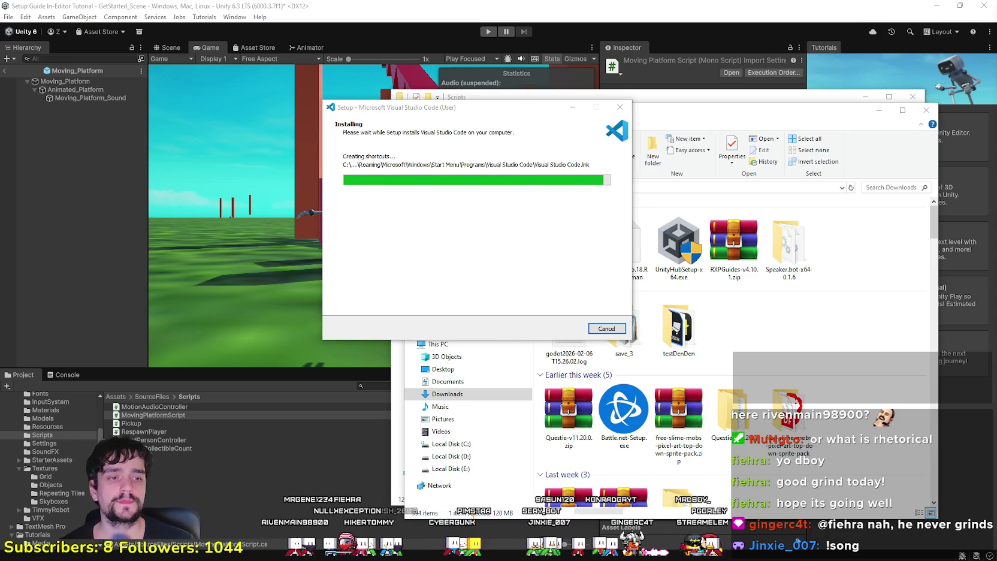
{"action": "key", "text": "alt+Tab"}
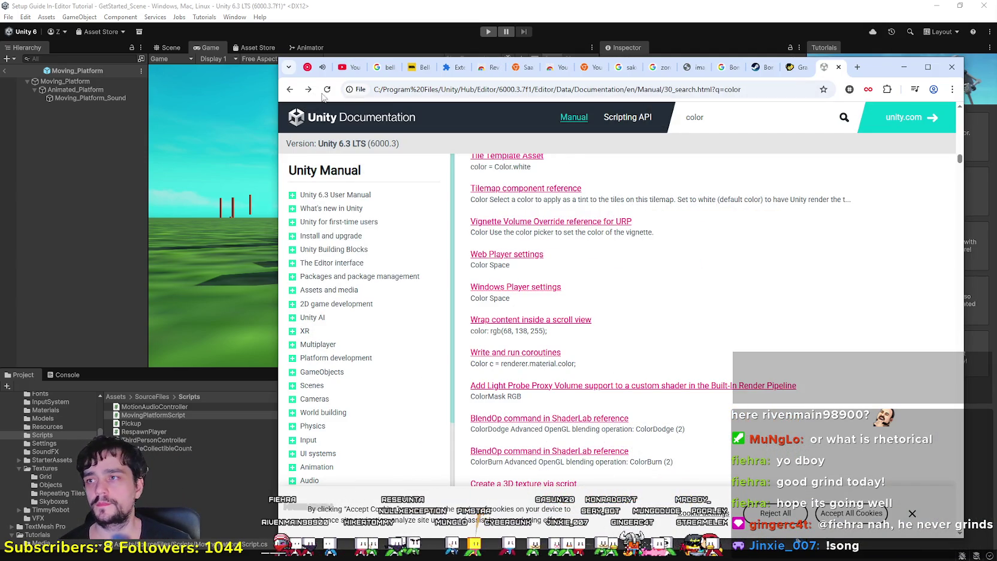
Switch to Chrome's music player tab, then minimize Chrome to reveal the finished VS Code setup.
{"action": "left_click", "coordinate": [308, 67]}
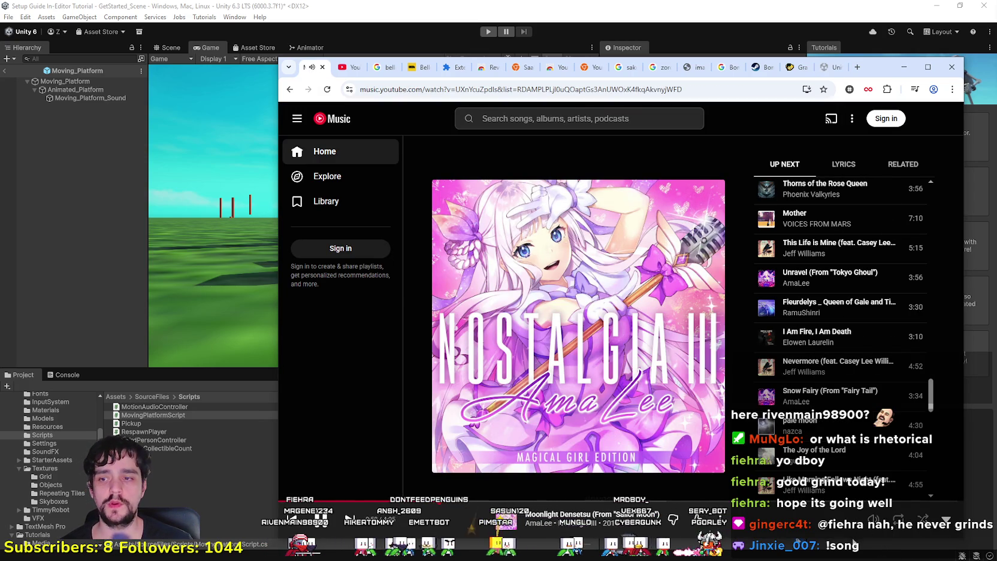
{"action": "scroll", "coordinate": [839, 336], "scroll_direction": "up", "scroll_amount": 1}
{"action": "scroll", "coordinate": [839, 335], "scroll_direction": "down", "scroll_amount": 2}
{"action": "scroll", "coordinate": [883, 407], "scroll_direction": "down", "scroll_amount": 3}
{"action": "left_click_drag", "start_coordinate": [875, 77], "coordinate": [837, 36]}
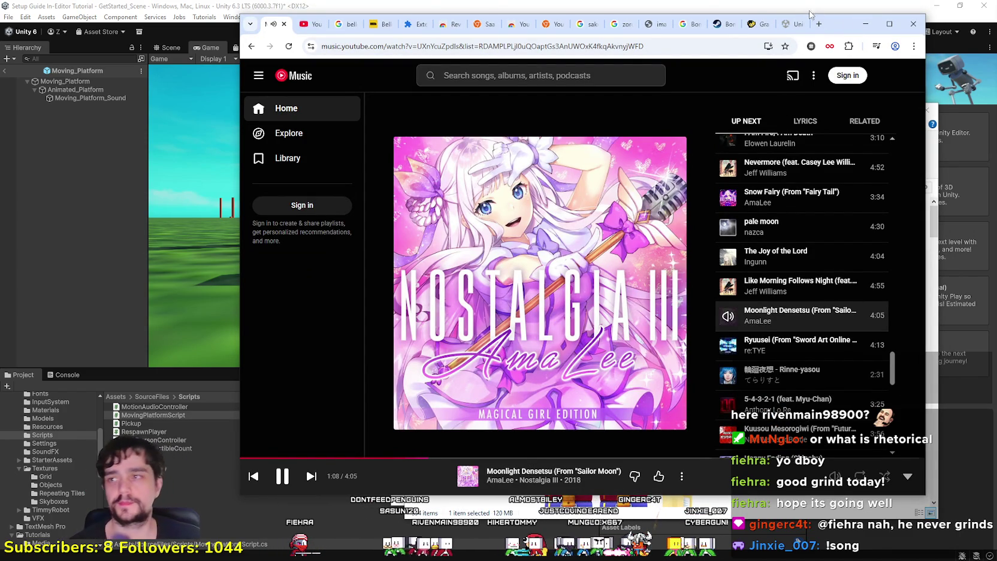
{"action": "left_click", "coordinate": [865, 24]}
{"action": "left_click", "coordinate": [584, 194]}
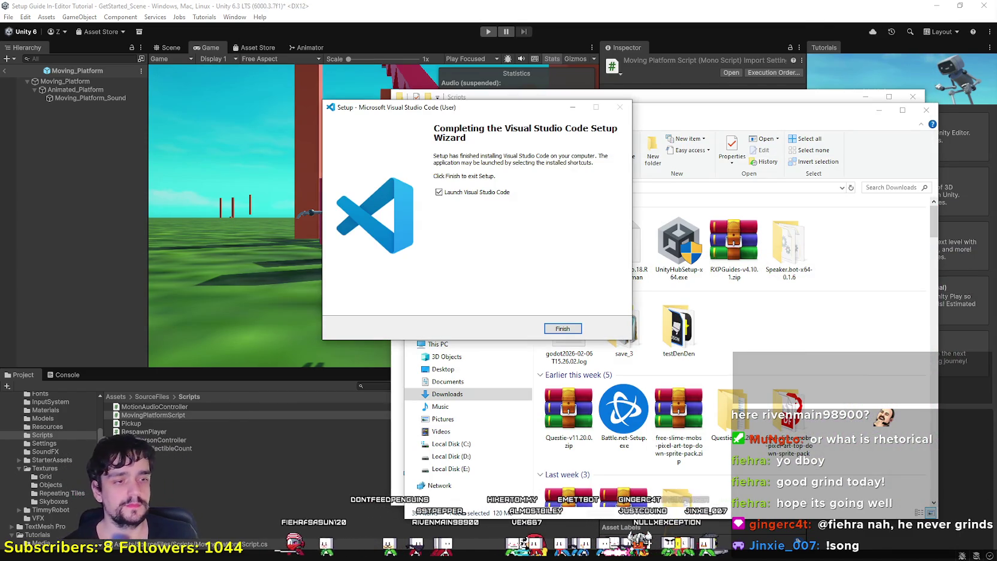
Finish the VS Code Setup wizard and switch back to Unity showing MovingPlatformScript.
{"action": "left_click", "coordinate": [561, 329]}
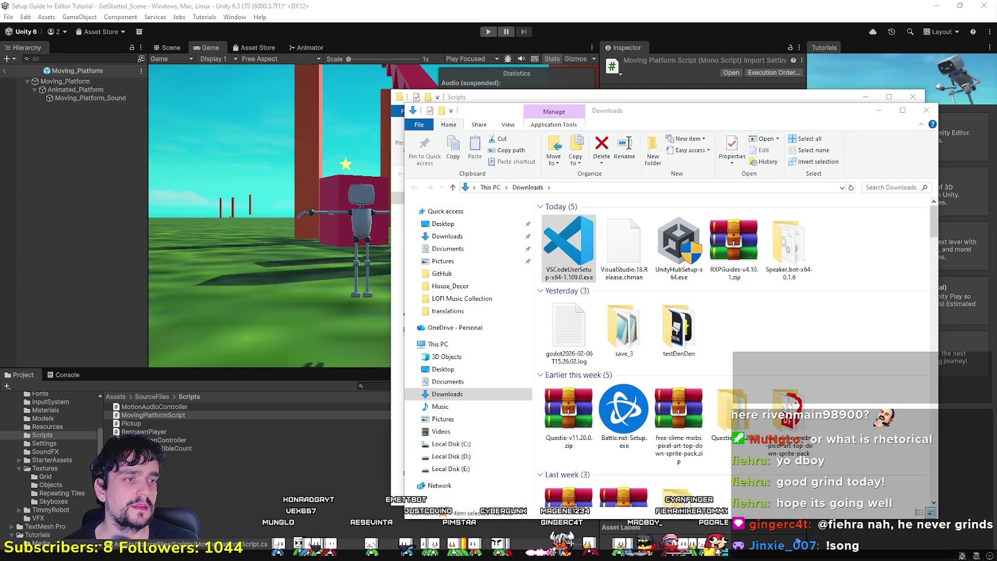
{"action": "key", "text": "alt+Tab"}
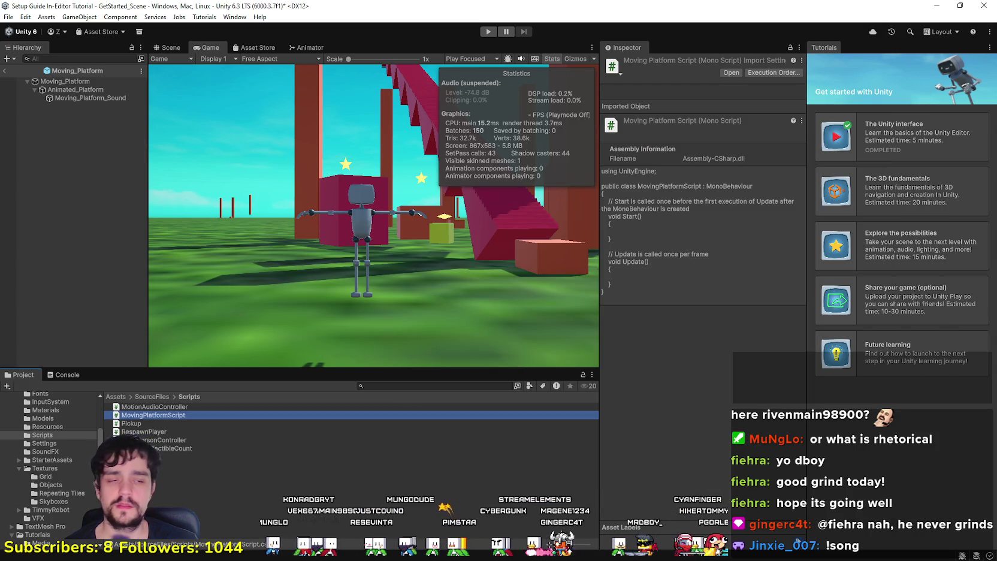
Cycle windows back to Unity and bring up Windows Task Manager over the editor.
{"action": "key", "text": "alt+Tab"}
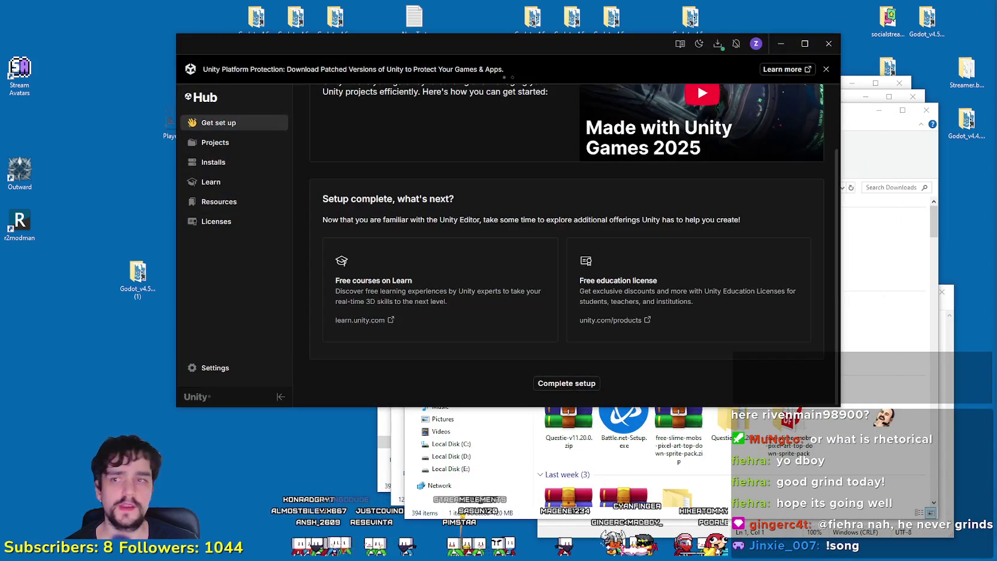
{"action": "key", "text": "alt+Tab"}
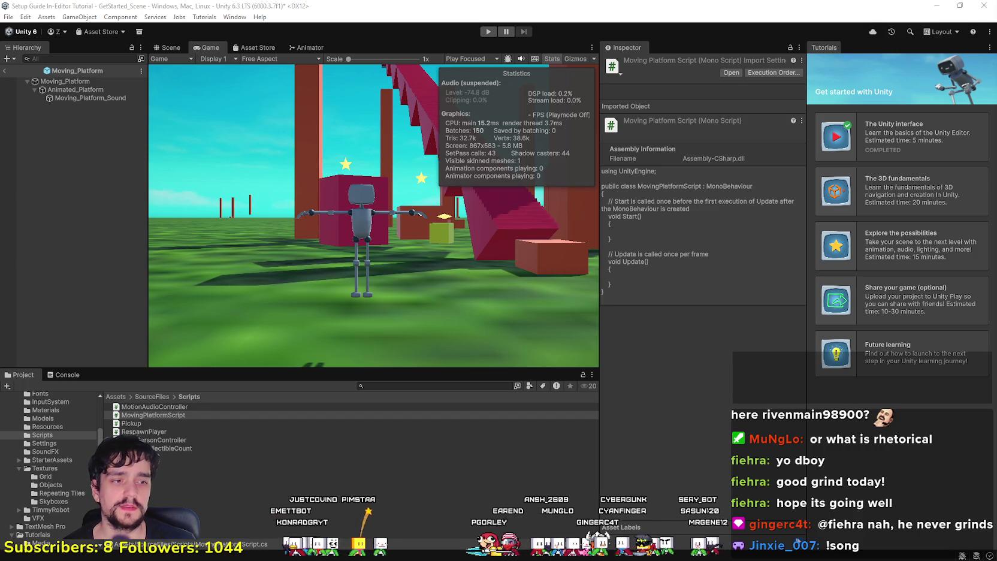
{"action": "key", "text": "ctrl+shift+Escape"}
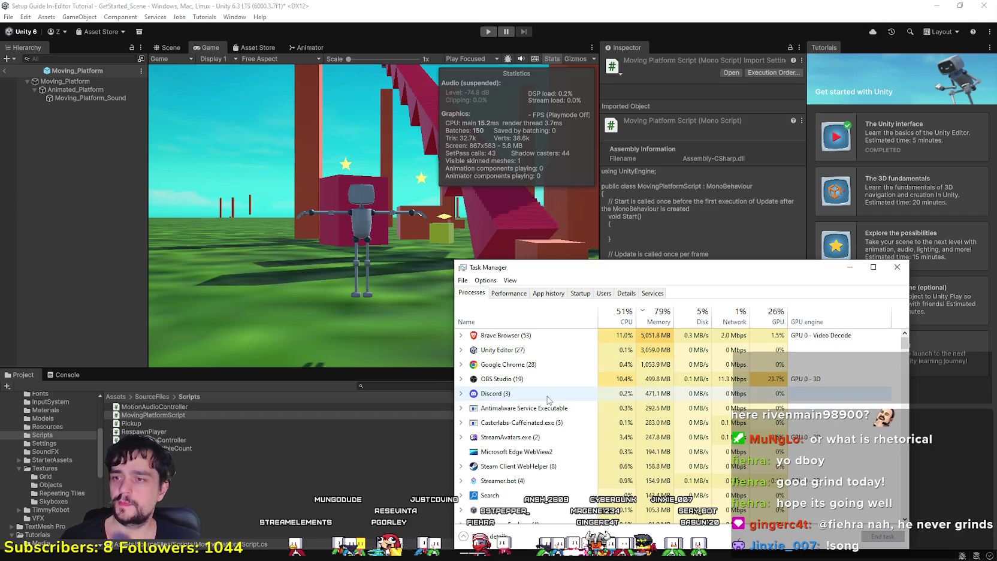
Scroll through Task Manager's process list, then close Task Manager.
{"action": "scroll", "coordinate": [569, 447], "scroll_direction": "down", "scroll_amount": 2}
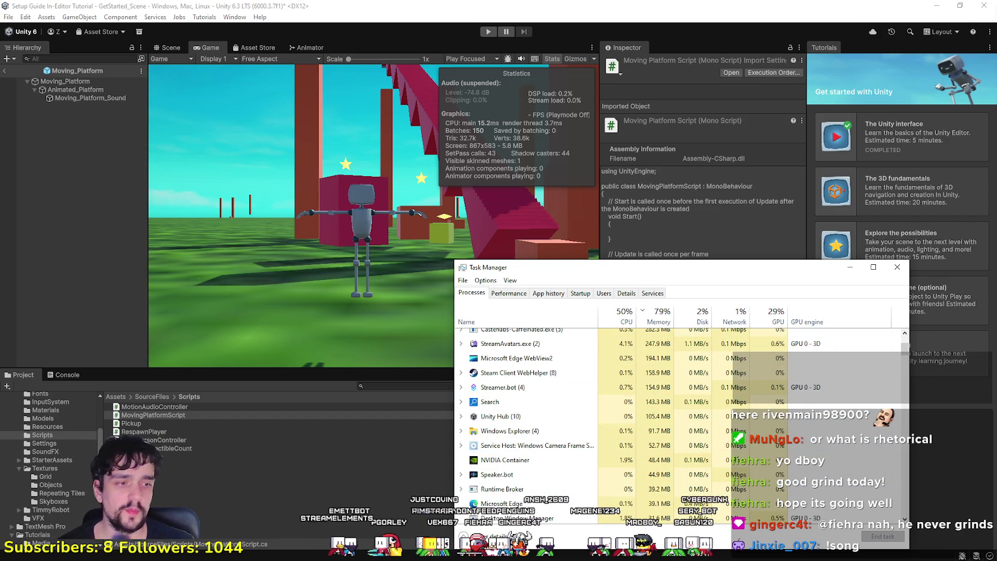
{"action": "left_click", "coordinate": [897, 267]}
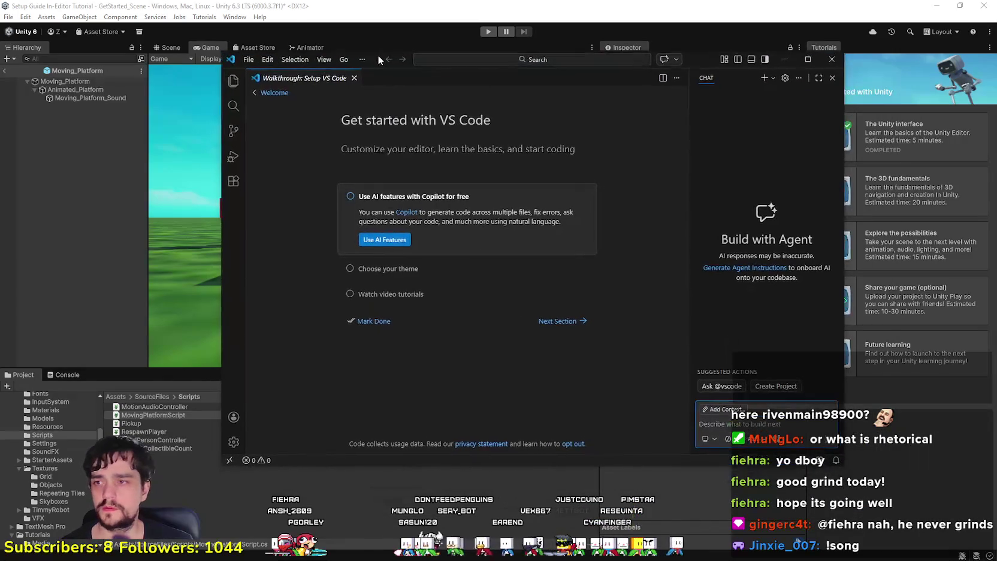
Maximize VS Code, send 'Hello?' in Chat, and dismiss the AI sign-in prompt.
{"action": "left_click_drag", "start_coordinate": [380, 53], "coordinate": [312, 53]}
{"action": "left_click", "coordinate": [738, 60]}
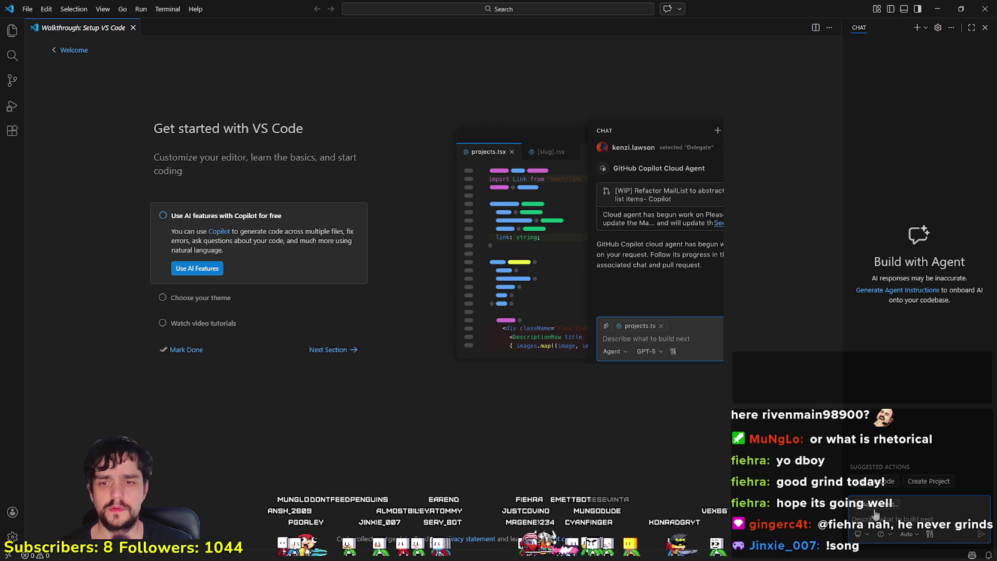
{"action": "type", "text": "H"}
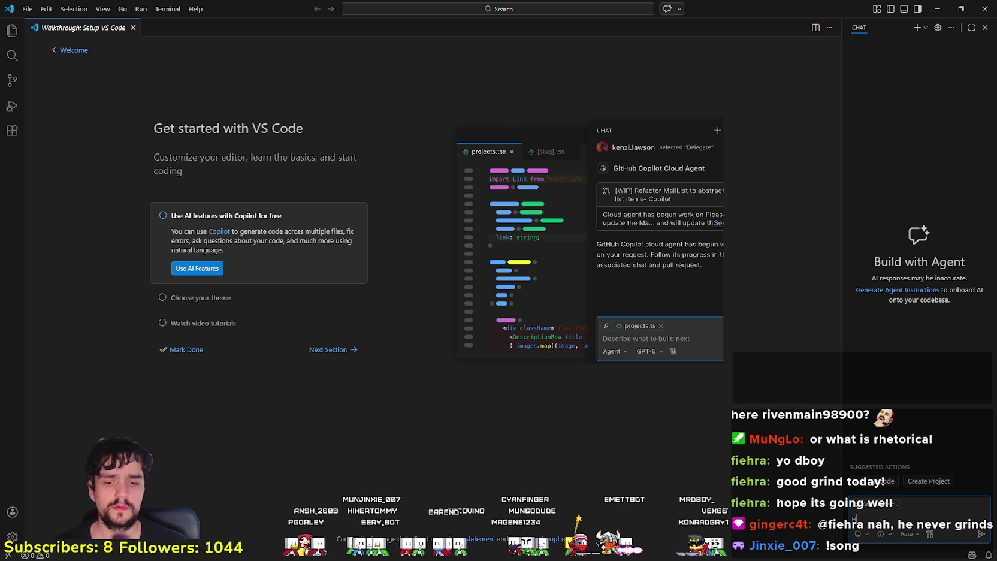
{"action": "type", "text": "ello?"}
{"action": "key", "text": "Return"}
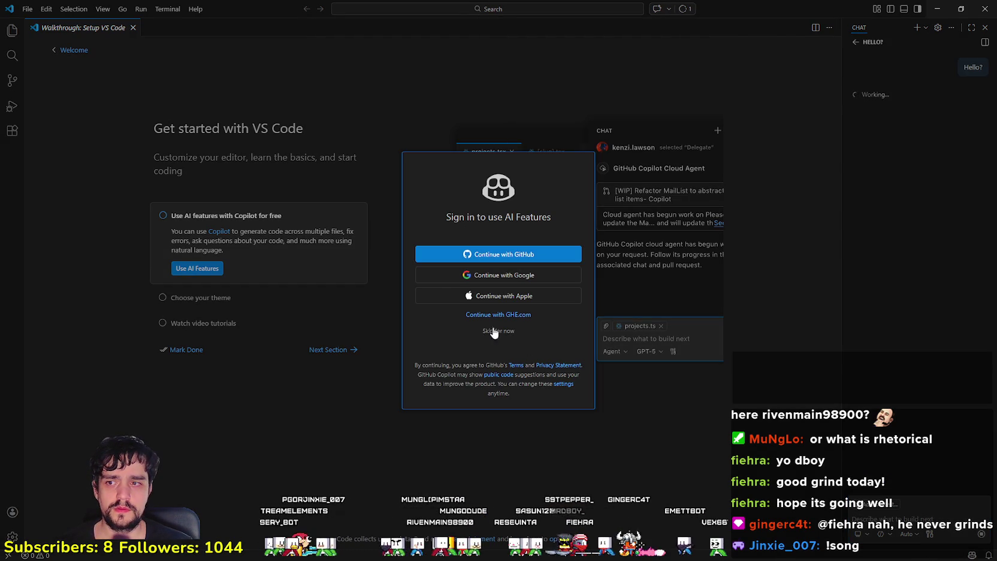
{"action": "key", "text": "Escape"}
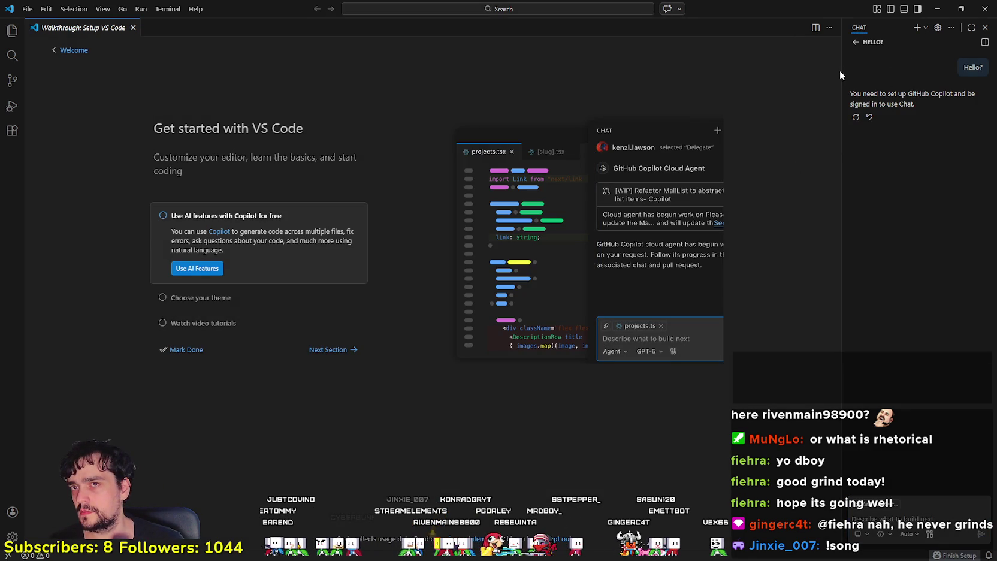
Close the VS Code chat panel and switch back to the Unity editor.
{"action": "left_click_drag", "start_coordinate": [843, 72], "coordinate": [895, 72]}
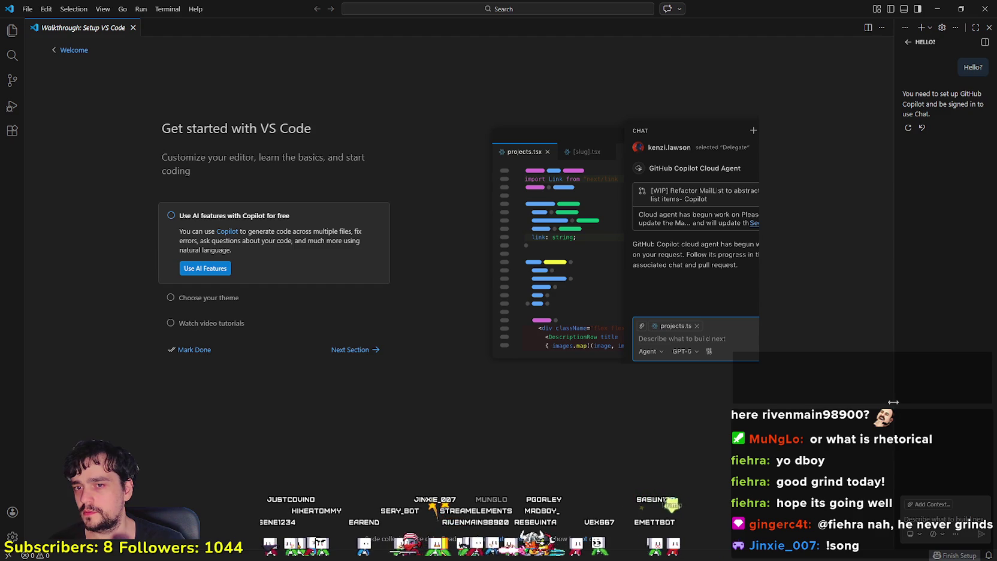
{"action": "left_click_drag", "start_coordinate": [899, 400], "coordinate": [989, 400]}
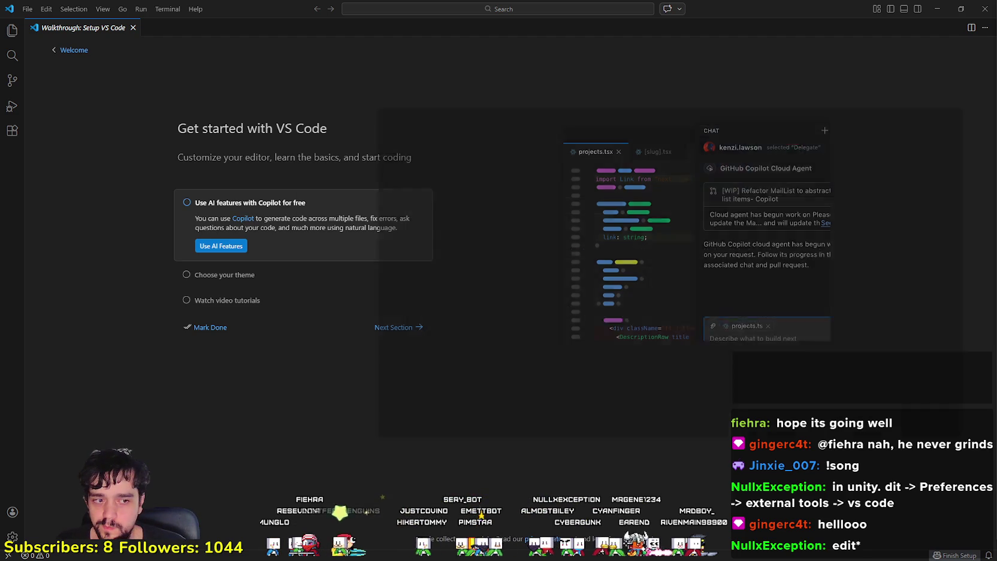
{"action": "key", "text": "alt+Tab"}
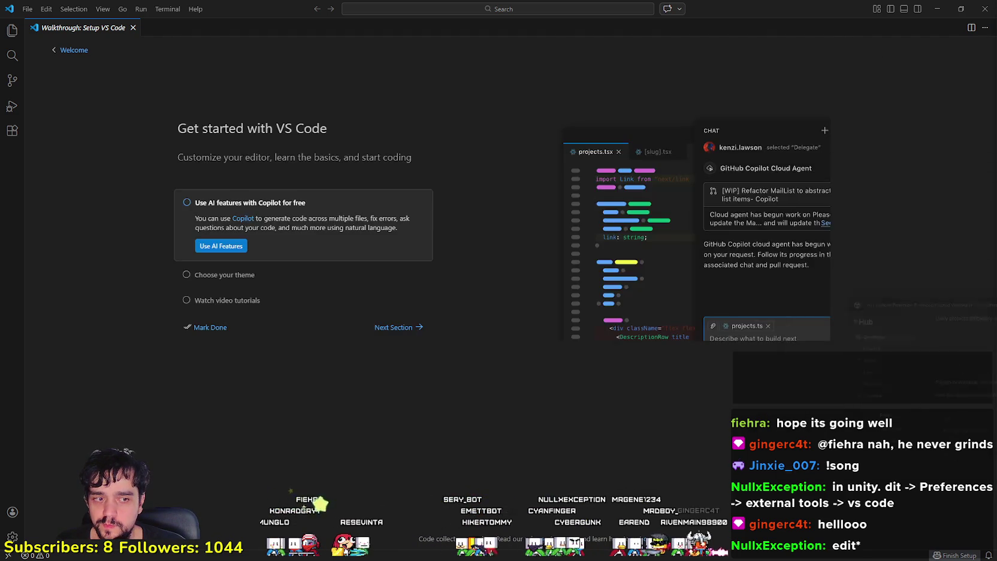
{"action": "key", "text": "alt+Tab"}
Peek at MovingPlatformScript's Assets properties, then open Edit > Preferences.
{"action": "left_click", "coordinate": [25, 17]}
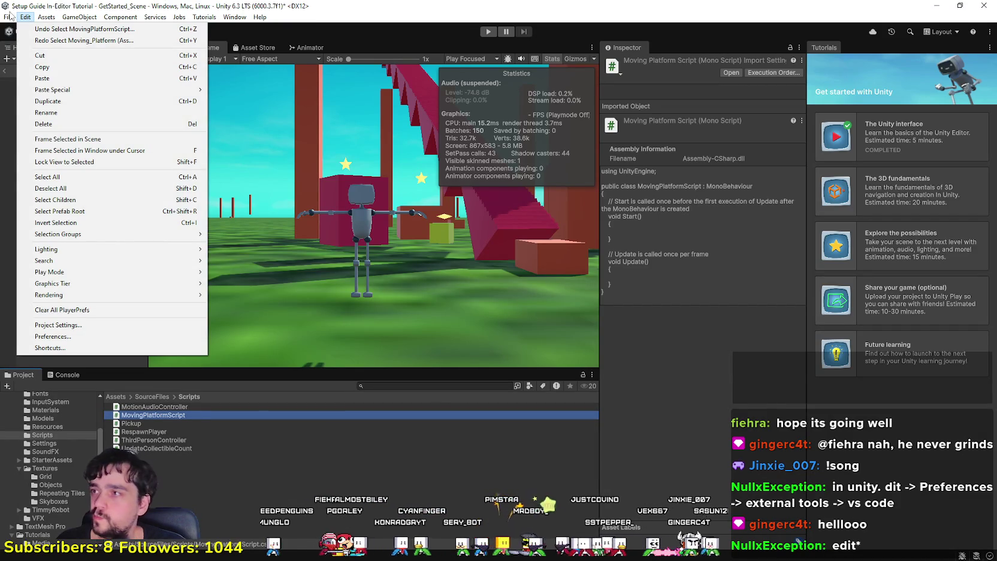
{"action": "mouse_move", "coordinate": [9, 16]}
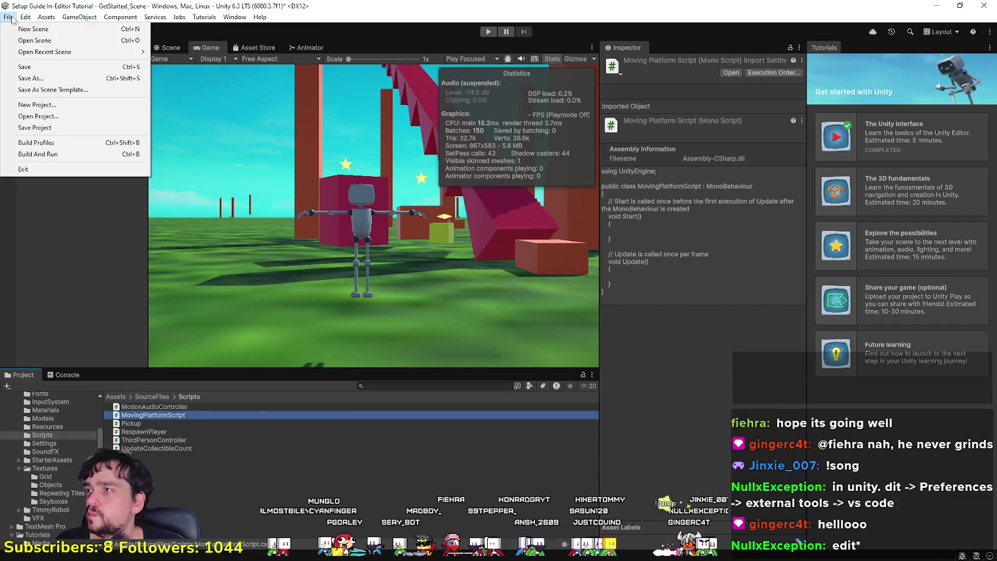
{"action": "mouse_move", "coordinate": [46, 17]}
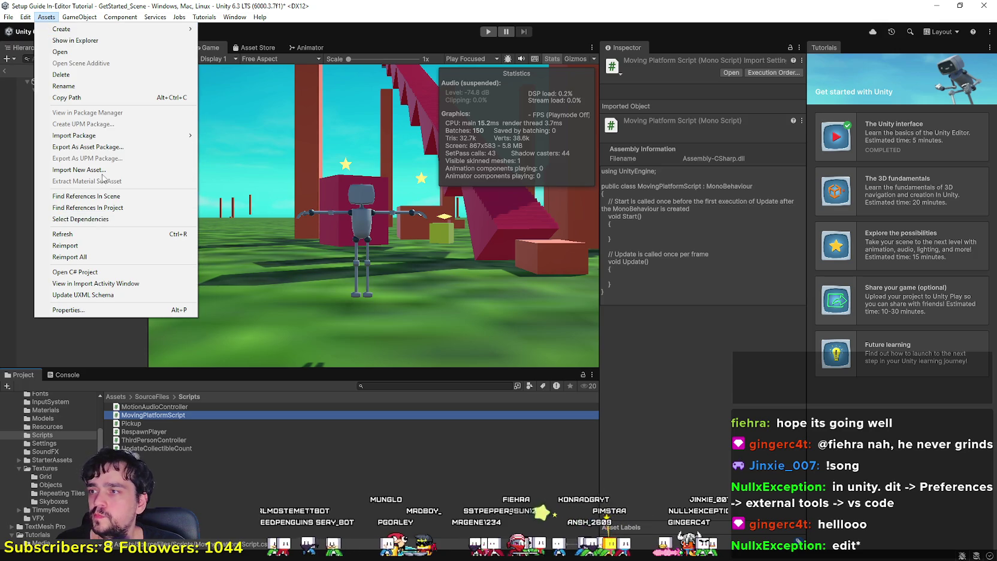
{"action": "mouse_move", "coordinate": [109, 137]}
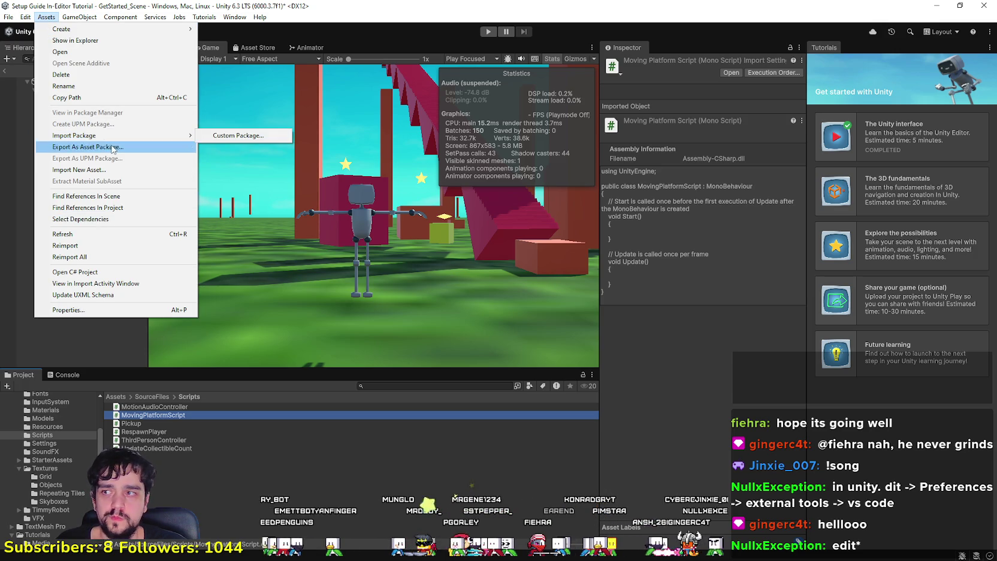
{"action": "left_click", "coordinate": [90, 309]}
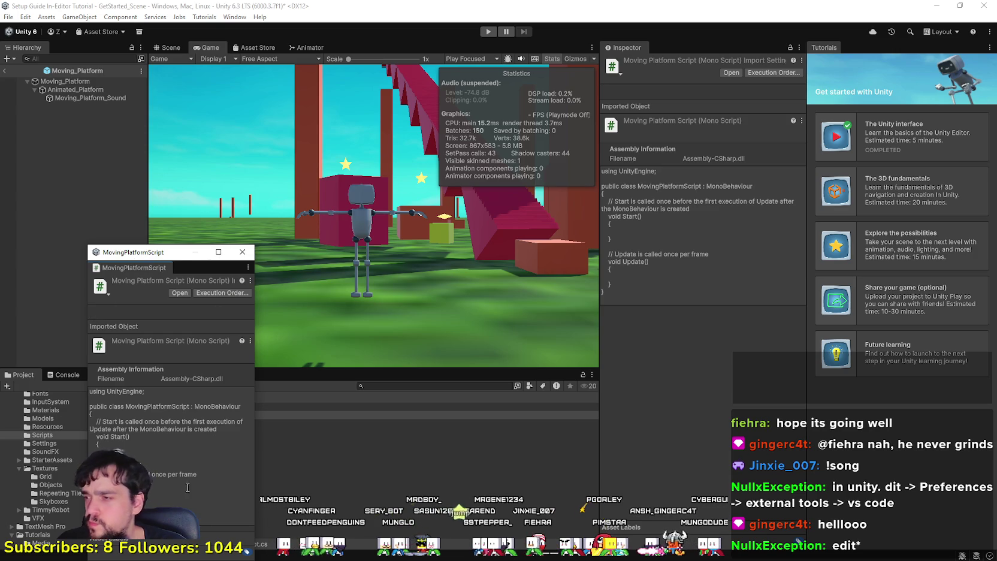
{"action": "left_click", "coordinate": [243, 252]}
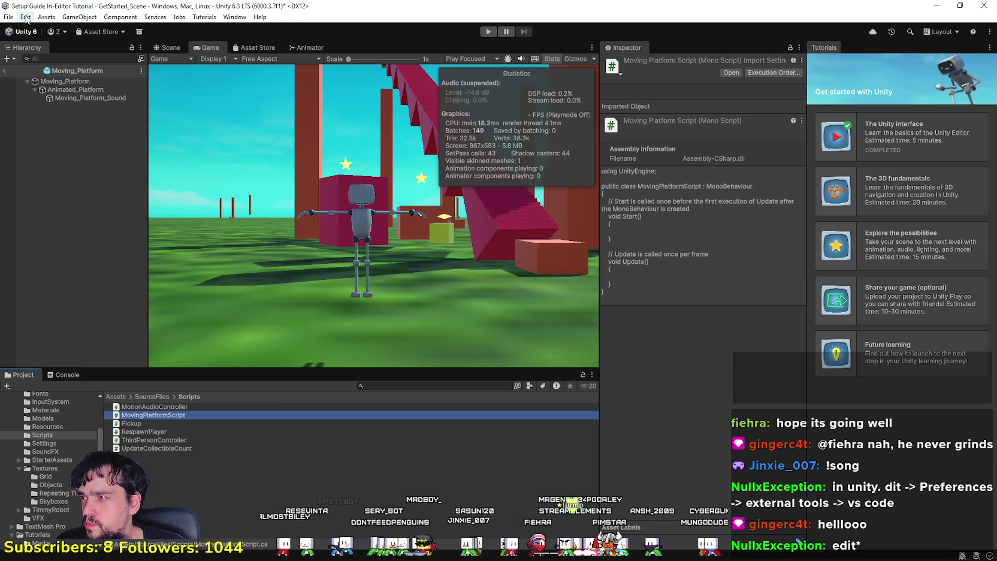
{"action": "left_click", "coordinate": [25, 17]}
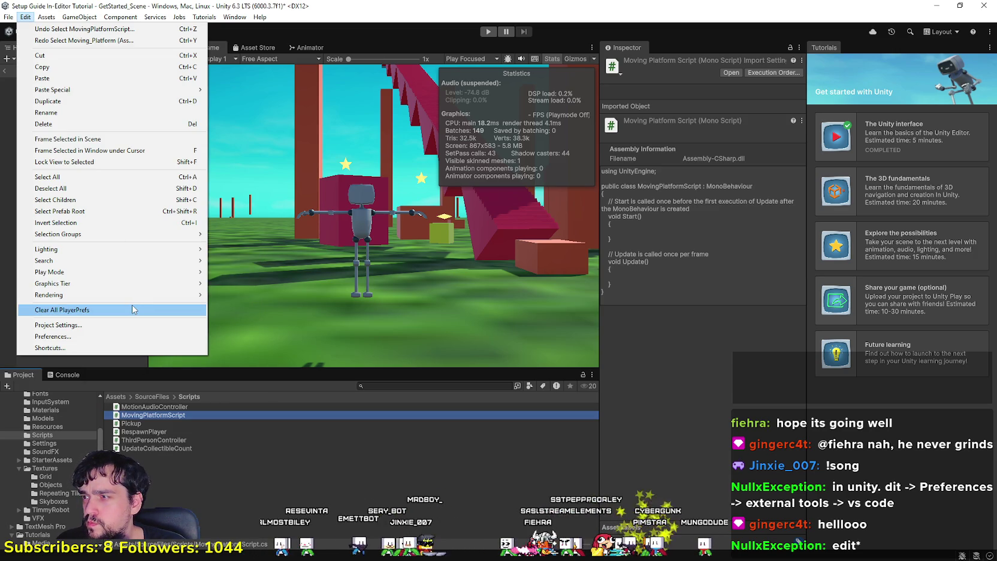
{"action": "left_click", "coordinate": [122, 336]}
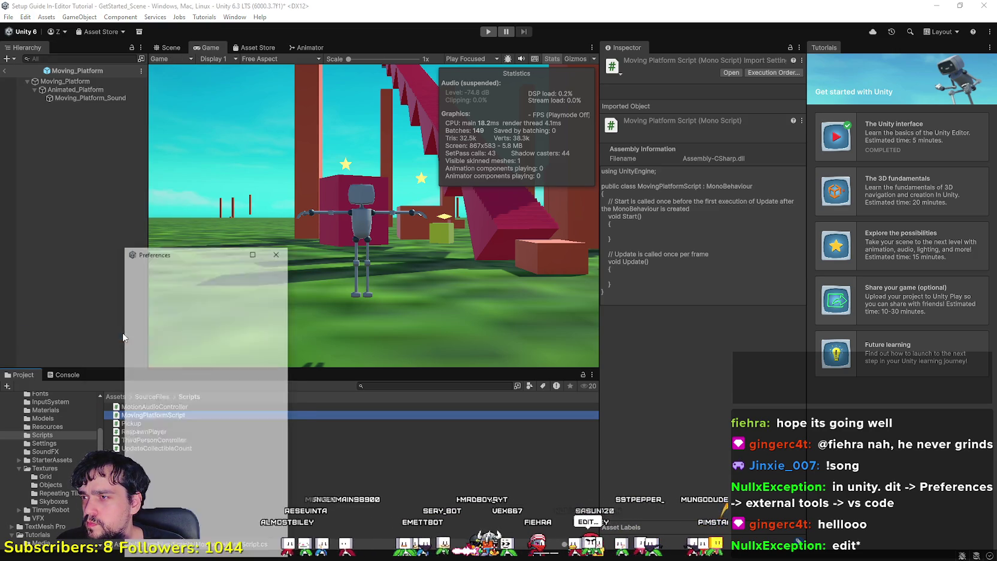
Move Preferences, show External Tools, and widen the window to see all fields.
{"action": "left_click_drag", "start_coordinate": [170, 255], "coordinate": [210, 127]}
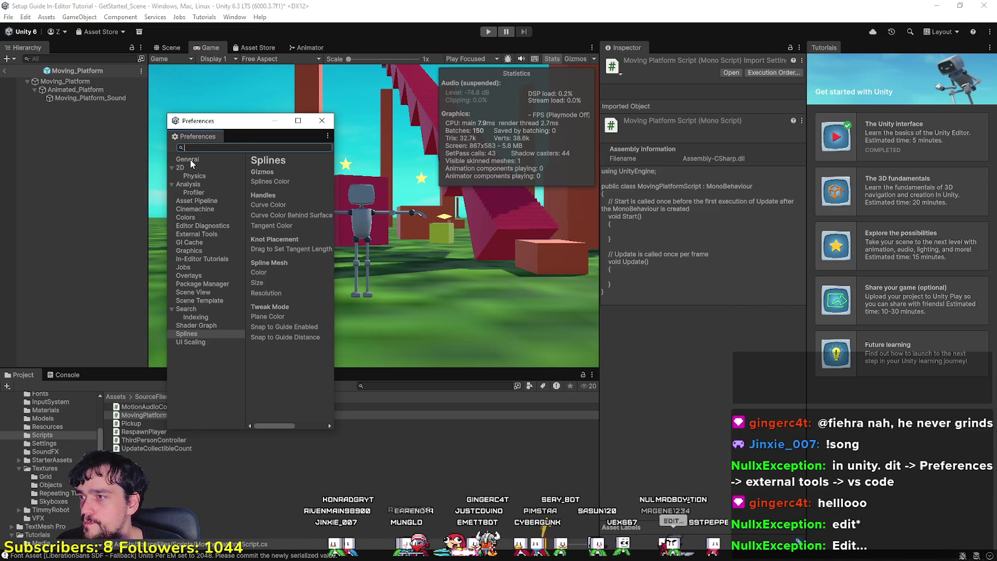
{"action": "left_click", "coordinate": [188, 235]}
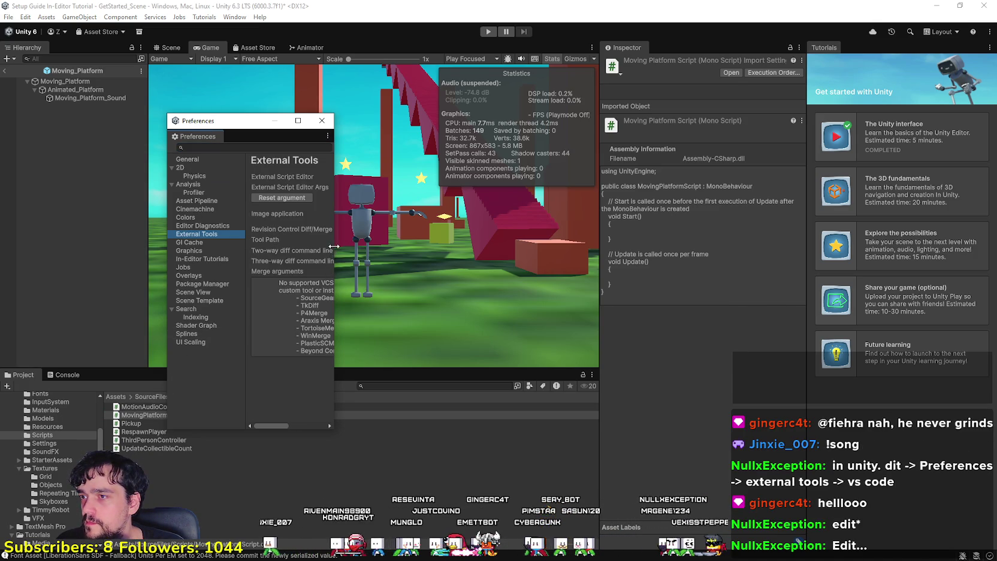
{"action": "mouse_move", "coordinate": [334, 246]}
{"action": "left_mouse_down"}
{"action": "mouse_move", "coordinate": [647, 263]}
{"action": "mouse_move", "coordinate": [714, 255]}
{"action": "left_mouse_up"}
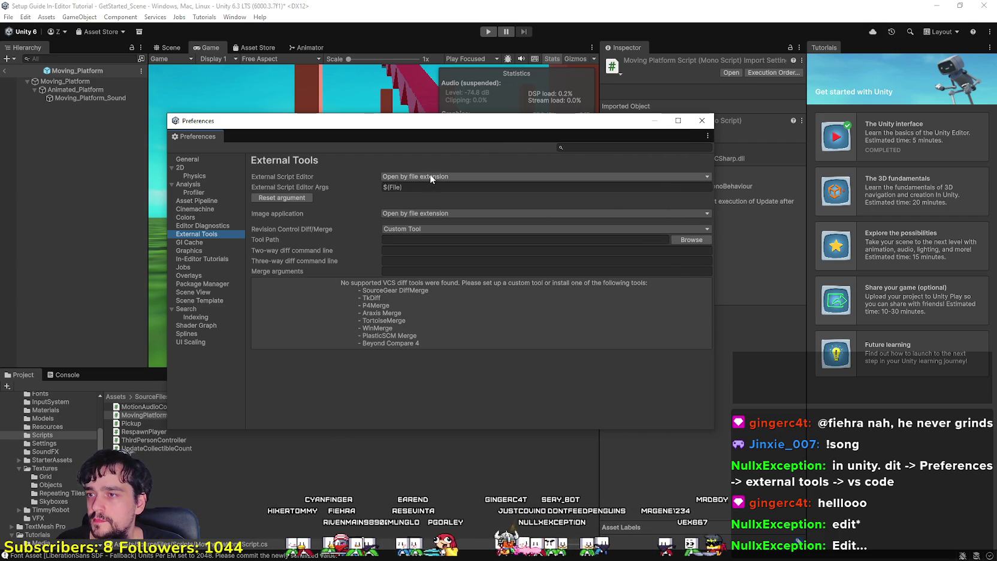
{"action": "left_click", "coordinate": [410, 212]}
{"action": "left_click", "coordinate": [348, 223]}
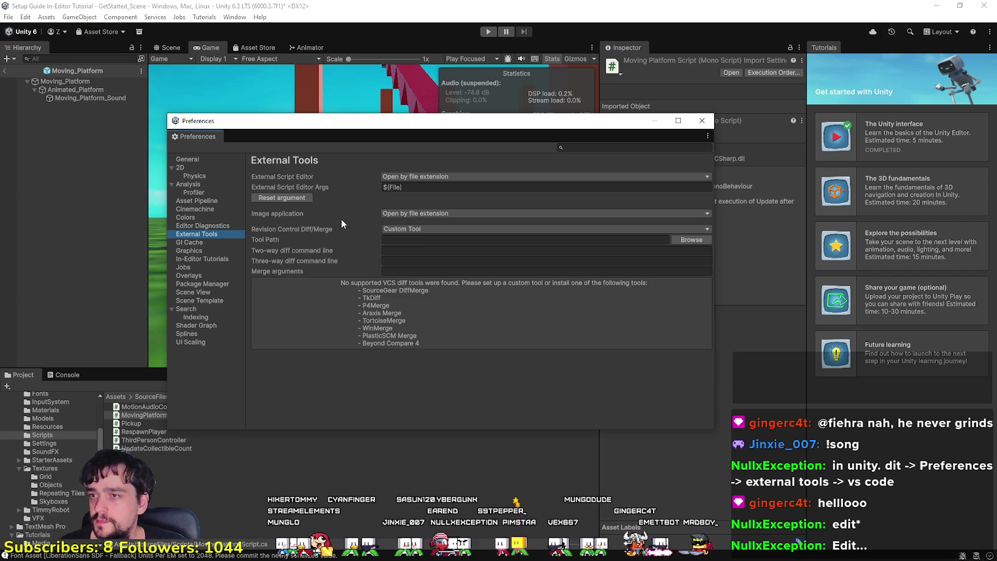
Choose Browse… in the External Script Editor list and center the file picker.
{"action": "left_click", "coordinate": [455, 173]}
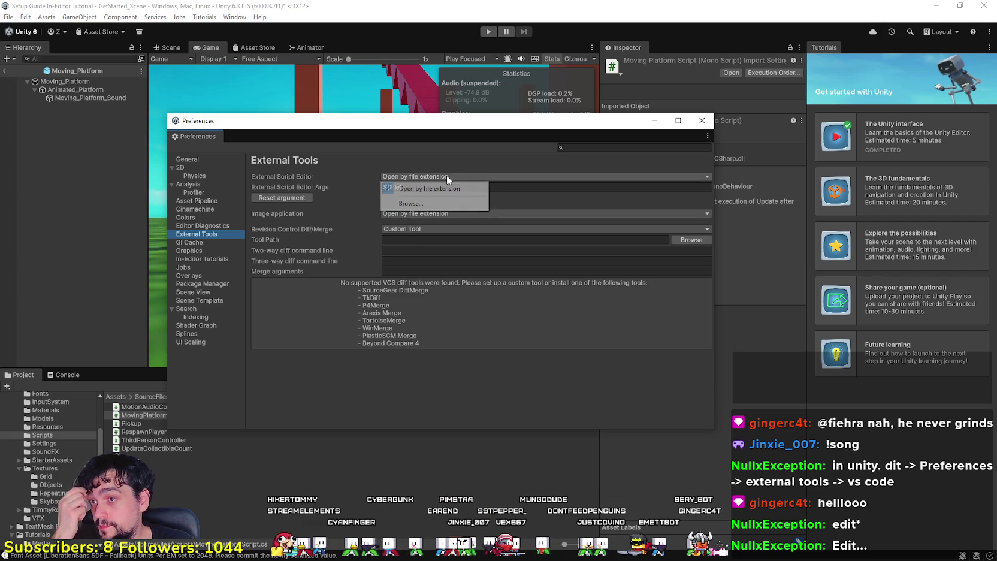
{"action": "left_click", "coordinate": [303, 164]}
{"action": "left_click", "coordinate": [414, 177]}
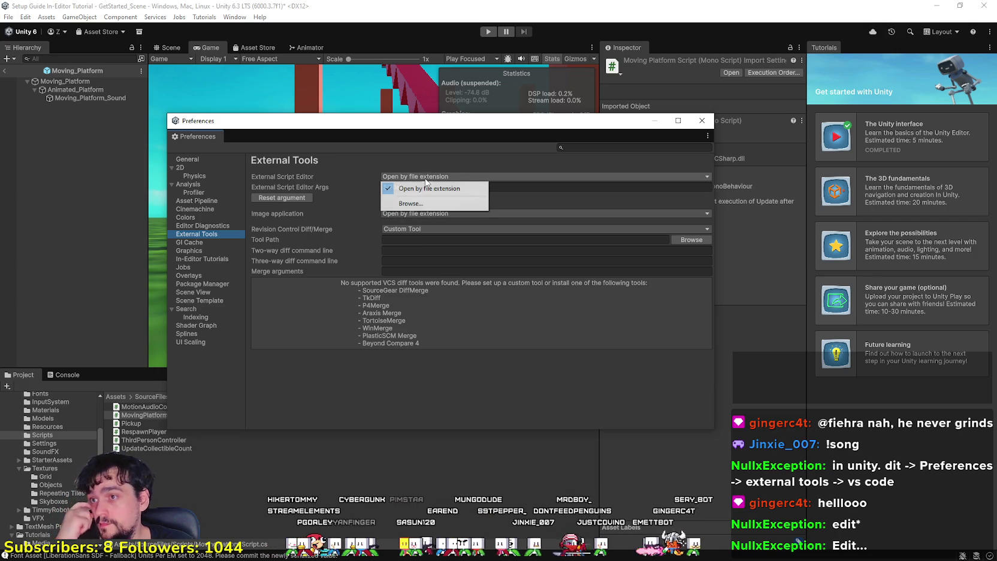
{"action": "left_click", "coordinate": [410, 205]}
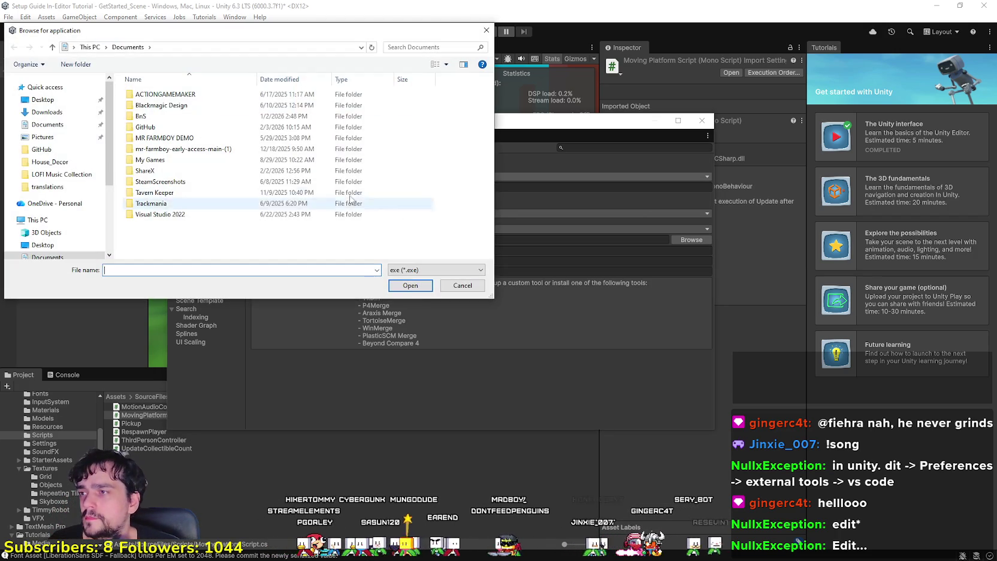
{"action": "left_click_drag", "start_coordinate": [218, 35], "coordinate": [506, 83]}
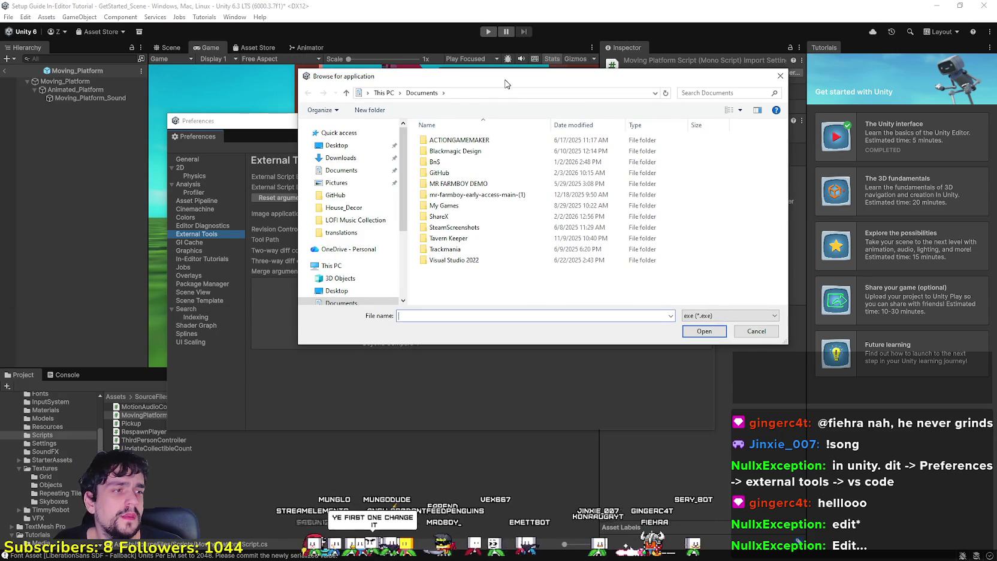
{"action": "left_click_drag", "start_coordinate": [506, 84], "coordinate": [513, 149]}
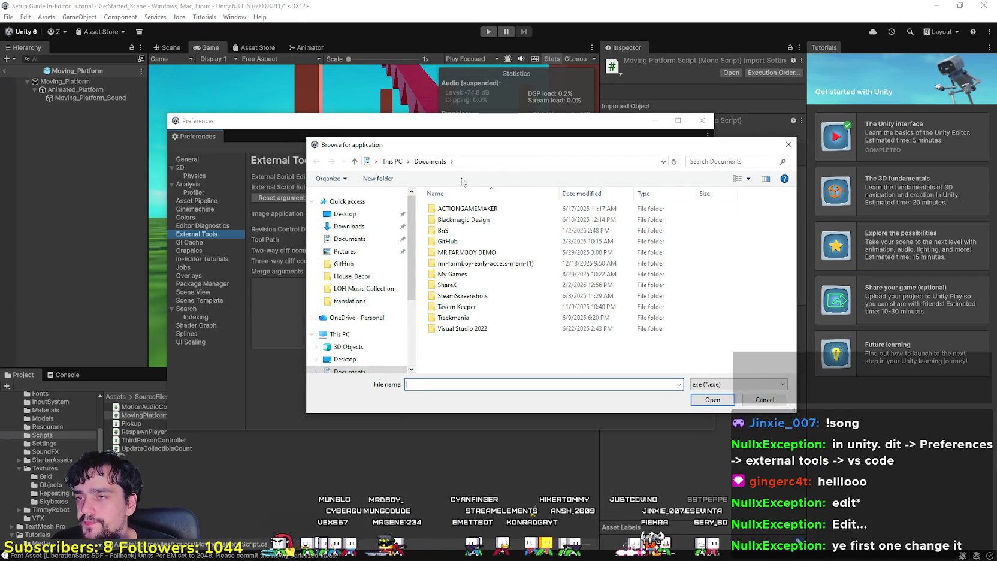
Browse the C: drive into the Program Files (x86) folder.
{"action": "scroll", "coordinate": [366, 336], "scroll_direction": "down", "scroll_amount": 3}
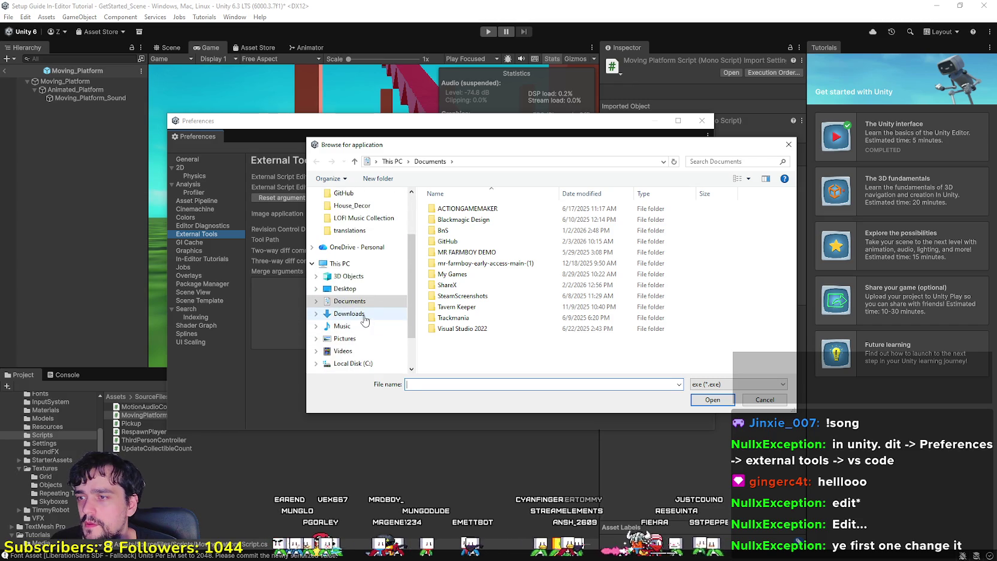
{"action": "left_click", "coordinate": [353, 338]}
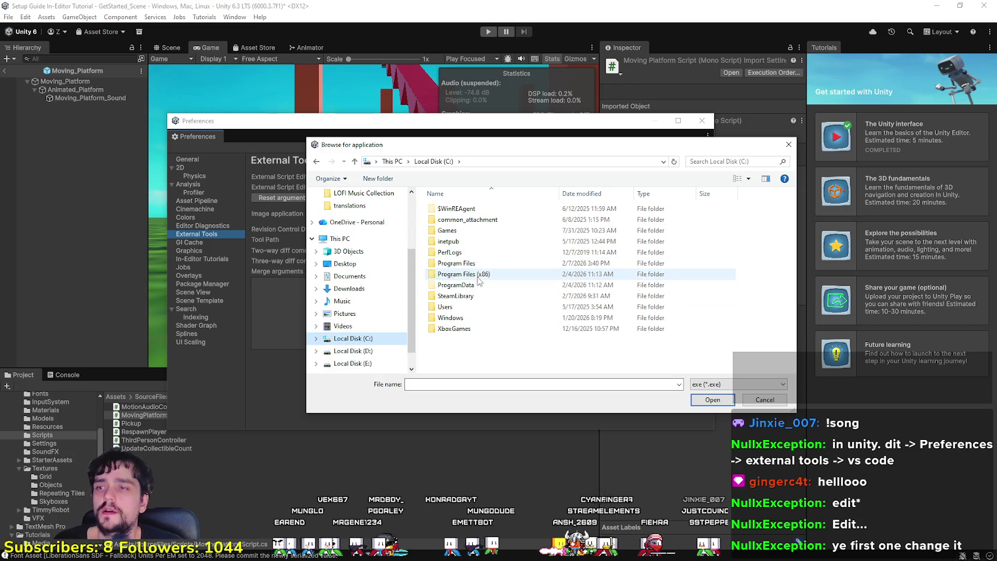
{"action": "double_click", "coordinate": [464, 274]}
{"action": "scroll", "coordinate": [521, 300], "scroll_direction": "down", "scroll_amount": 5}
{"action": "scroll", "coordinate": [521, 302], "scroll_direction": "down", "scroll_amount": 2}
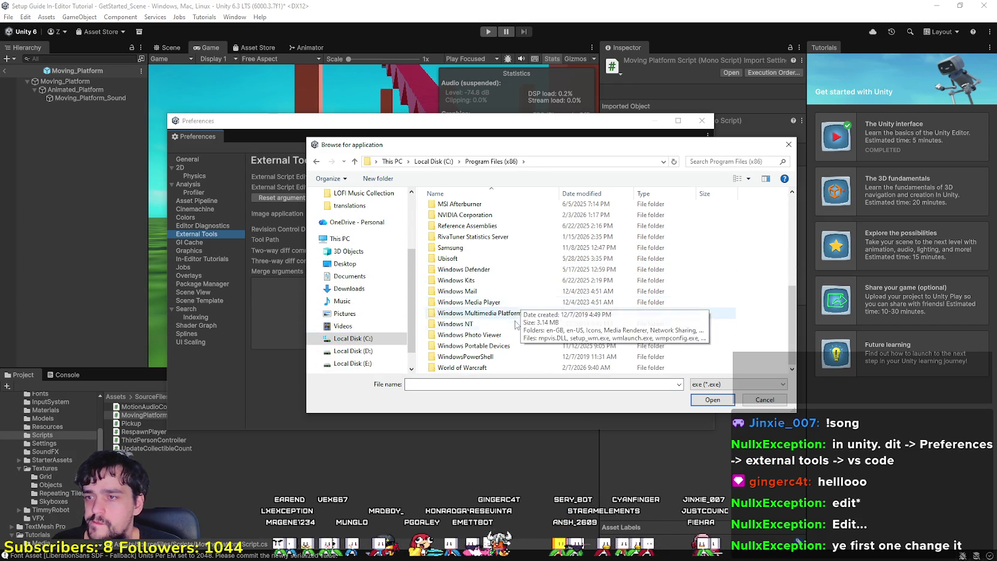
{"action": "scroll", "coordinate": [475, 348], "scroll_direction": "up", "scroll_amount": 4}
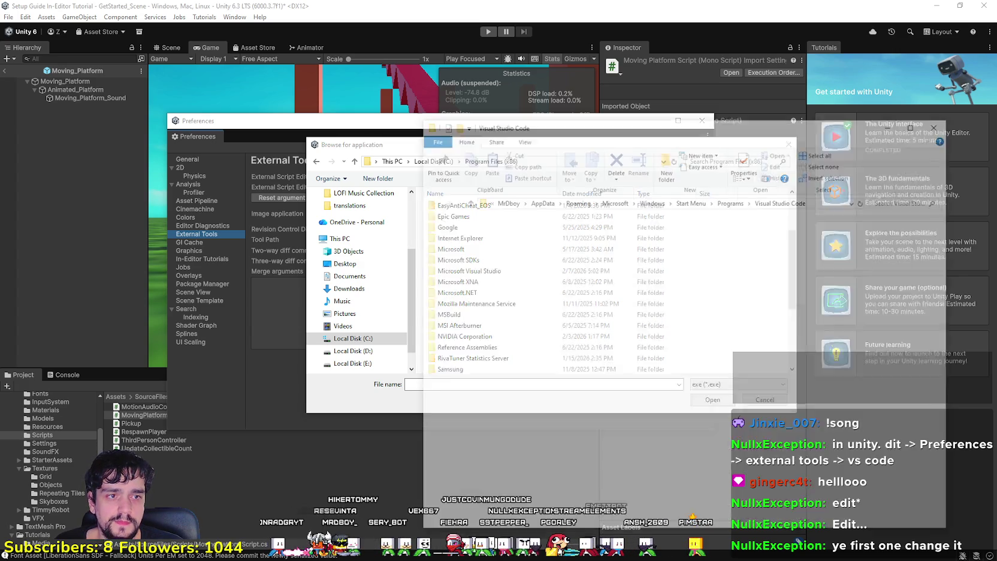
Check the VS Code shortcut's Properties target, then open C:\Program Files in the picker.
{"action": "right_click", "coordinate": [619, 240]}
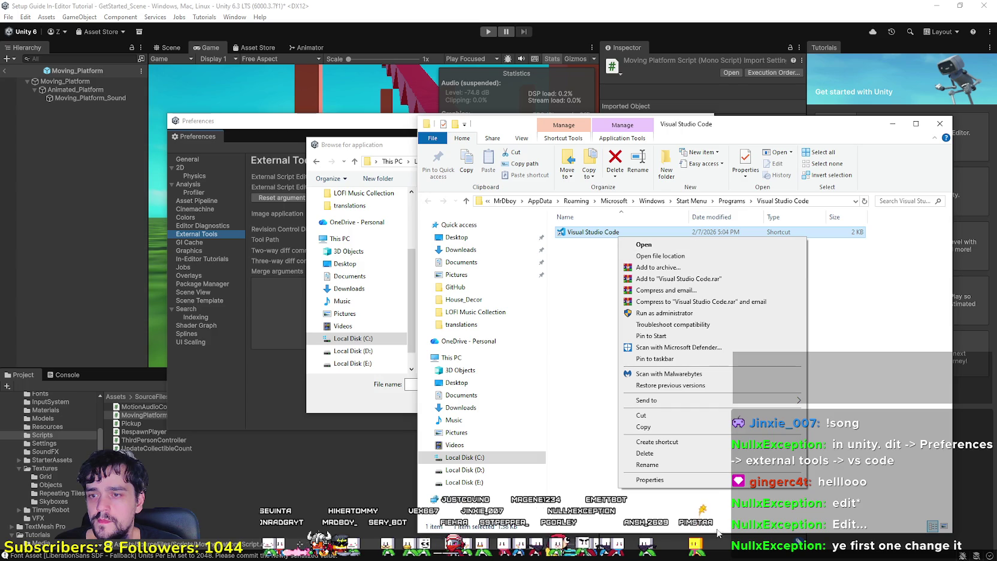
{"action": "left_click", "coordinate": [751, 479]}
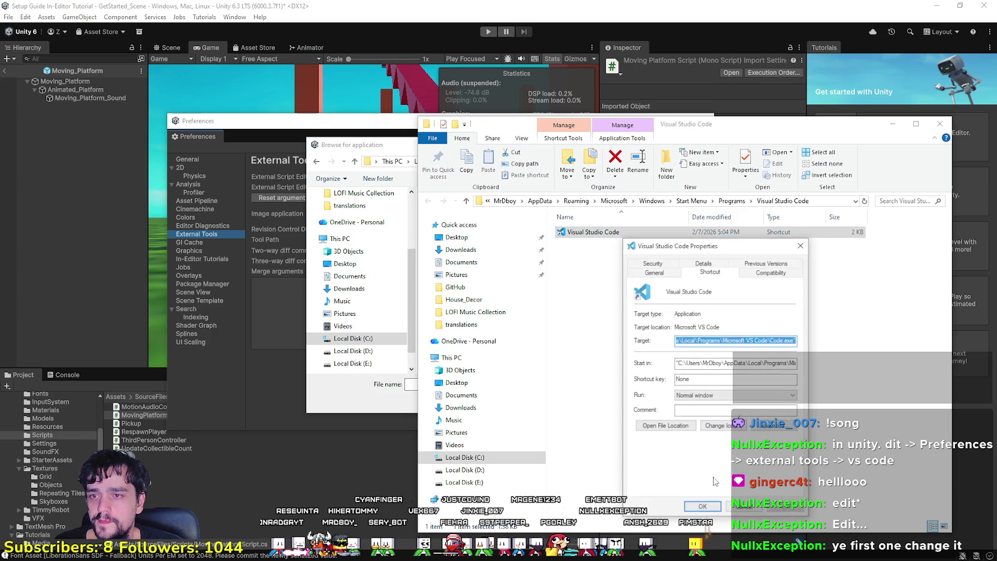
{"action": "left_click", "coordinate": [727, 346]}
{"action": "left_click_drag", "start_coordinate": [379, 147], "coordinate": [206, 136]}
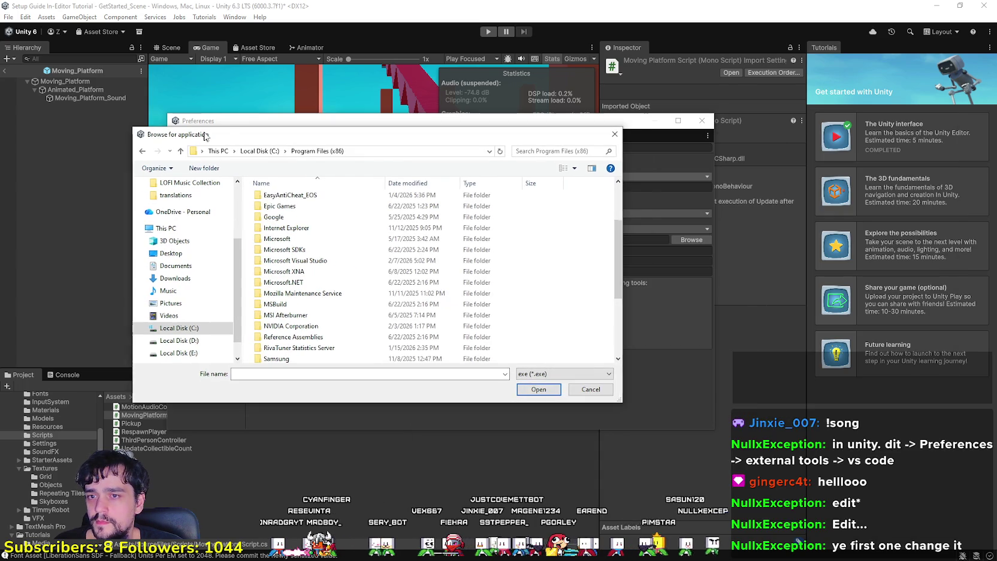
{"action": "left_click", "coordinate": [264, 151]}
{"action": "double_click", "coordinate": [282, 252]}
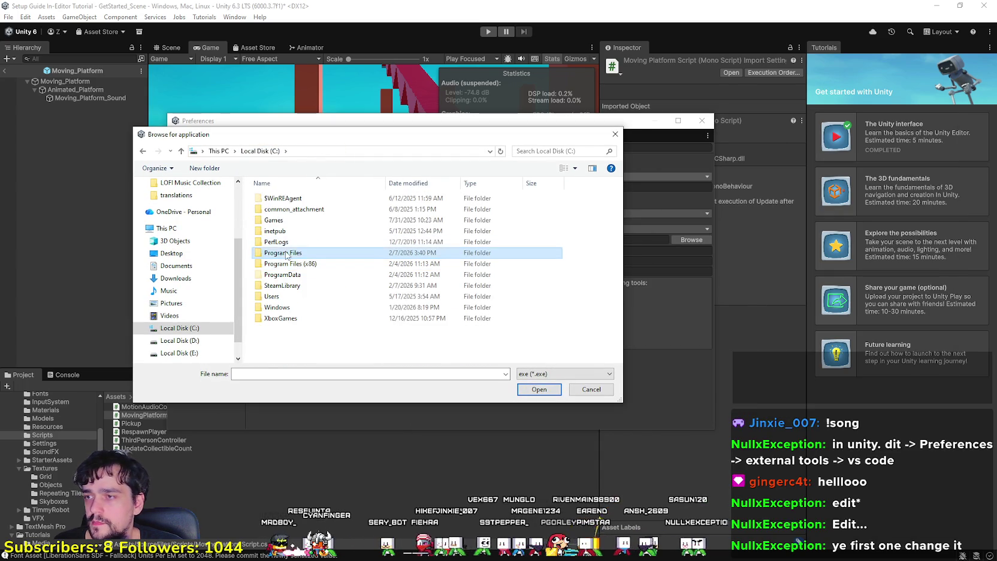
{"action": "scroll", "coordinate": [324, 297], "scroll_direction": "down", "scroll_amount": 5}
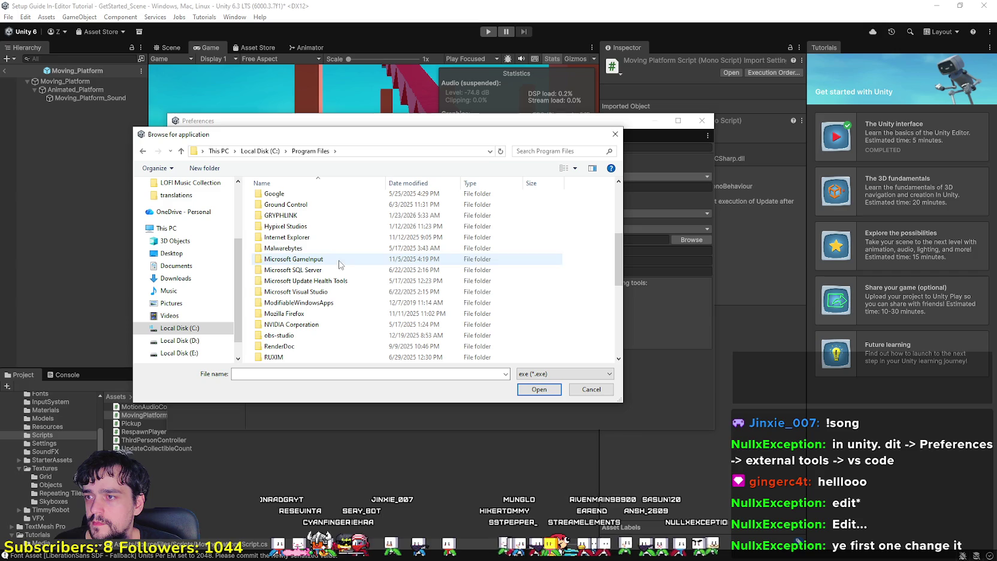
{"action": "double_click", "coordinate": [331, 292]}
{"action": "double_click", "coordinate": [278, 200]}
{"action": "double_click", "coordinate": [303, 201]}
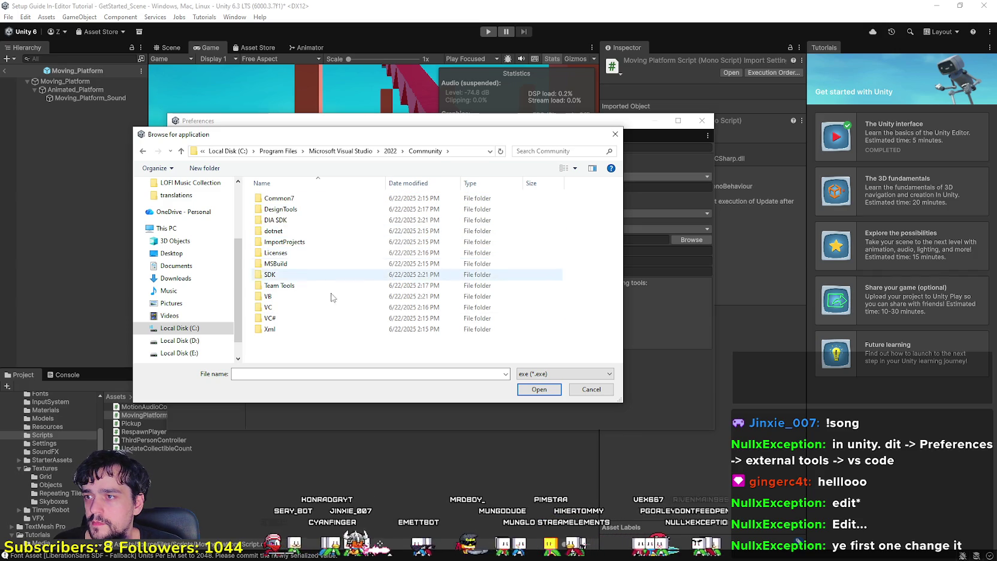
{"action": "mouse_move", "coordinate": [315, 142]}
{"action": "left_mouse_down"}
{"action": "mouse_move", "coordinate": [345, 162]}
{"action": "mouse_move", "coordinate": [590, 193]}
{"action": "mouse_move", "coordinate": [556, 293]}
{"action": "mouse_move", "coordinate": [404, 168]}
{"action": "mouse_move", "coordinate": [386, 96]}
{"action": "left_mouse_up"}
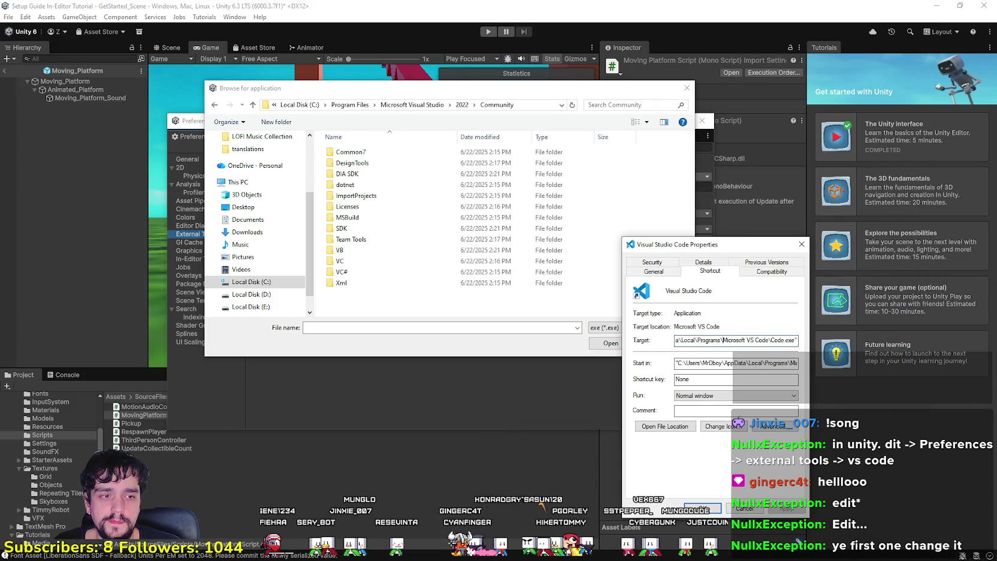
{"action": "left_click_drag", "start_coordinate": [765, 340], "coordinate": [828, 336]}
{"action": "mouse_move", "coordinate": [736, 340]}
{"action": "left_mouse_down"}
{"action": "mouse_move", "coordinate": [797, 341]}
{"action": "mouse_move", "coordinate": [758, 346]}
{"action": "left_mouse_up"}
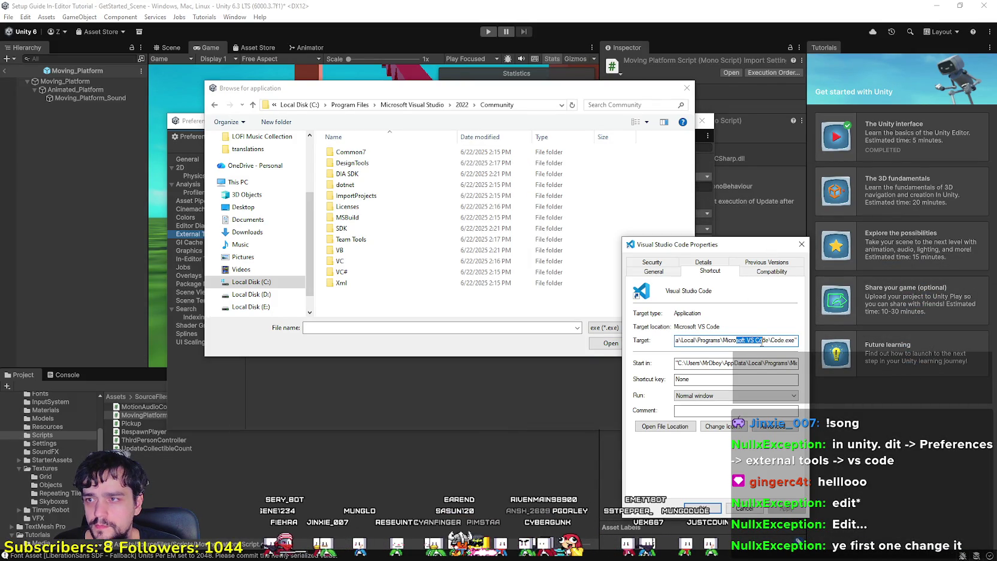
{"action": "left_click", "coordinate": [351, 105]}
{"action": "scroll", "coordinate": [403, 278], "scroll_direction": "down", "scroll_amount": 2}
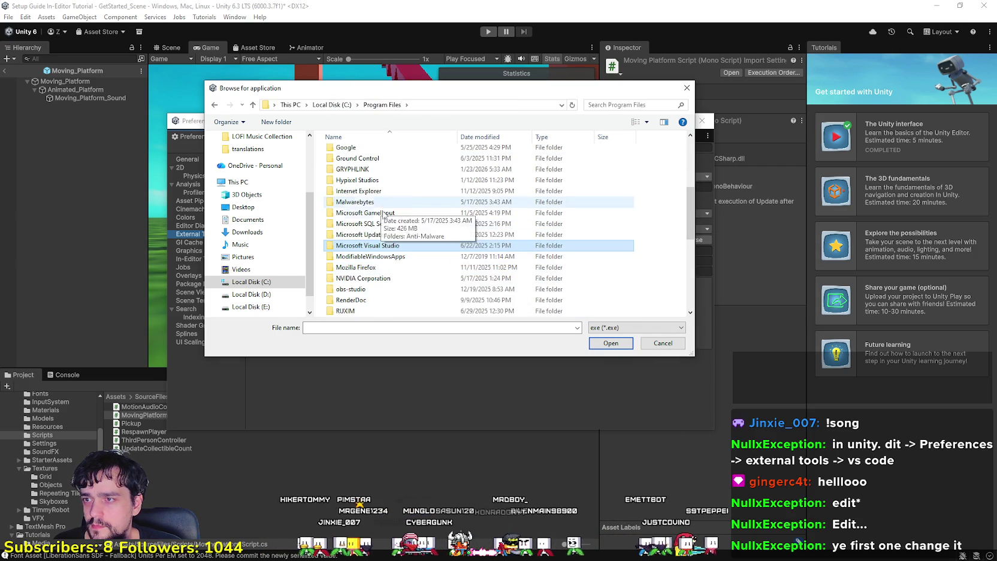
{"action": "scroll", "coordinate": [387, 212], "scroll_direction": "down", "scroll_amount": 1}
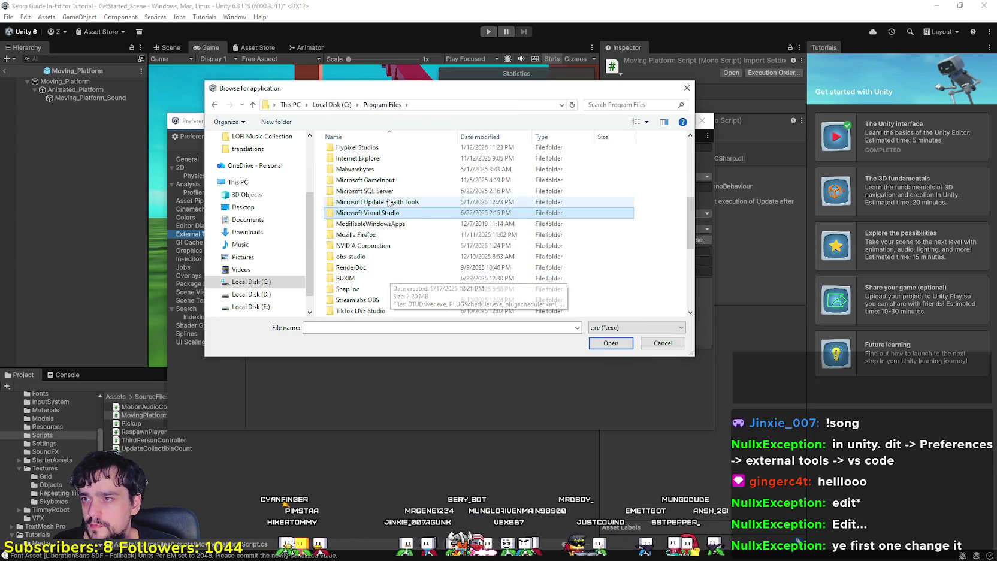
{"action": "left_click_drag", "start_coordinate": [400, 88], "coordinate": [272, 26]}
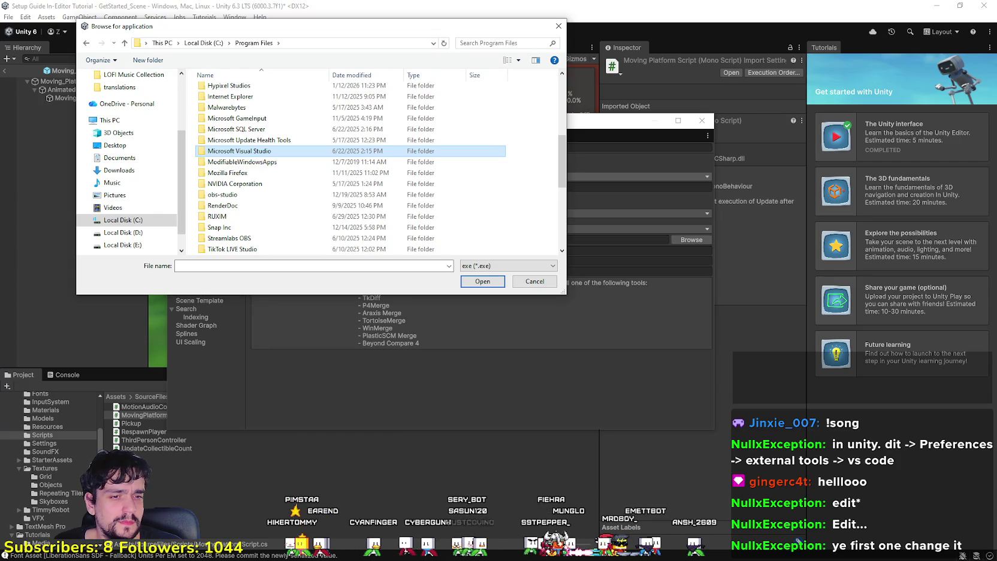
{"action": "mouse_move", "coordinate": [761, 336]}
{"action": "left_mouse_down"}
{"action": "mouse_move", "coordinate": [657, 341]}
{"action": "mouse_move", "coordinate": [799, 341]}
{"action": "left_mouse_up"}
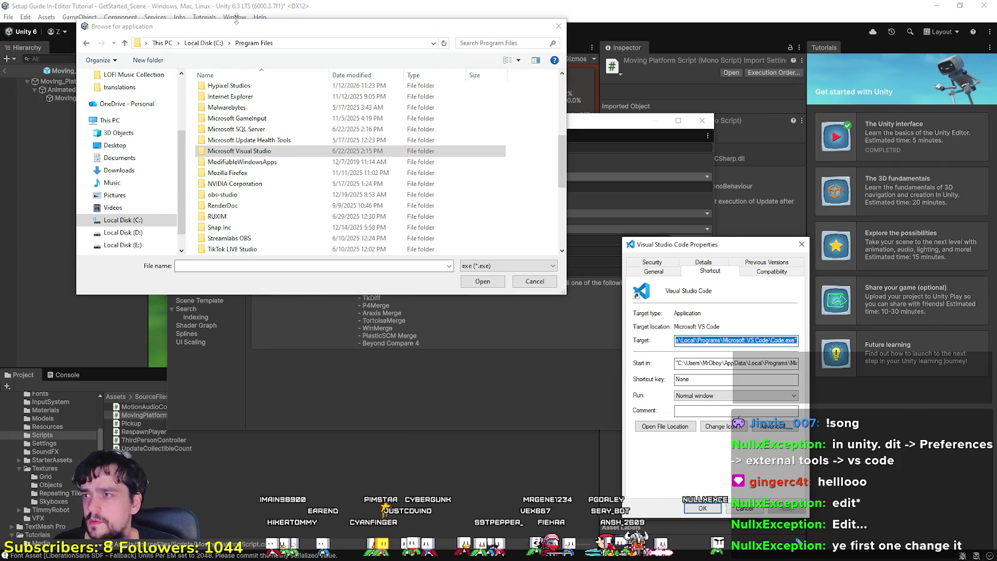
{"action": "left_click", "coordinate": [202, 43]}
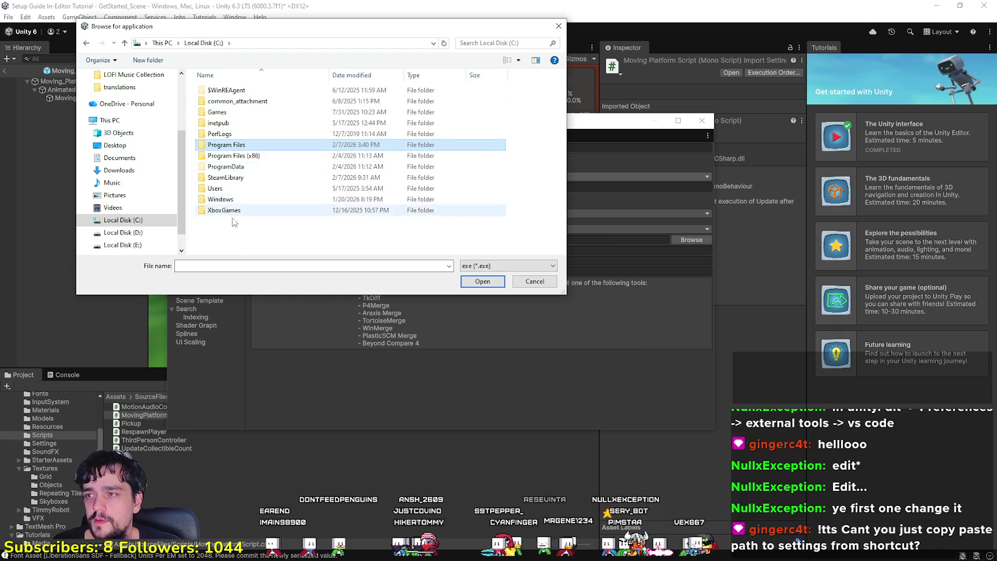
{"action": "double_click", "coordinate": [235, 190]}
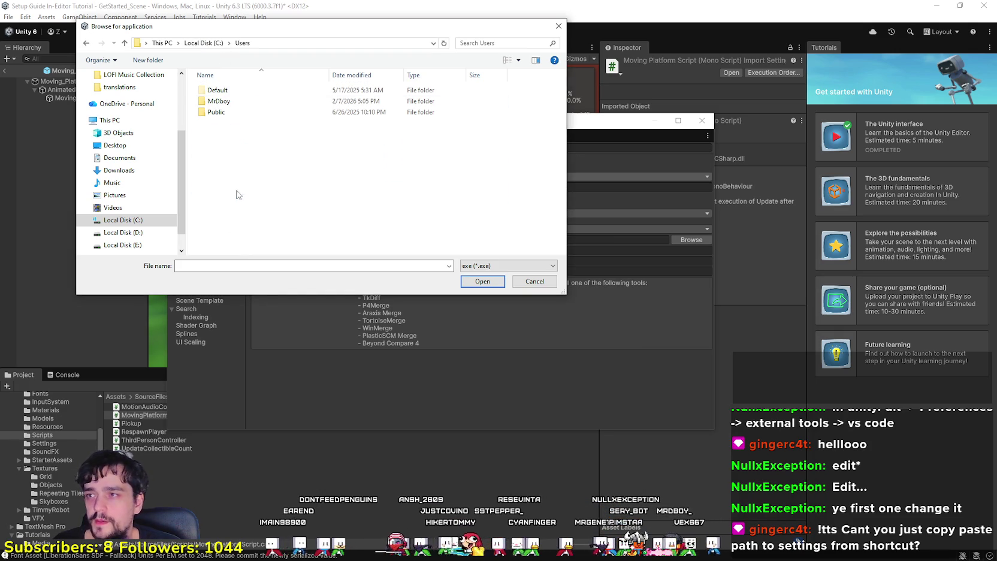
Navigate the picker into the user's home folder, then AppData\Local.
{"action": "double_click", "coordinate": [227, 101]}
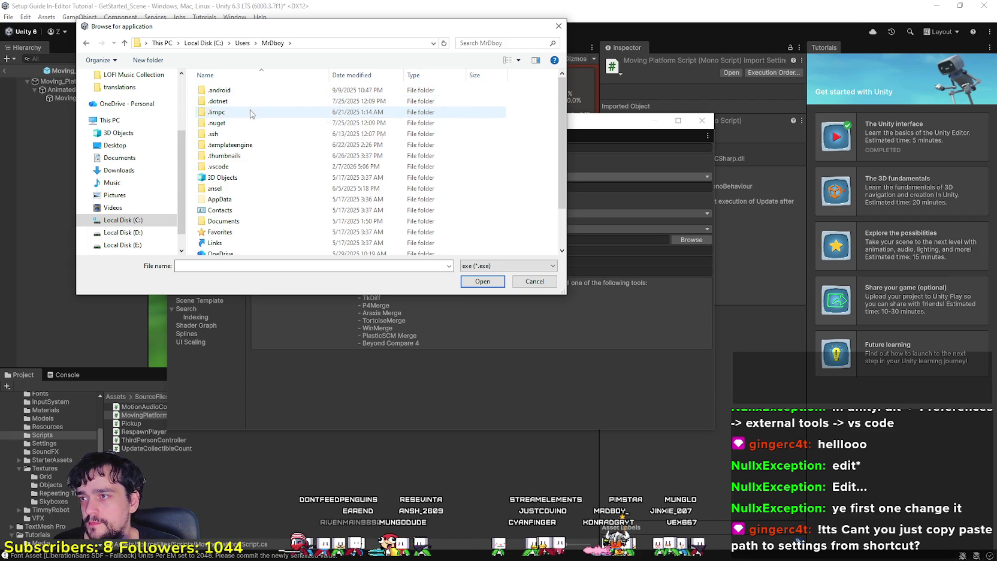
{"action": "scroll", "coordinate": [252, 179], "scroll_direction": "down", "scroll_amount": 1}
{"action": "double_click", "coordinate": [247, 175]}
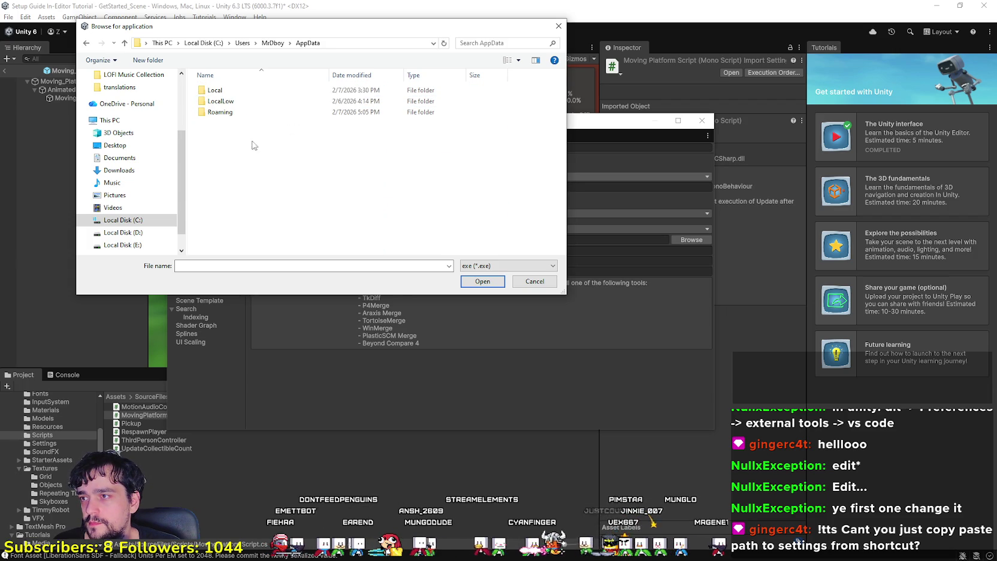
{"action": "double_click", "coordinate": [240, 90]}
{"action": "scroll", "coordinate": [284, 225], "scroll_direction": "down", "scroll_amount": 7}
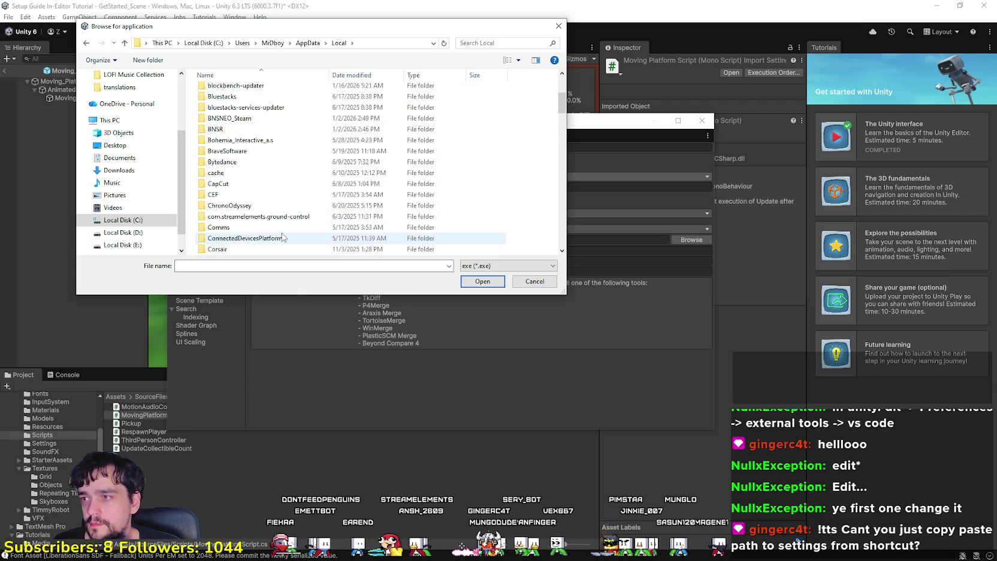
{"action": "scroll", "coordinate": [282, 227], "scroll_direction": "down", "scroll_amount": 10}
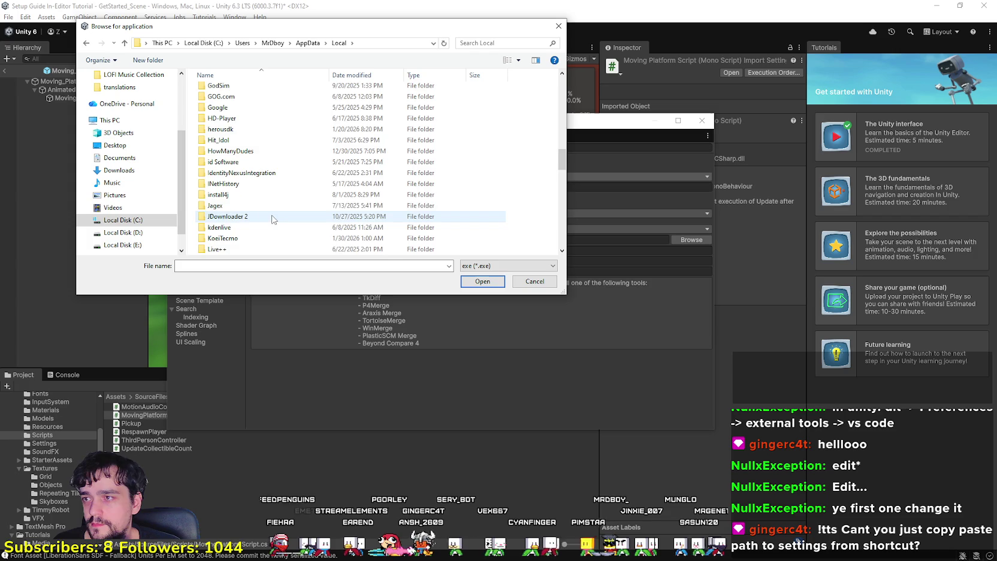
{"action": "scroll", "coordinate": [282, 229], "scroll_direction": "down", "scroll_amount": 12}
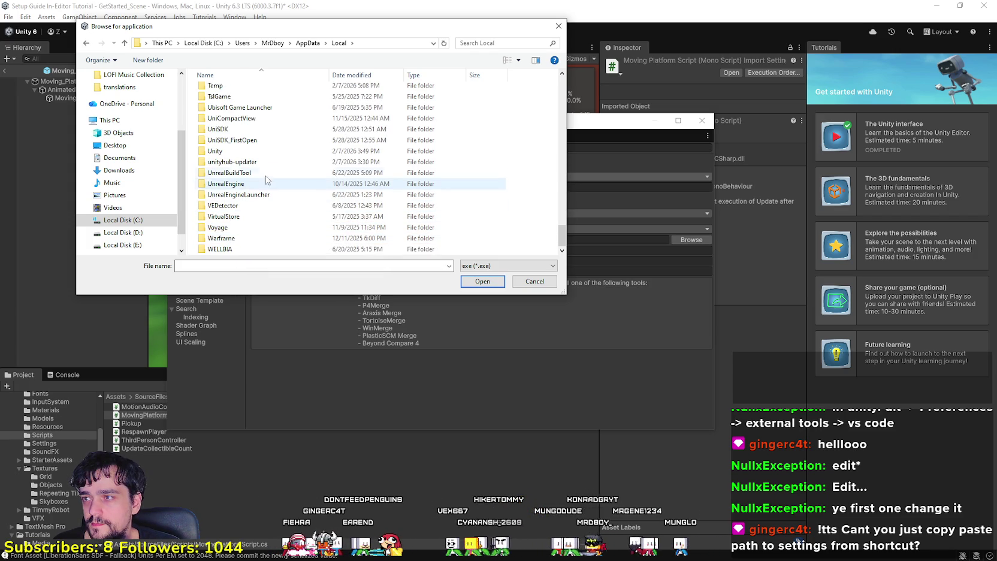
{"action": "scroll", "coordinate": [263, 240], "scroll_direction": "up", "scroll_amount": 5}
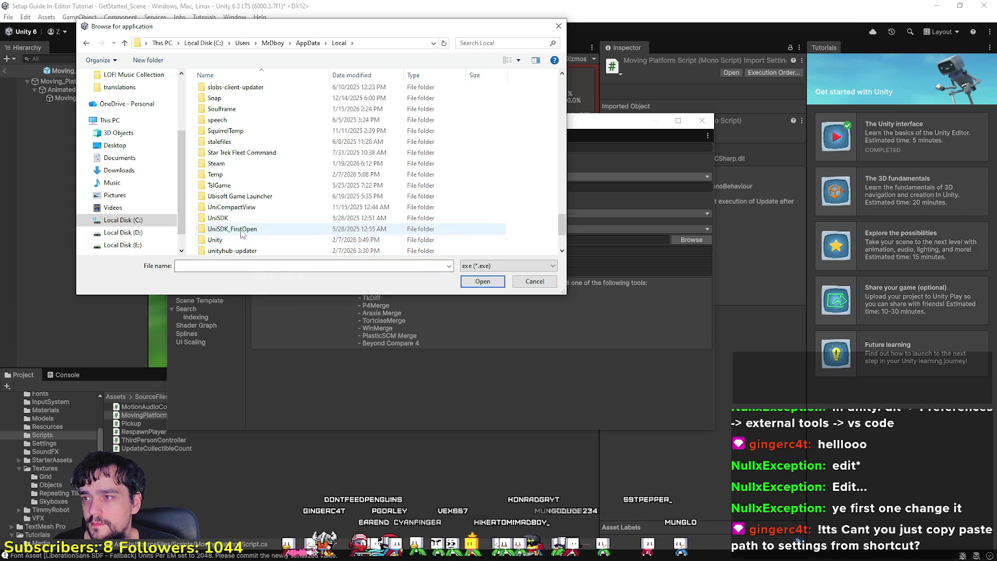
{"action": "scroll", "coordinate": [243, 187], "scroll_direction": "down", "scroll_amount": 5}
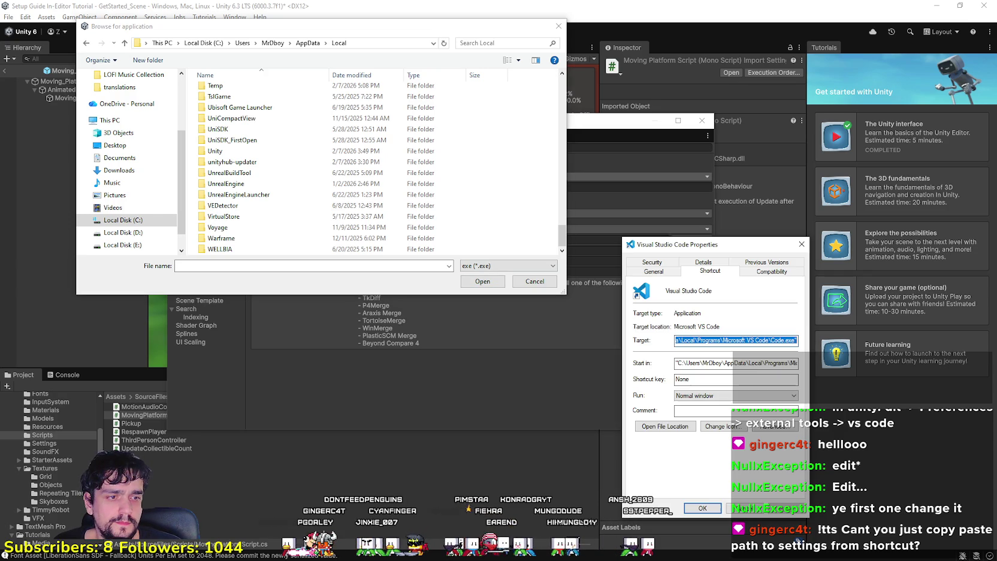
Open Programs\Microsoft VS Code and pick Code.exe as the script editor.
{"action": "left_click", "coordinate": [729, 340]}
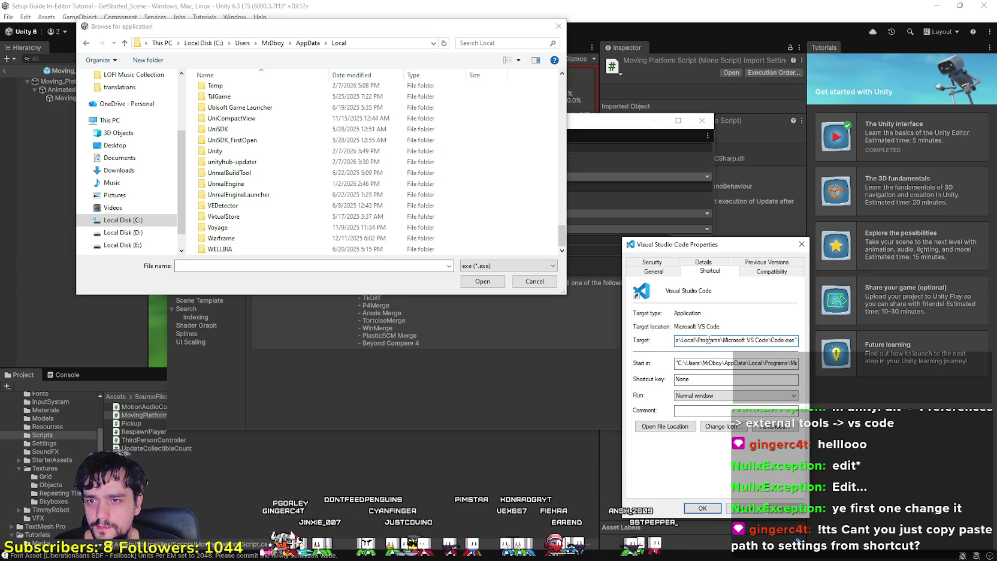
{"action": "scroll", "coordinate": [244, 216], "scroll_direction": "up", "scroll_amount": 10}
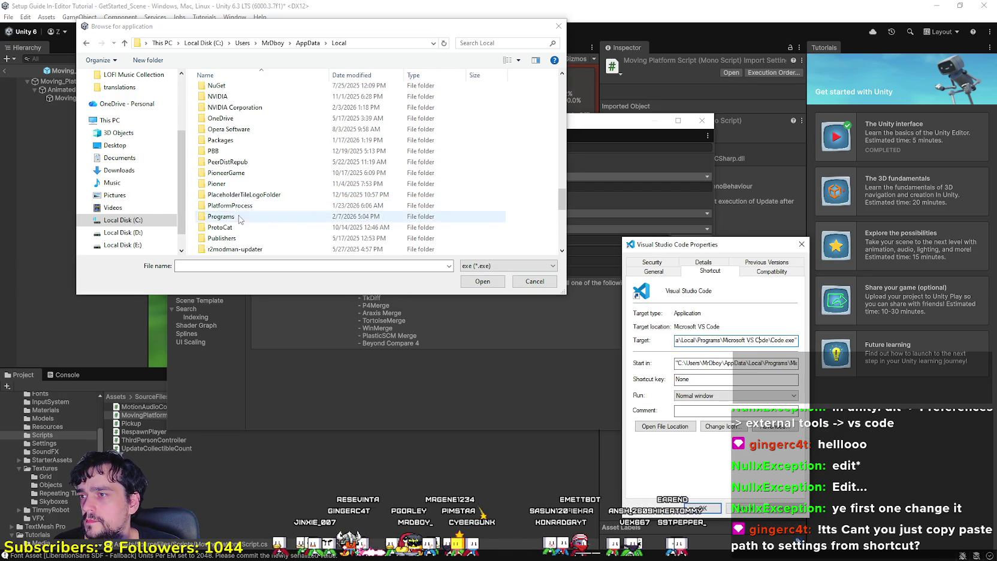
{"action": "double_click", "coordinate": [242, 223]}
{"action": "double_click", "coordinate": [254, 125]}
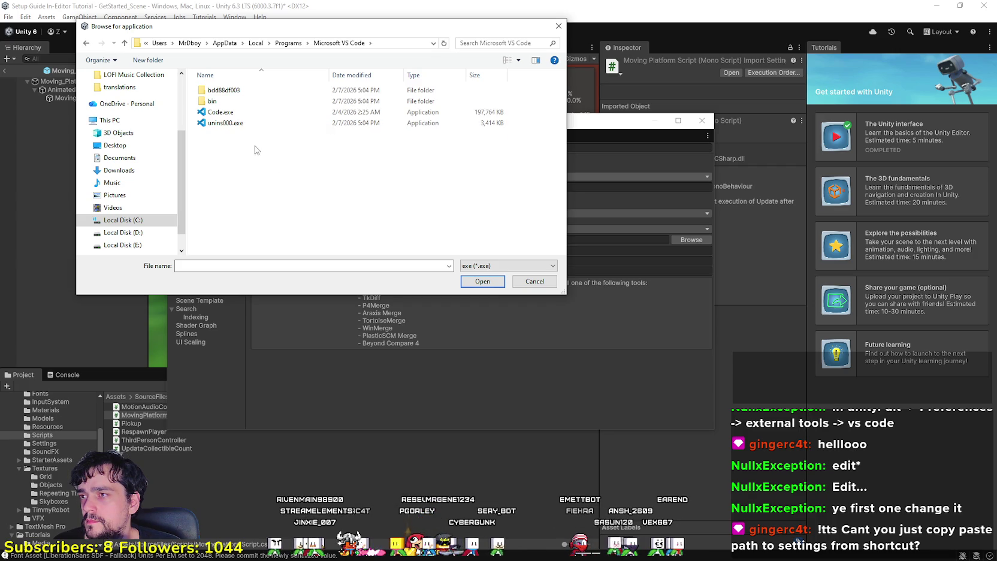
{"action": "left_click", "coordinate": [245, 113]}
{"action": "left_click", "coordinate": [494, 286]}
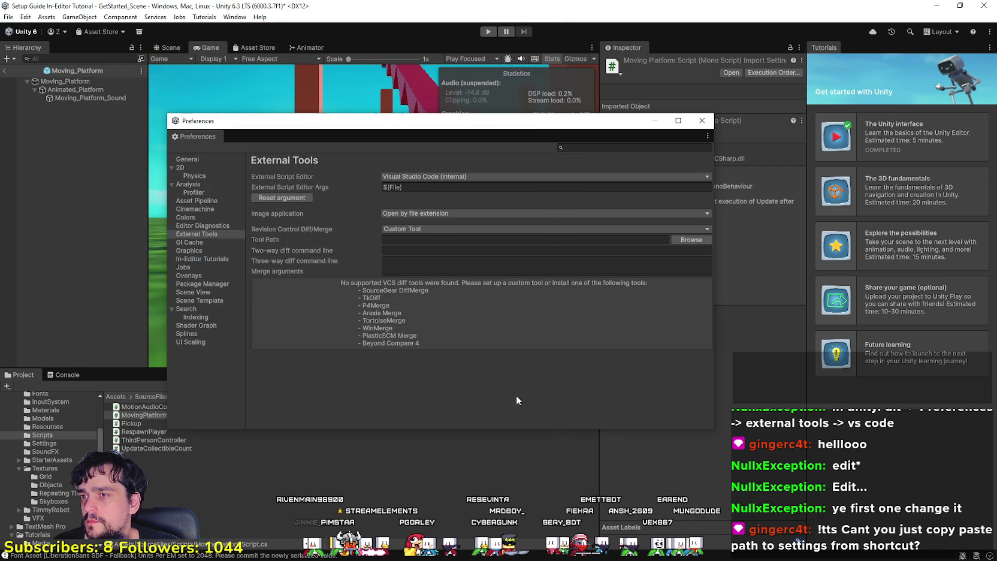
Confirm Visual Studio Code in External Script Editor, dismiss the Image application list, and close Preferences.
{"action": "left_click", "coordinate": [437, 177]}
{"action": "left_click", "coordinate": [436, 170]}
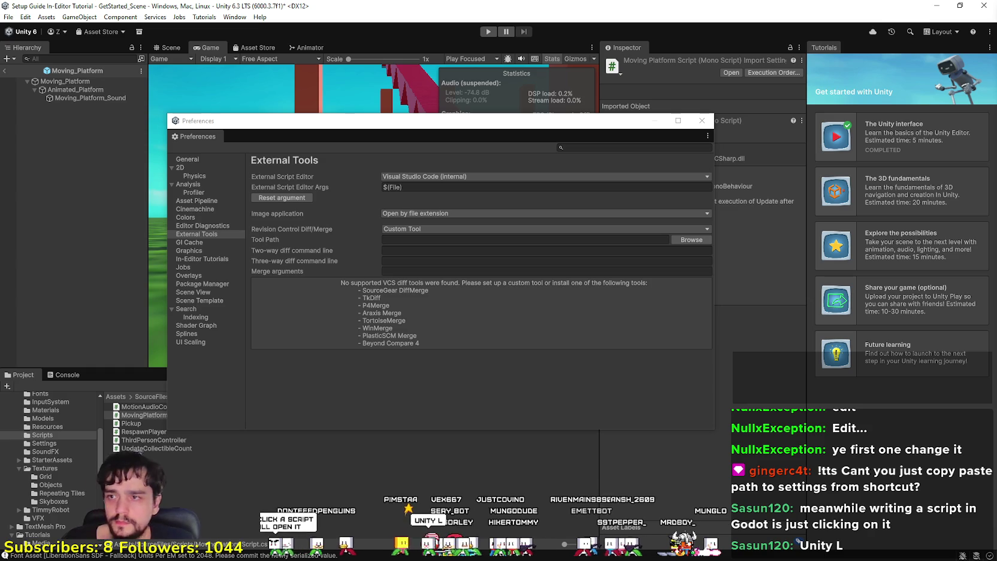
{"action": "left_click", "coordinate": [485, 211]}
{"action": "left_click", "coordinate": [476, 213]}
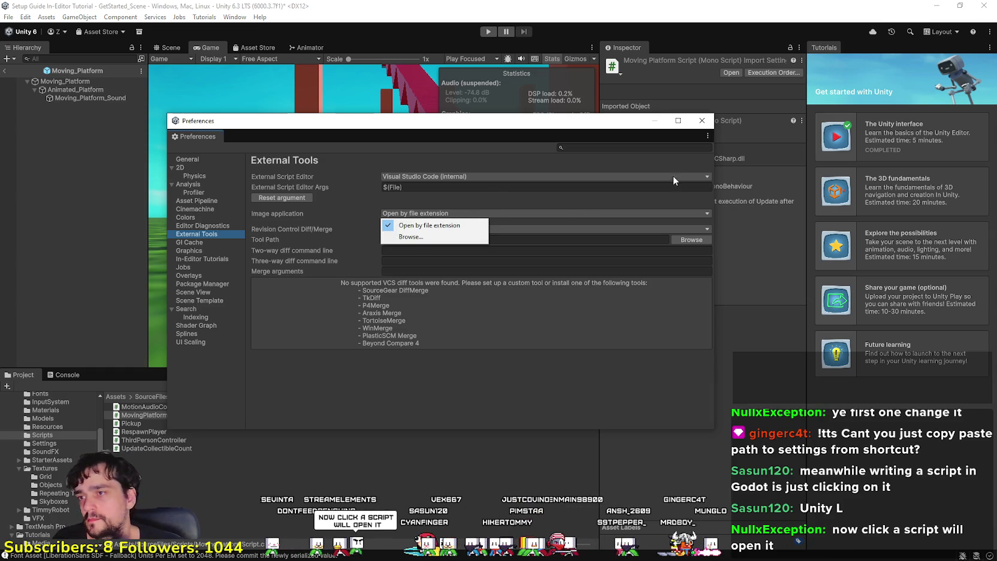
{"action": "left_click", "coordinate": [695, 122]}
{"action": "left_click", "coordinate": [700, 121]}
Open MovingPlatformScript in VS Code, allow the untrusted file, and install C# Dev Kit.
{"action": "double_click", "coordinate": [202, 427]}
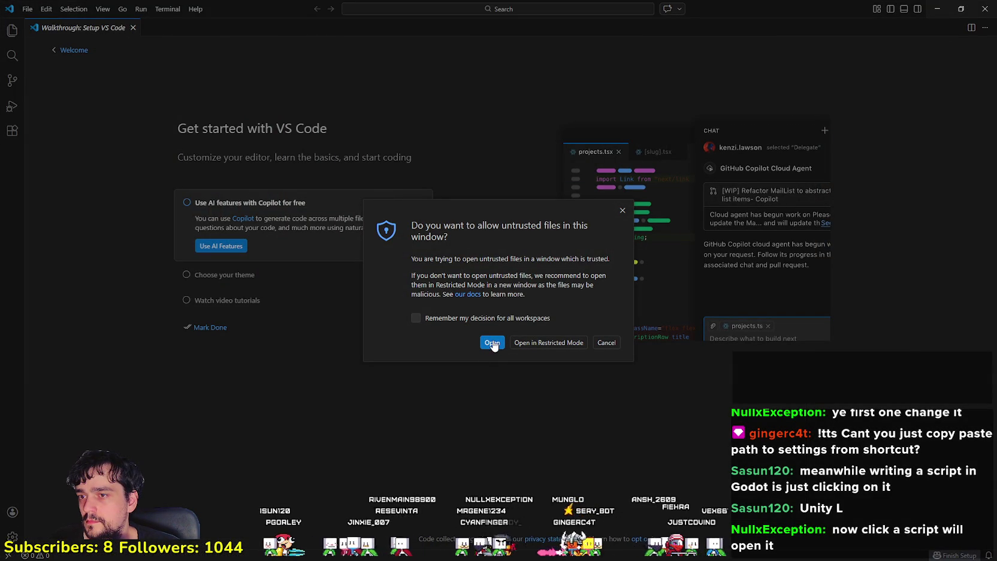
{"action": "left_click", "coordinate": [492, 343]}
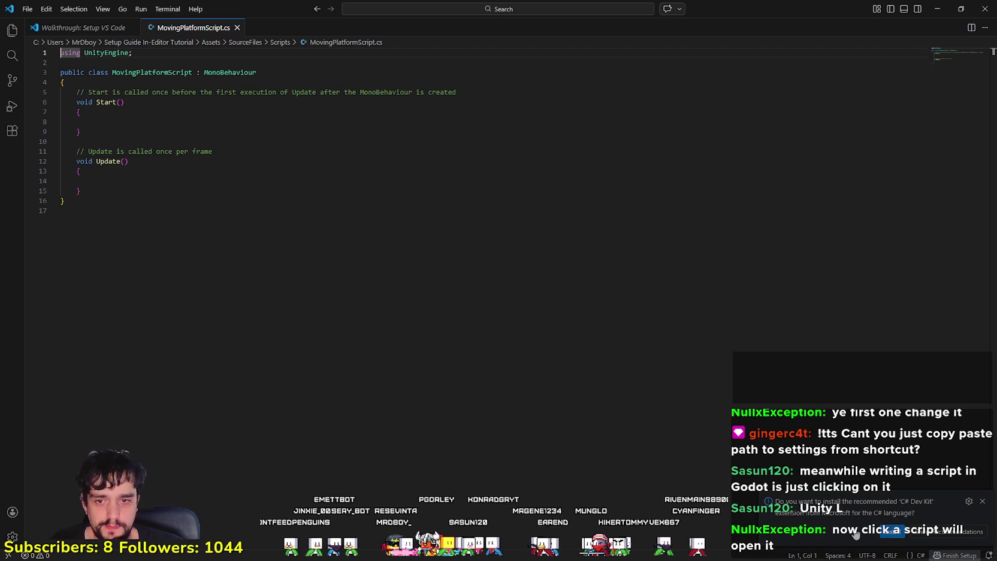
{"action": "left_click", "coordinate": [890, 534]}
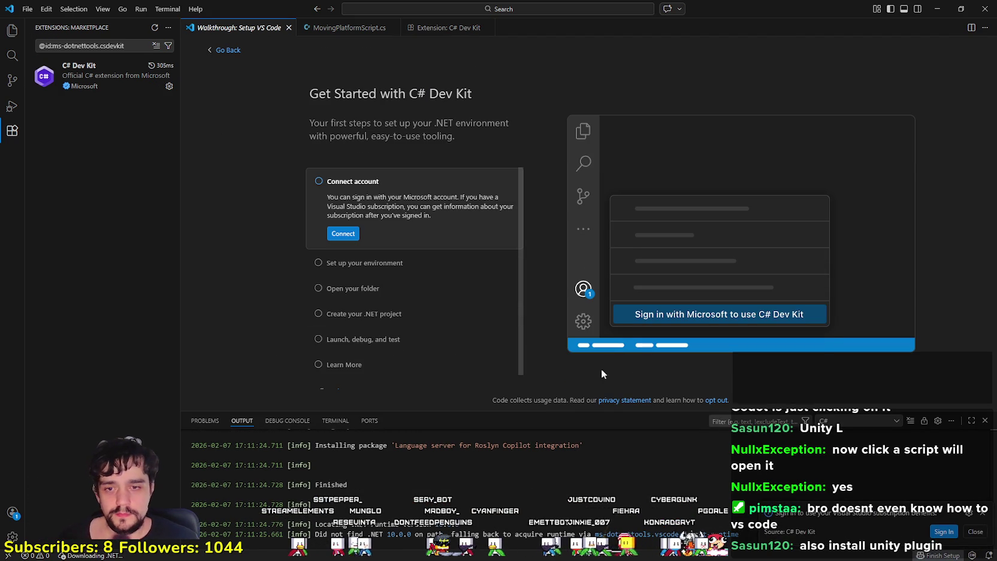
Dismiss the C# Dev Kit sign-in notification and scroll the Get Started walkthrough.
{"action": "left_click", "coordinate": [975, 532]}
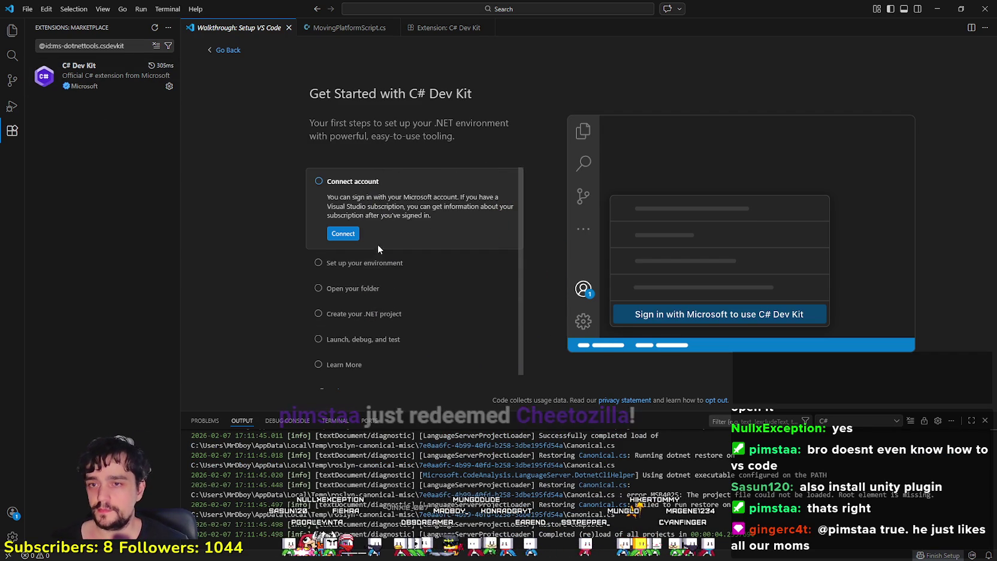
{"action": "scroll", "coordinate": [435, 286], "scroll_direction": "down", "scroll_amount": 1}
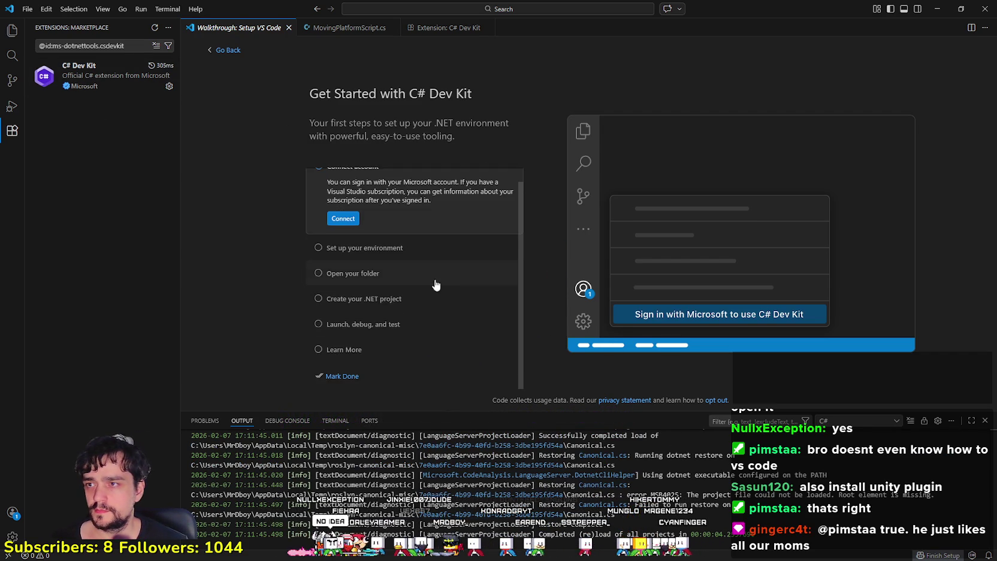
Leave the walkthrough and view the installed C# Dev Kit extension page, version 2.10.3.
{"action": "left_click", "coordinate": [221, 50]}
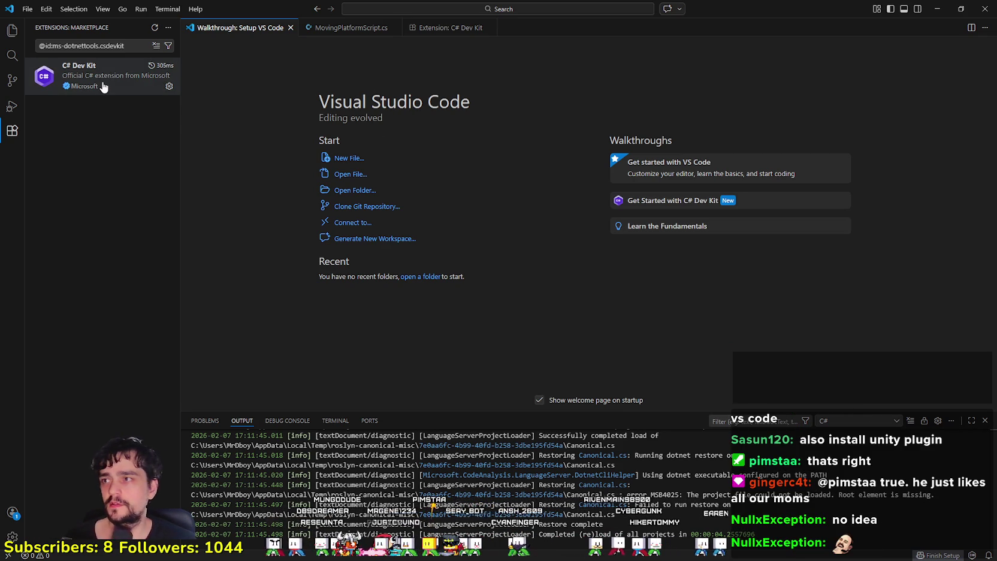
{"action": "mouse_move", "coordinate": [114, 88]}
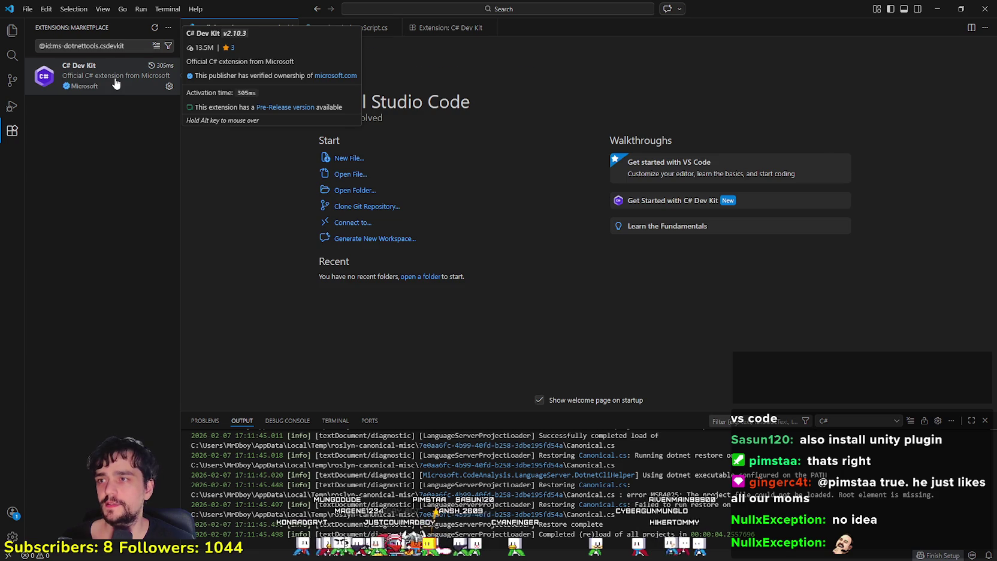
{"action": "left_click", "coordinate": [115, 84]}
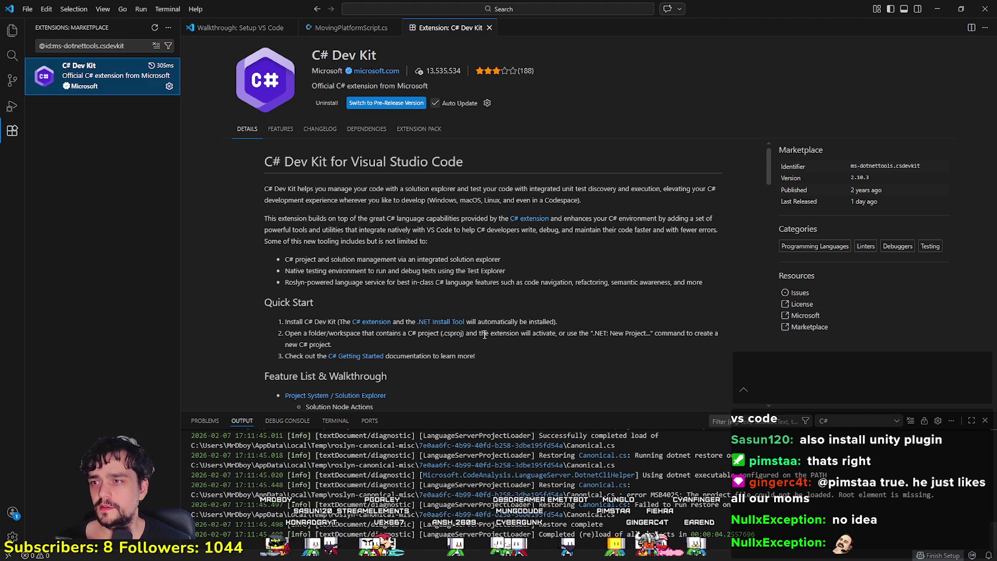
{"action": "scroll", "coordinate": [485, 336], "scroll_direction": "down", "scroll_amount": 3}
{"action": "scroll", "coordinate": [483, 337], "scroll_direction": "up", "scroll_amount": 3}
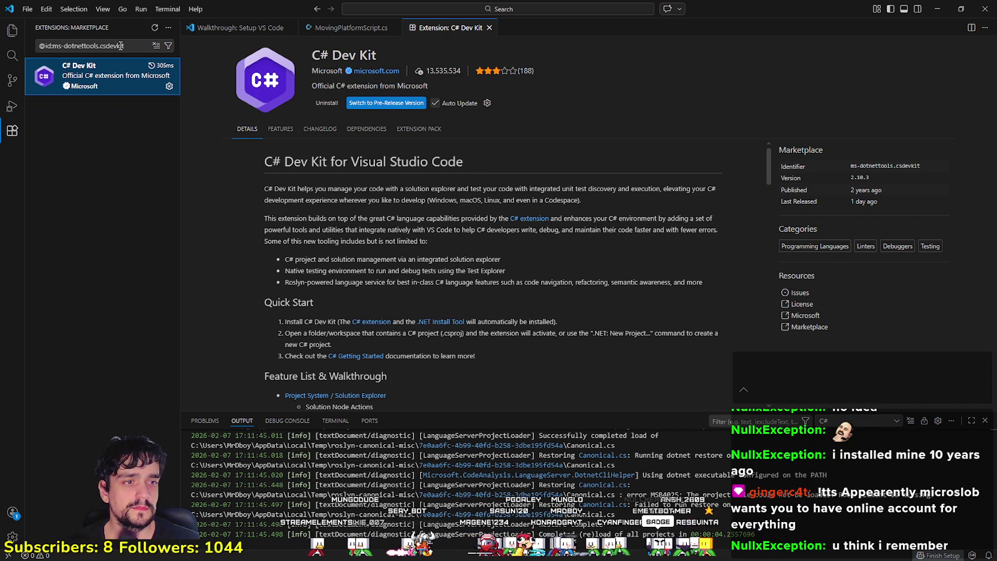
Search the marketplace for 'Unity' and open Microsoft's Unity extension details page.
{"action": "triple_click", "coordinate": [120, 46]}
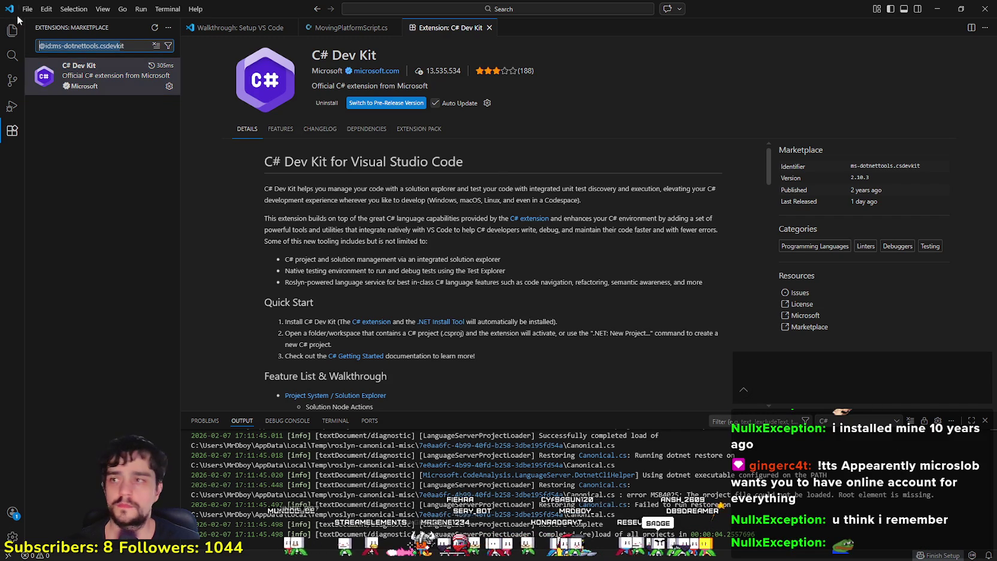
{"action": "key", "text": "BackSpace"}
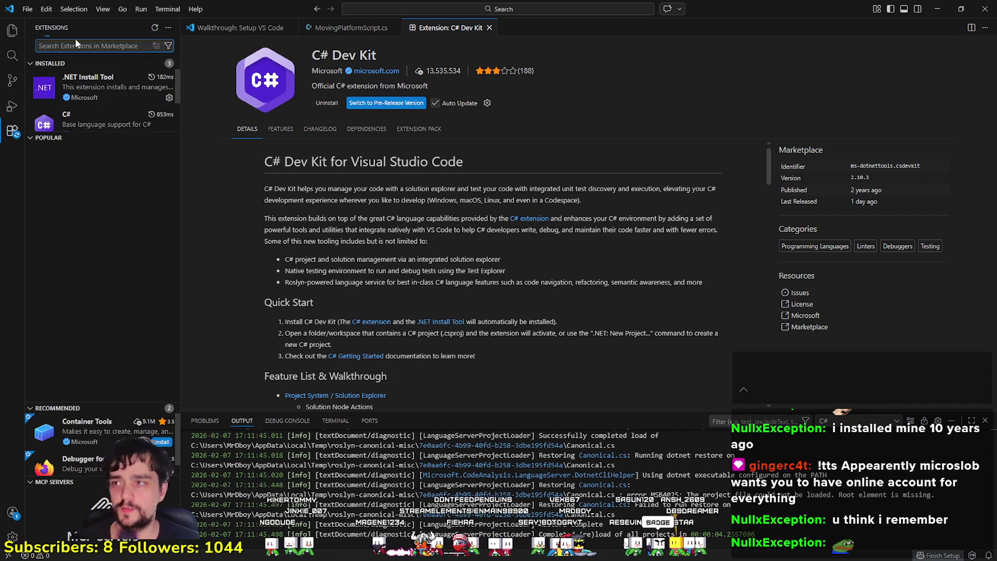
{"action": "type", "text": "u"}
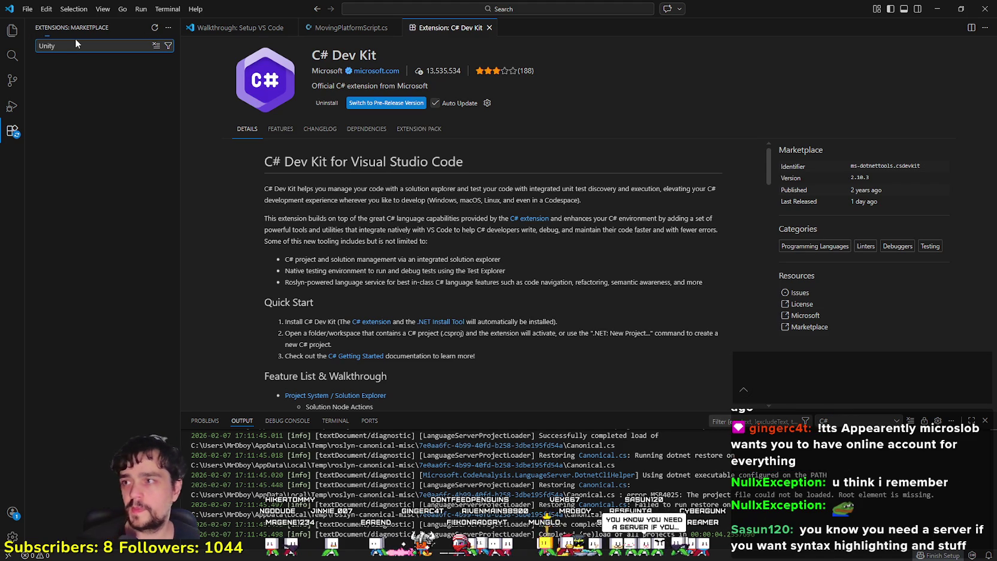
{"action": "left_click", "coordinate": [96, 71]}
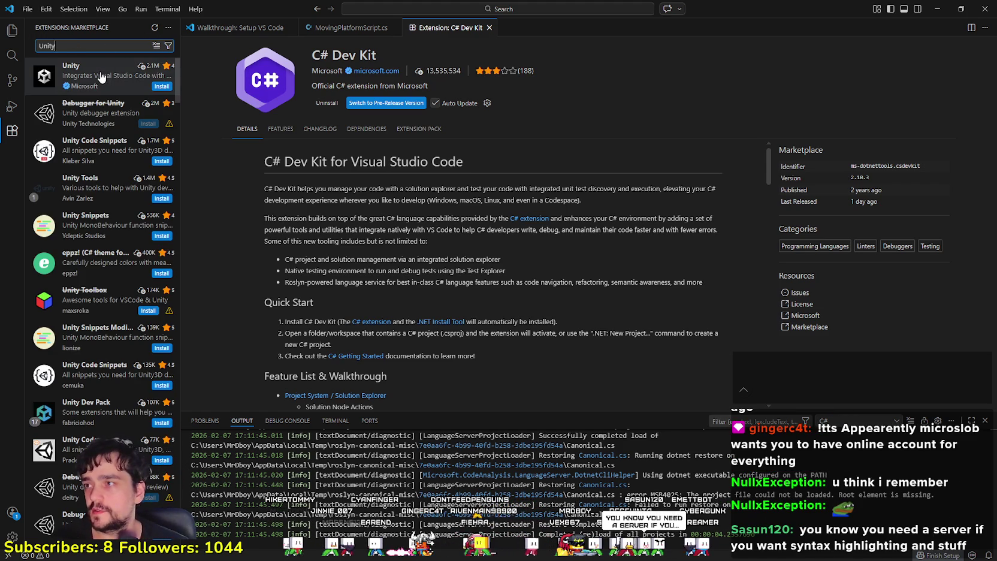